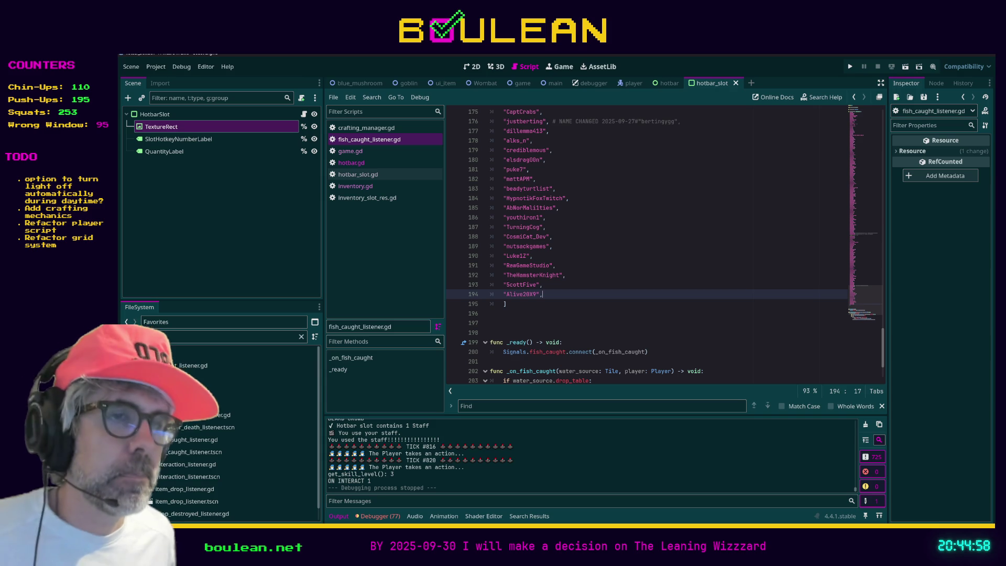
Rename the line 74 function in inventory.gd from old_add_item_to_inventory to add_item_to_inventory.
{"action": "left_click", "coordinate": [608, 334]}
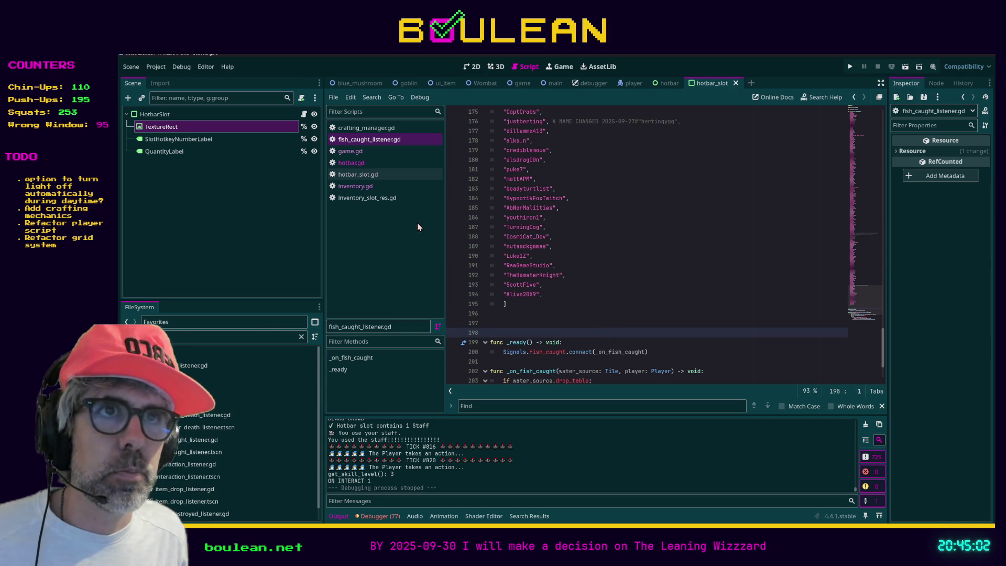
{"action": "left_click", "coordinate": [379, 187]}
{"action": "scroll", "coordinate": [567, 299], "scroll_direction": "up", "scroll_amount": 10}
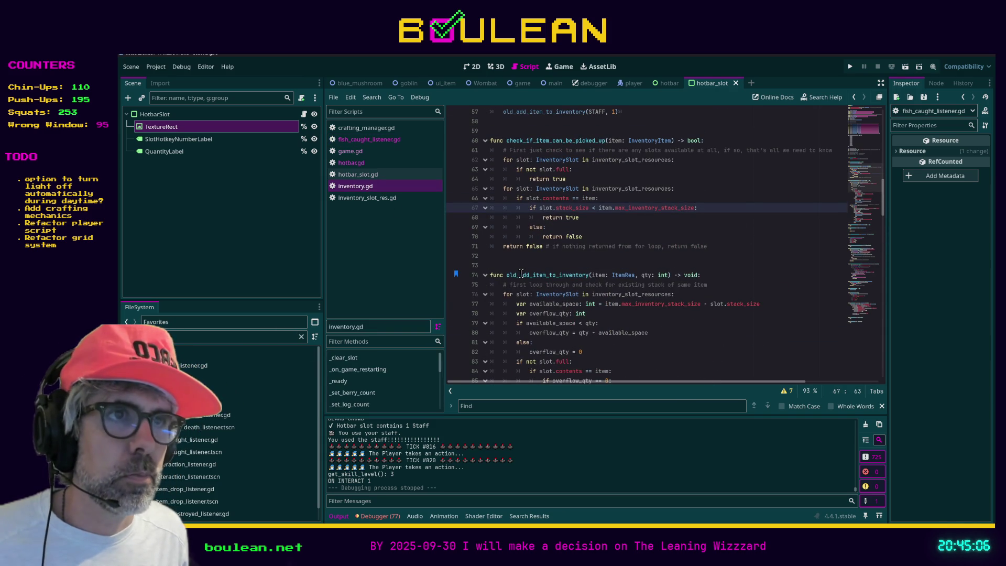
{"action": "left_click", "coordinate": [520, 274]}
{"action": "key", "text": "BackSpace"}
{"action": "key", "text": "BackSpace"}
{"action": "key", "text": "BackSpace"}
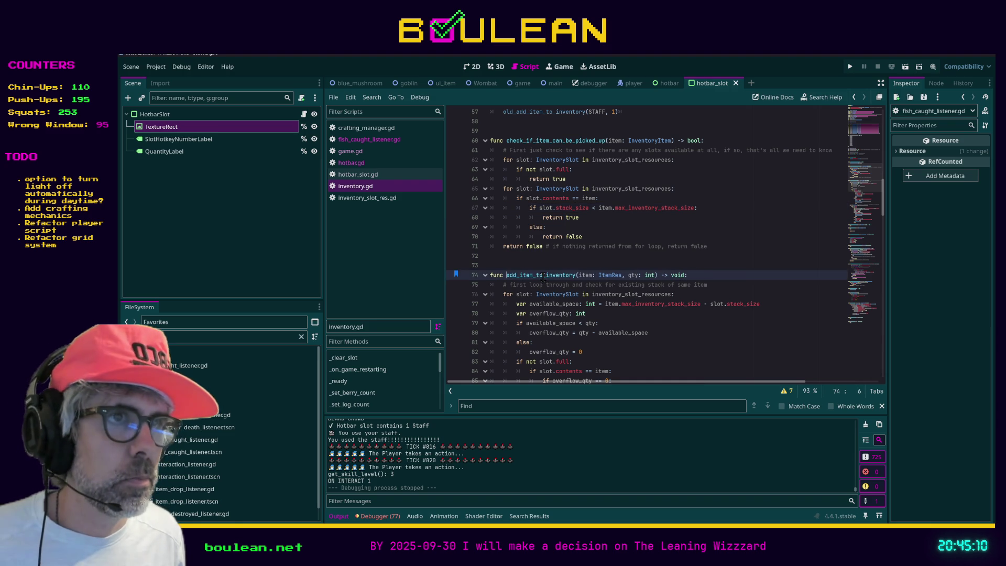
Search the whole project for add_item_to_inventory, listing 10 matches in 4 files.
{"action": "double_click", "coordinate": [545, 276]}
{"action": "key", "text": "ctrl+c"}
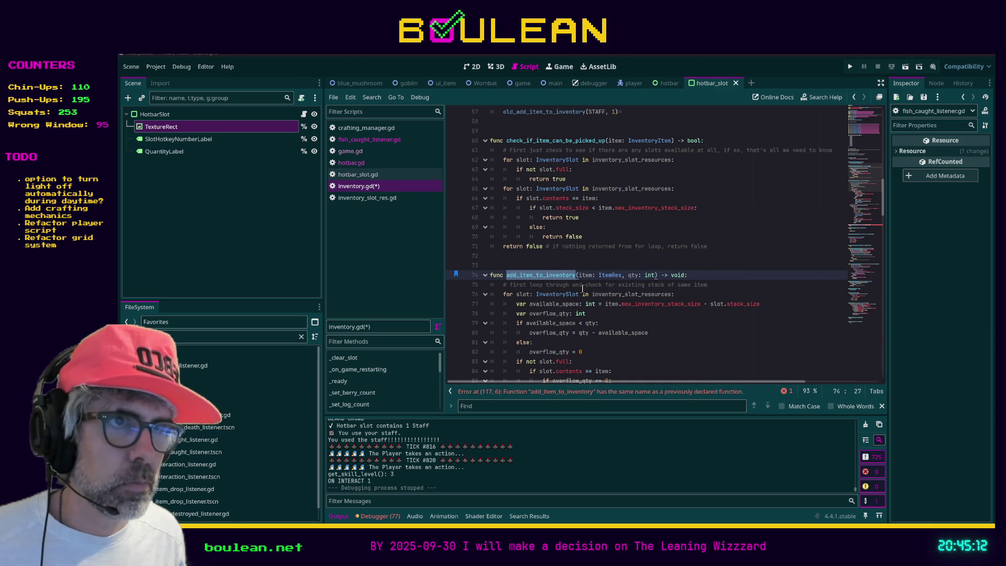
{"action": "key", "text": "ctrl+shift+f"}
{"action": "key", "text": "Return"}
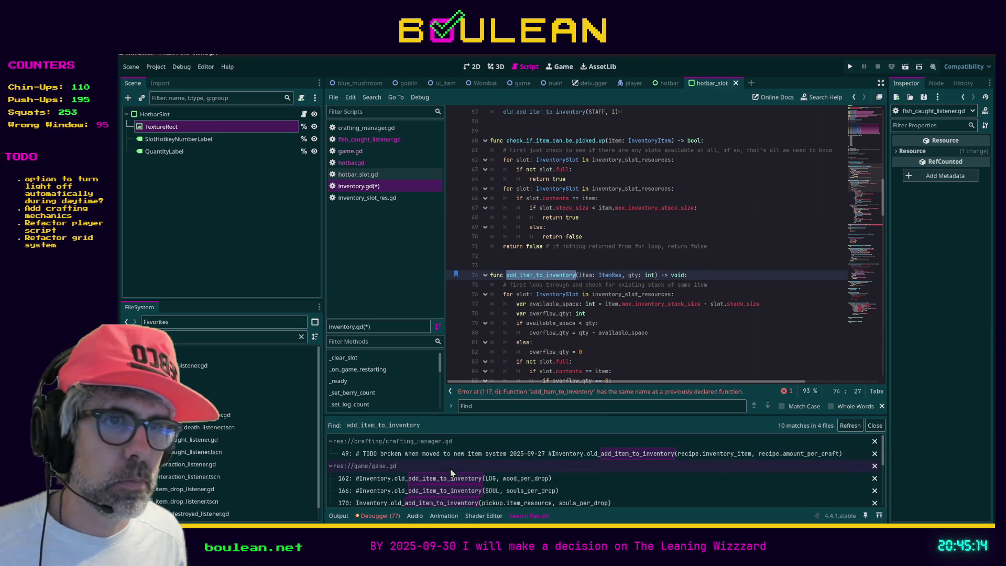
Delete the commented-out drop handling lines in game.gd's _on_drop_in_player_range and save.
{"action": "left_click", "coordinate": [453, 478]}
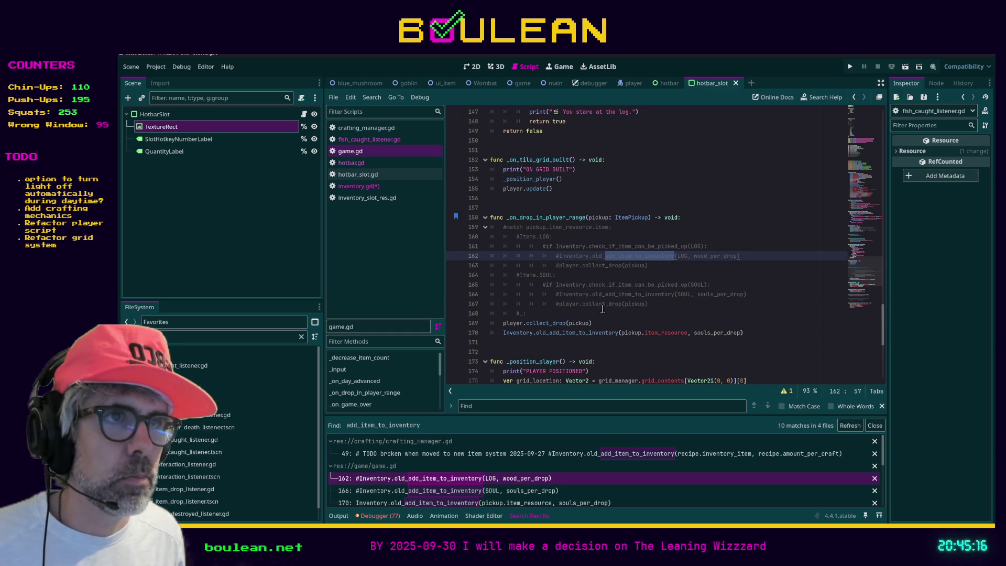
{"action": "left_click", "coordinate": [648, 305]}
{"action": "key", "text": "shift+Up"}
{"action": "key", "text": "shift+Up"}
{"action": "key", "text": "shift+Up"}
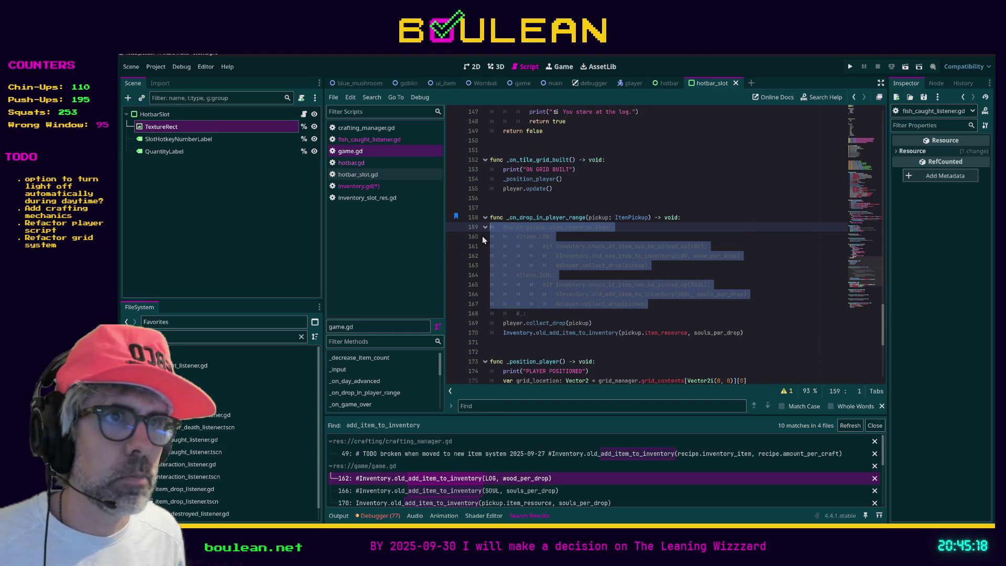
{"action": "key", "text": "shift+Home"}
{"action": "key", "text": "Delete"}
{"action": "key", "text": "BackSpace"}
{"action": "key", "text": "shift+Down"}
{"action": "key", "text": "Delete"}
{"action": "key", "text": "ctrl+s"}
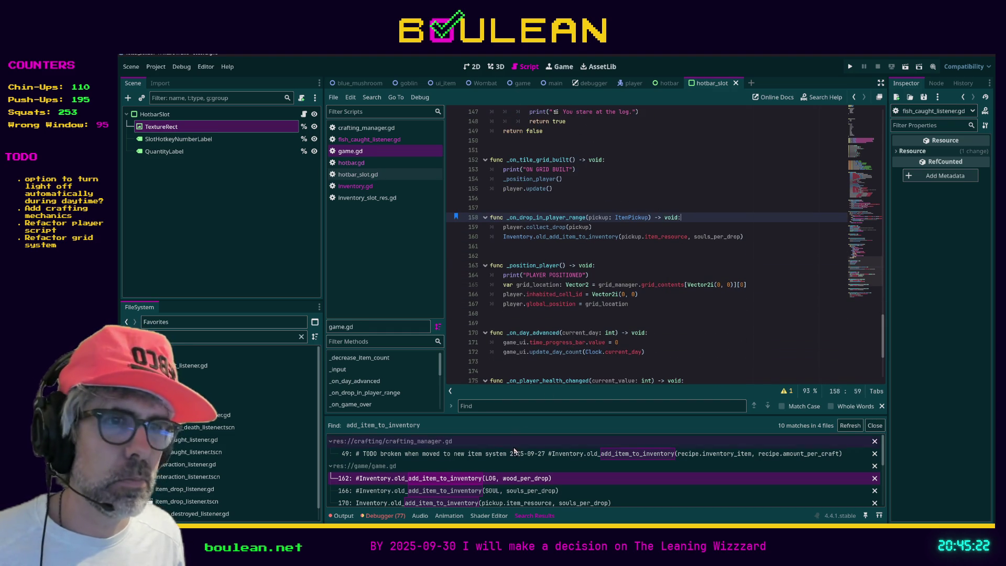
Change game.gd's line 160 call from old_add_item_to_inventory to add_item_to_inventory.
{"action": "left_click", "coordinate": [520, 483]}
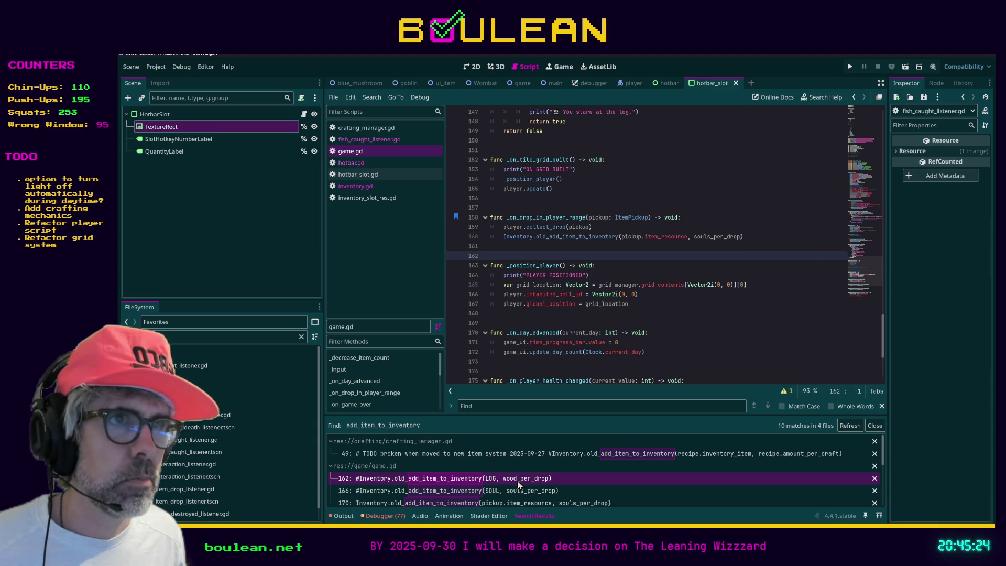
{"action": "left_click", "coordinate": [849, 426]}
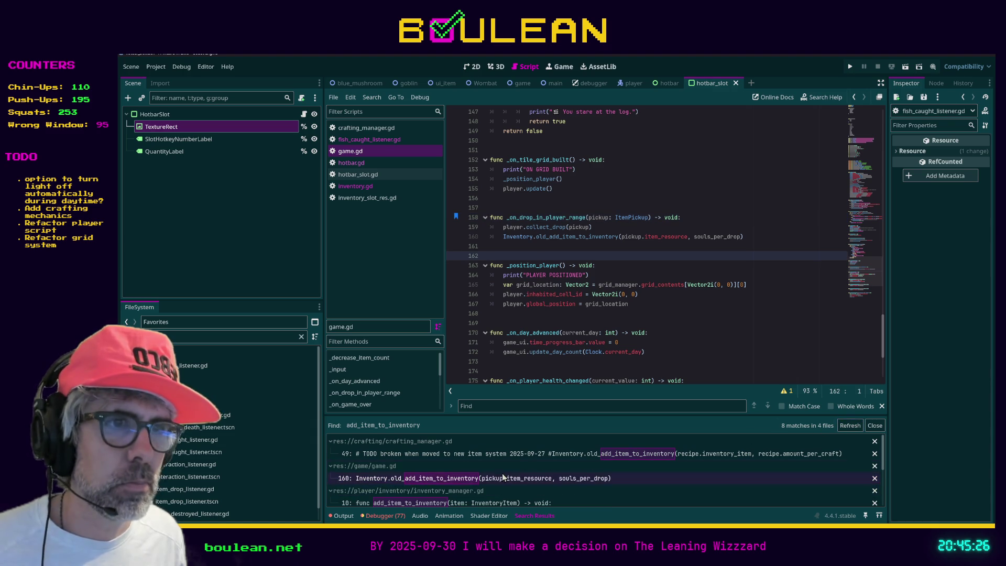
{"action": "left_click", "coordinate": [514, 454]}
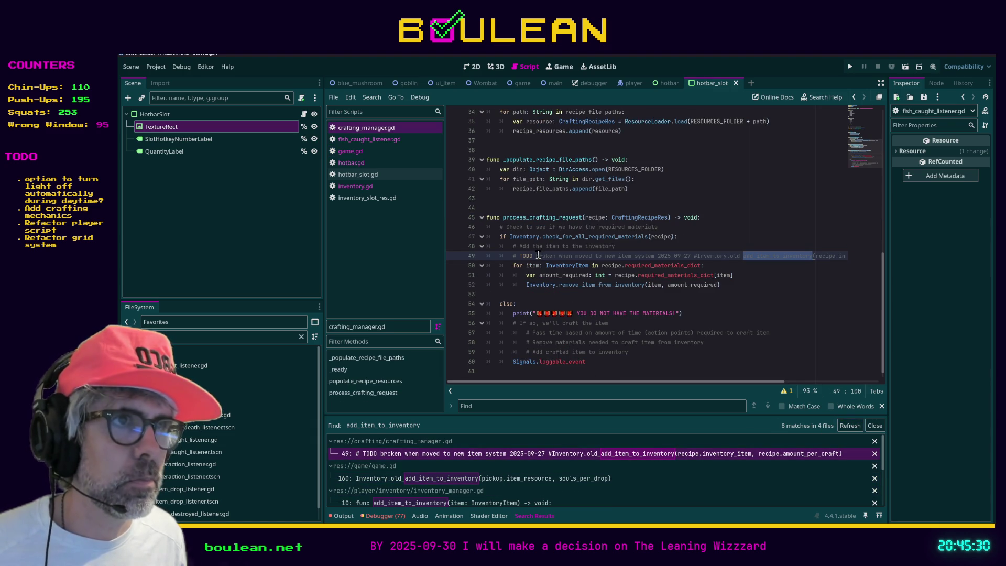
{"action": "left_click", "coordinate": [529, 478]}
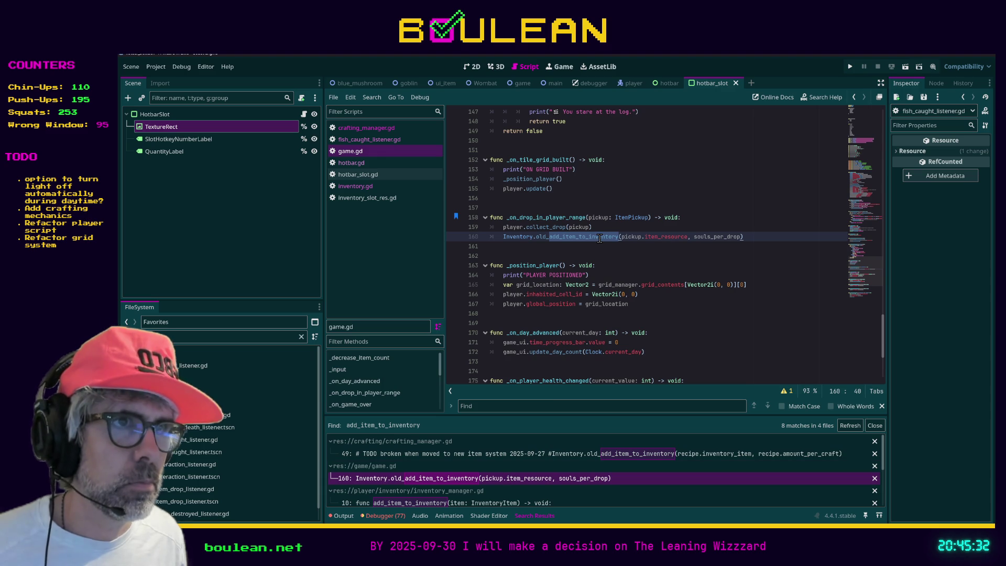
{"action": "double_click", "coordinate": [548, 238]}
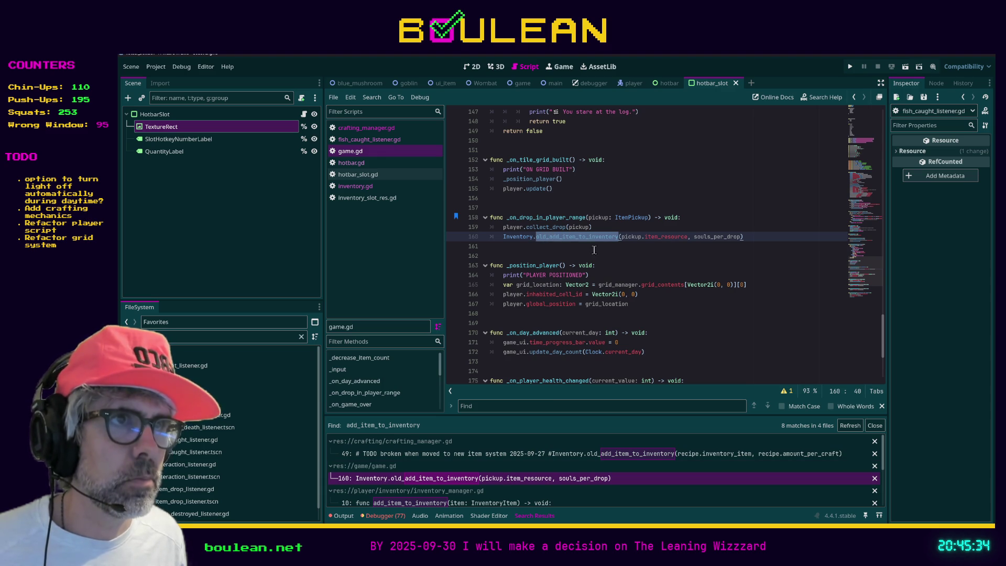
{"action": "key", "text": "ctrl+v"}
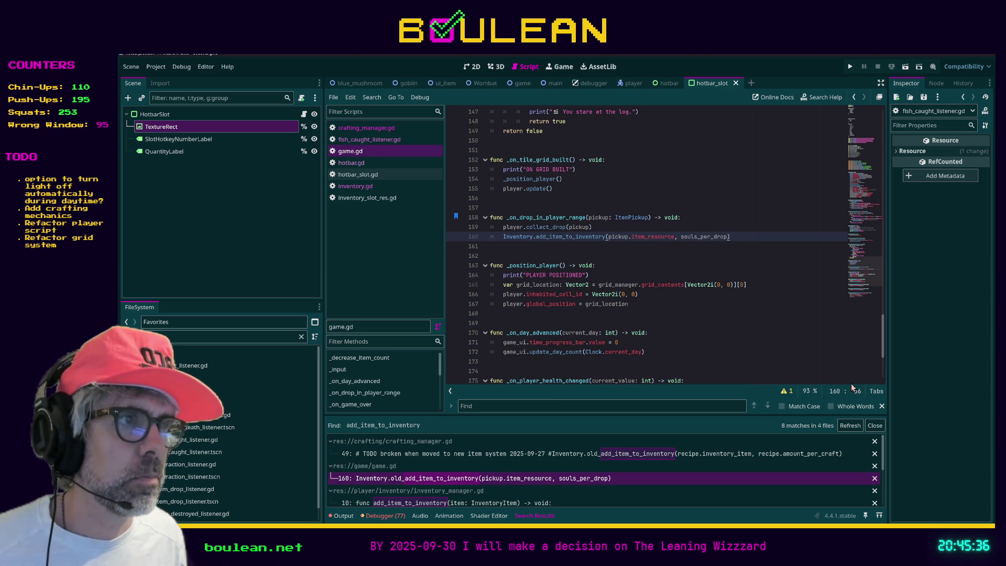
Refresh the search results and review the inventory_manager.gd and inventory.gd matches.
{"action": "left_click", "coordinate": [850, 427]}
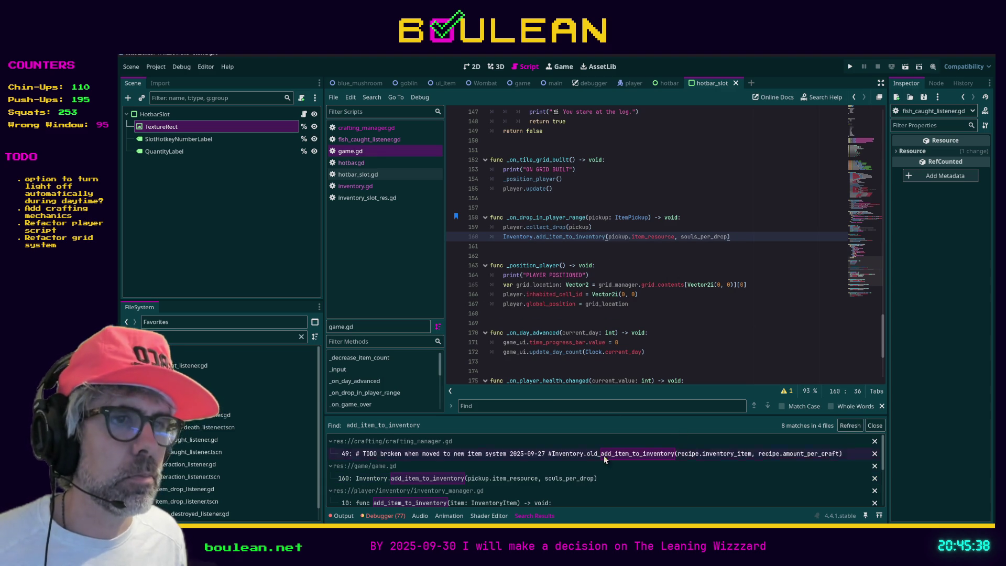
{"action": "left_click", "coordinate": [562, 478]}
{"action": "scroll", "coordinate": [524, 471], "scroll_direction": "down", "scroll_amount": 1}
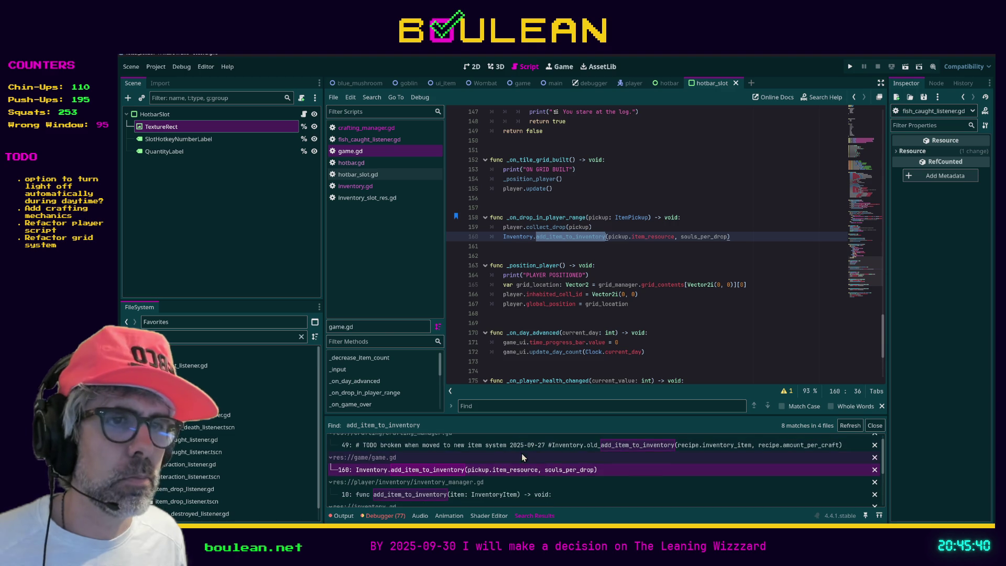
{"action": "left_click", "coordinate": [419, 494]}
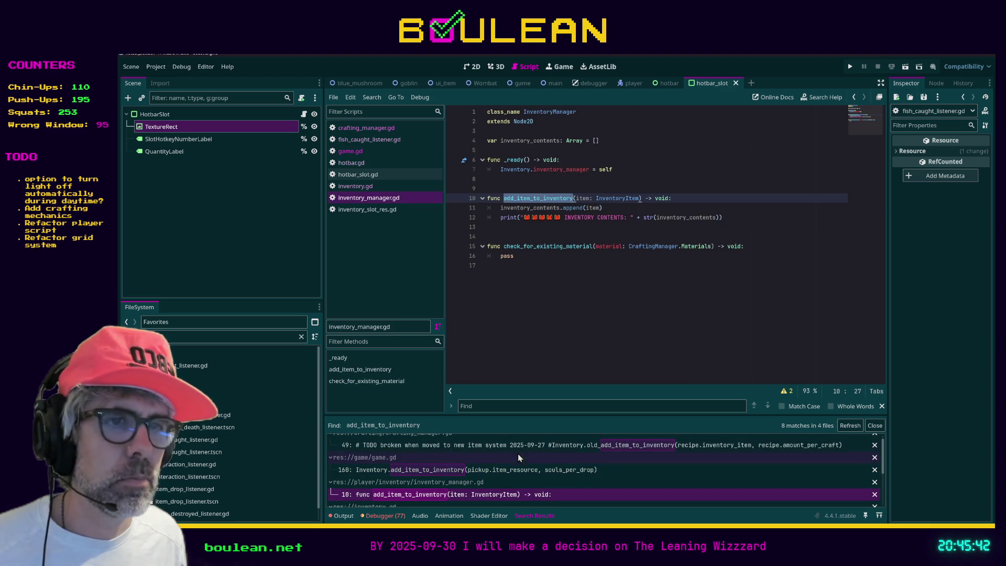
{"action": "scroll", "coordinate": [470, 497], "scroll_direction": "down", "scroll_amount": 1}
{"action": "left_click", "coordinate": [470, 501]}
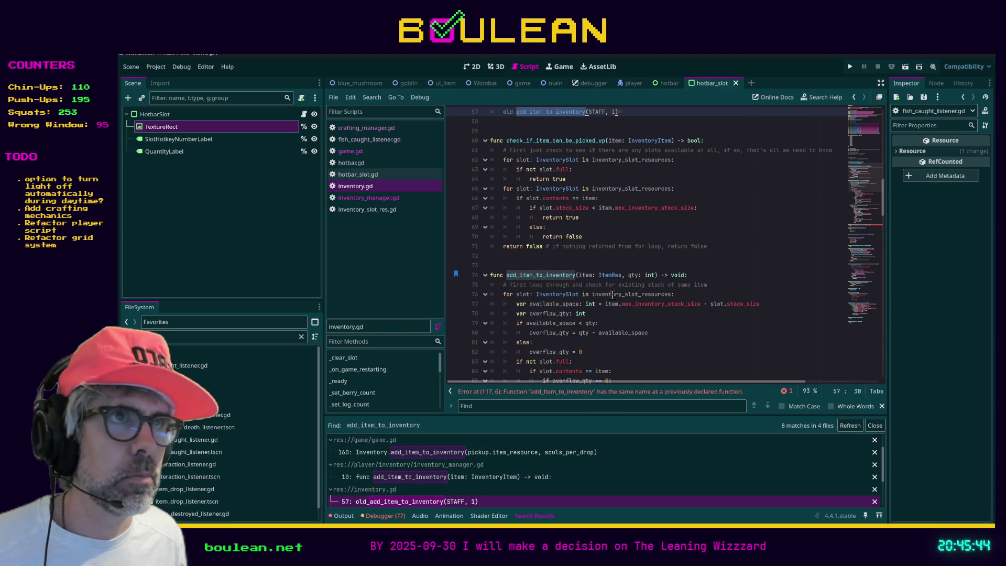
Make inventory.gd line 57 call add_item_to_inventory and refresh the results.
{"action": "scroll", "coordinate": [607, 242], "scroll_direction": "up", "scroll_amount": 3}
{"action": "double_click", "coordinate": [556, 202]}
{"action": "key", "text": "ctrl+v"}
{"action": "left_click", "coordinate": [850, 425]}
{"action": "scroll", "coordinate": [609, 462], "scroll_direction": "down", "scroll_amount": 2}
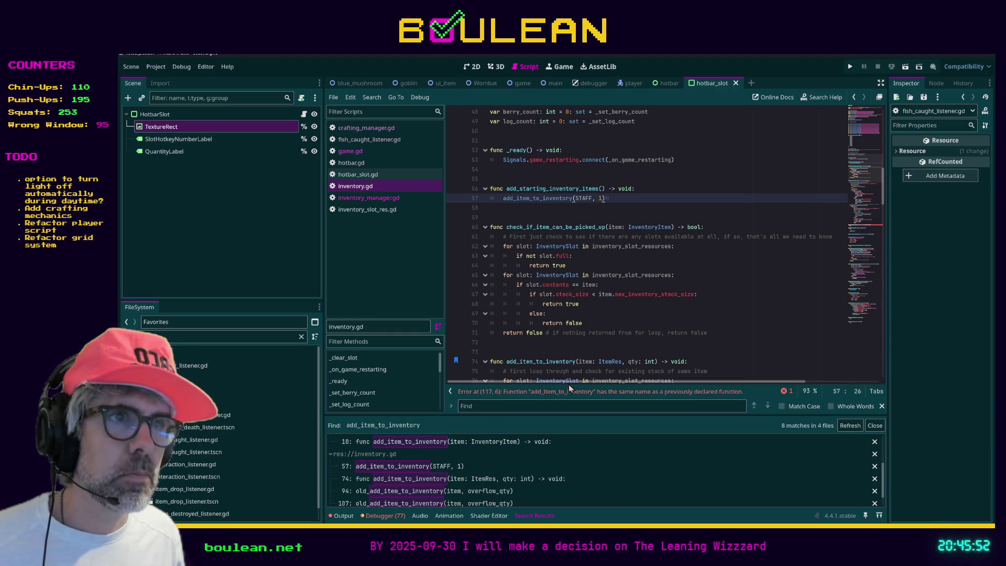
Search for old_add_item_to_inventory and switch the calls on lines 94 and 107 to add_item_to_inventory.
{"action": "left_click", "coordinate": [731, 328]}
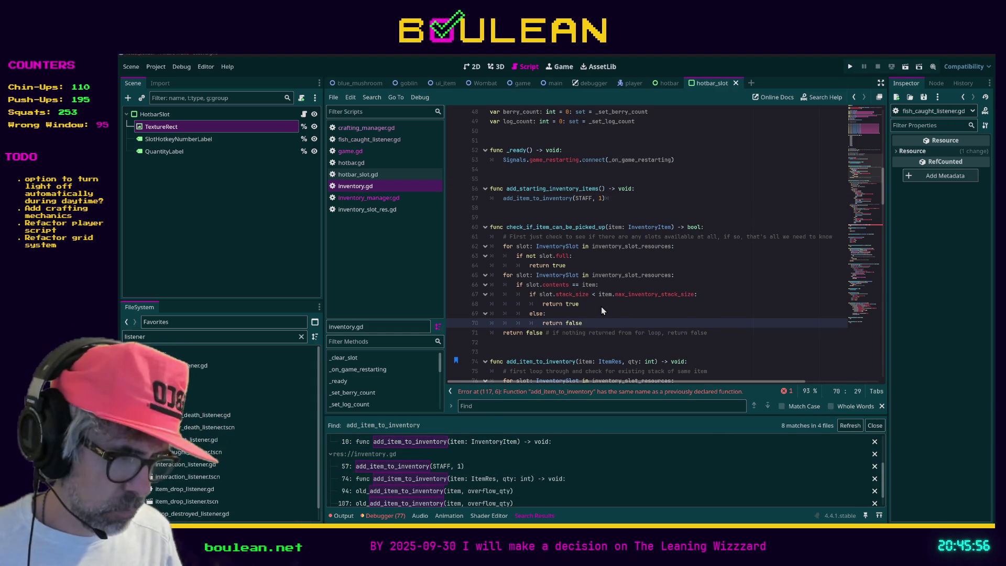
{"action": "key", "text": "Return"}
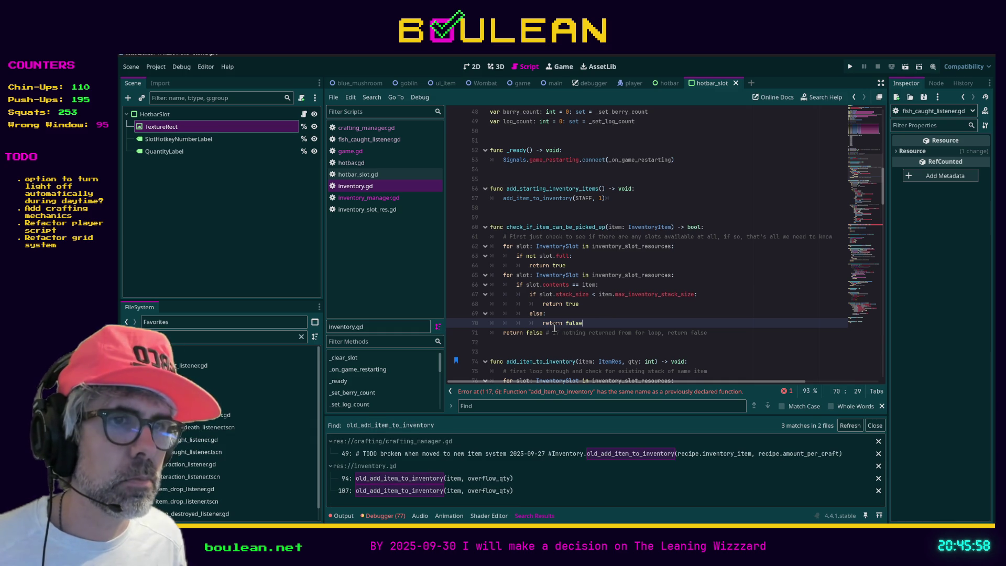
{"action": "left_click", "coordinate": [456, 477]}
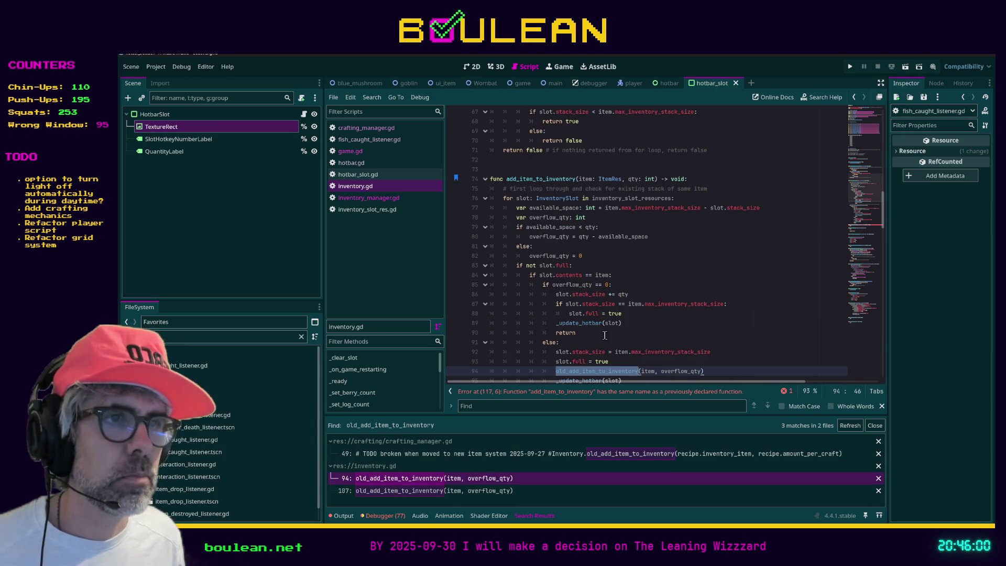
{"action": "type", "text": "add_item_to_inv"}
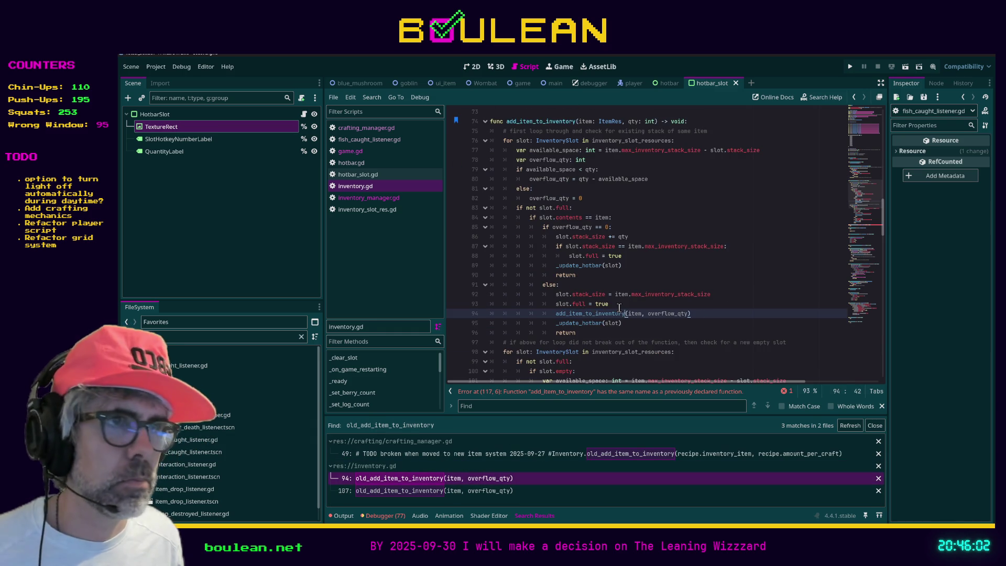
{"action": "key", "text": "Return"}
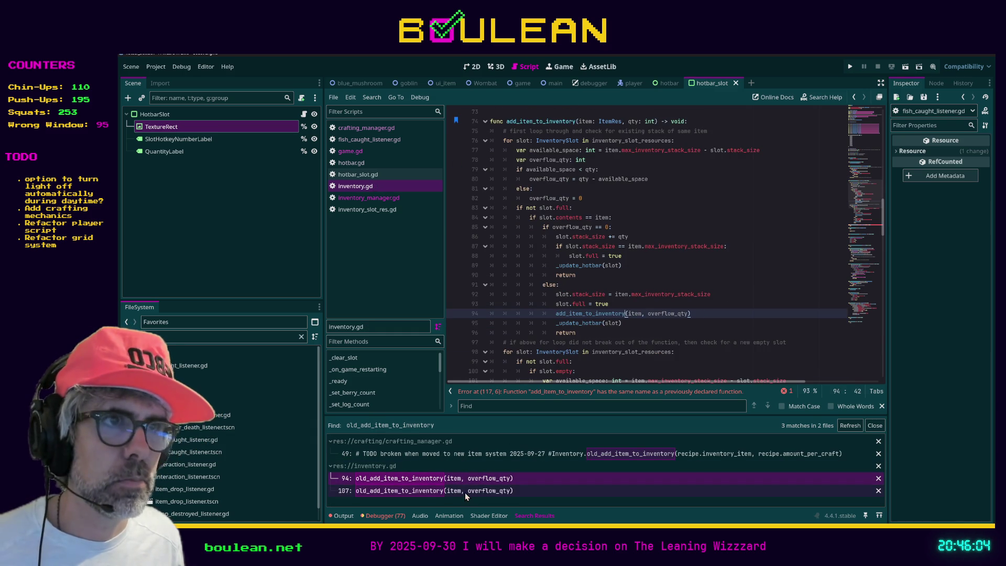
{"action": "left_click", "coordinate": [465, 493]}
{"action": "type", "text": "add_item_to_inv"}
{"action": "key", "text": "Return"}
Confirm only crafting_manager.gd's line 49 TODO comment still matches, then run the game.
{"action": "left_click", "coordinate": [632, 454]}
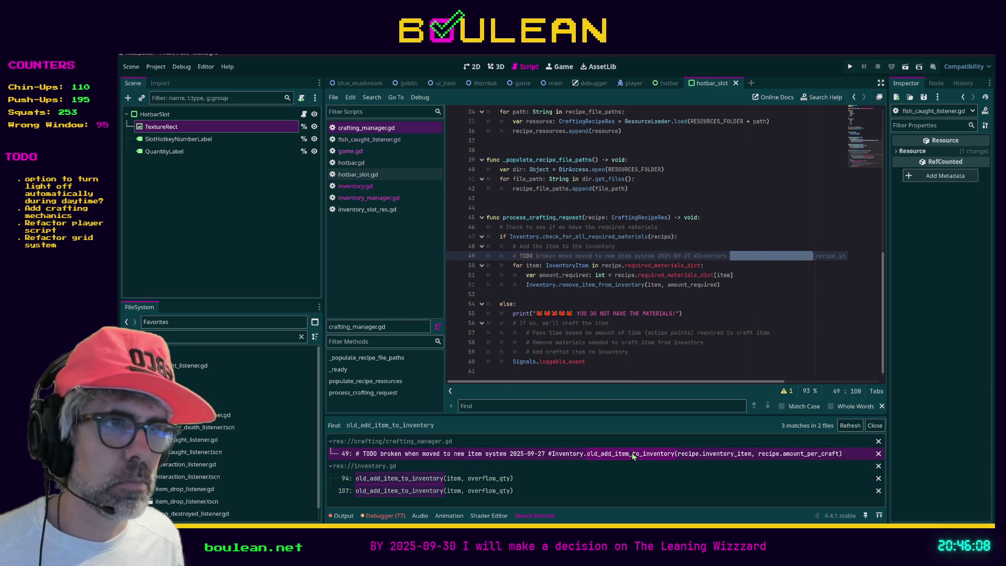
{"action": "left_click", "coordinate": [767, 278]}
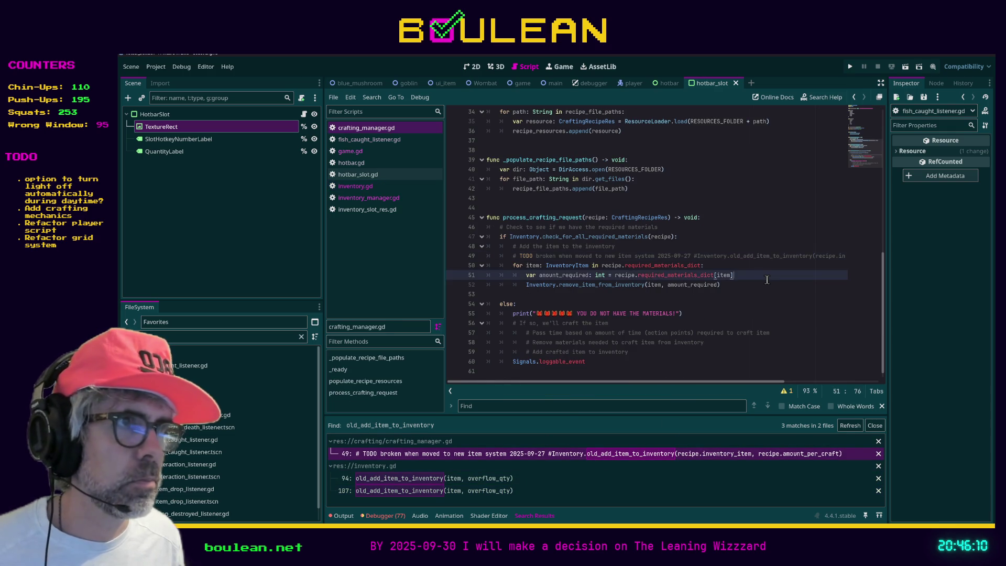
{"action": "left_click", "coordinate": [850, 426]}
{"action": "left_click", "coordinate": [699, 370]}
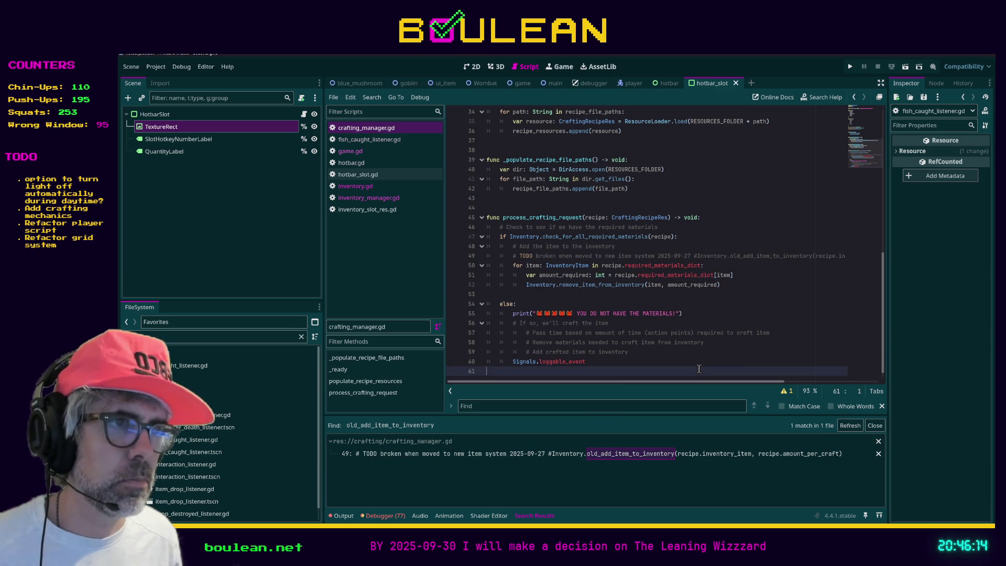
{"action": "key", "text": "F5"}
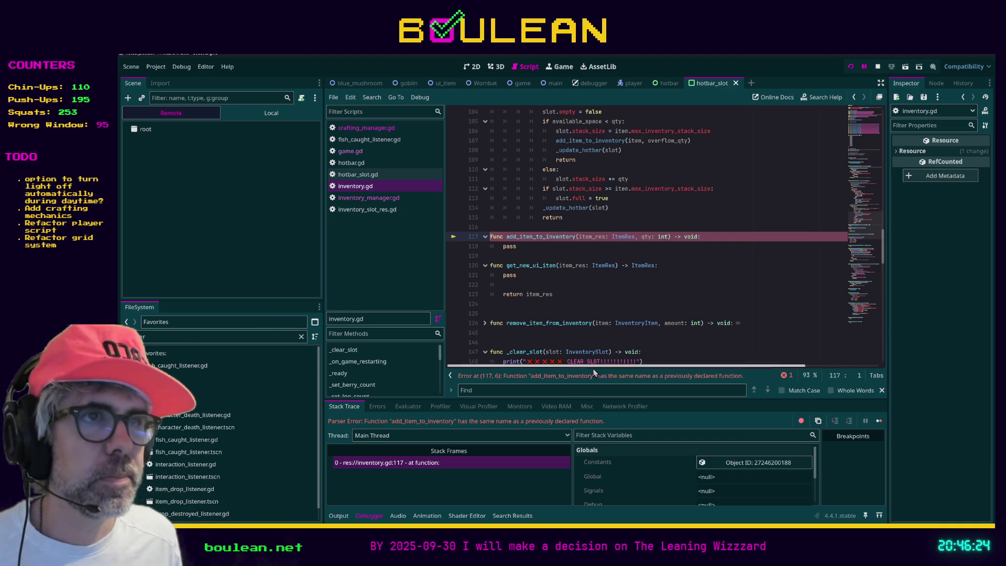
Delete the duplicate add_item_to_inventory stub on lines 117–118 of inventory.gd and rerun the game.
{"action": "key", "text": "shift+Down"}
{"action": "key", "text": "shift+End"}
{"action": "key", "text": "Delete"}
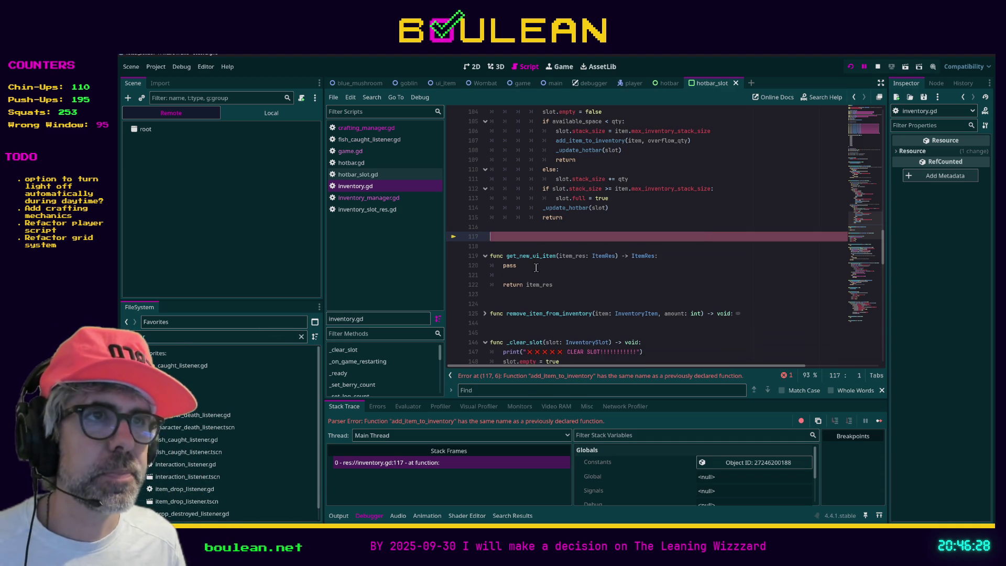
{"action": "key", "text": "BackSpace"}
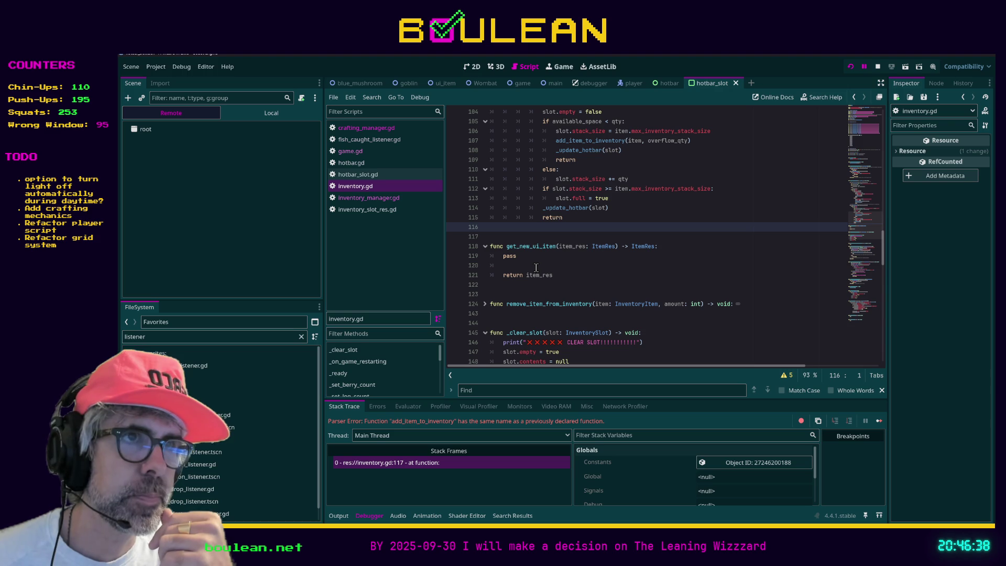
{"action": "key", "text": "F5"}
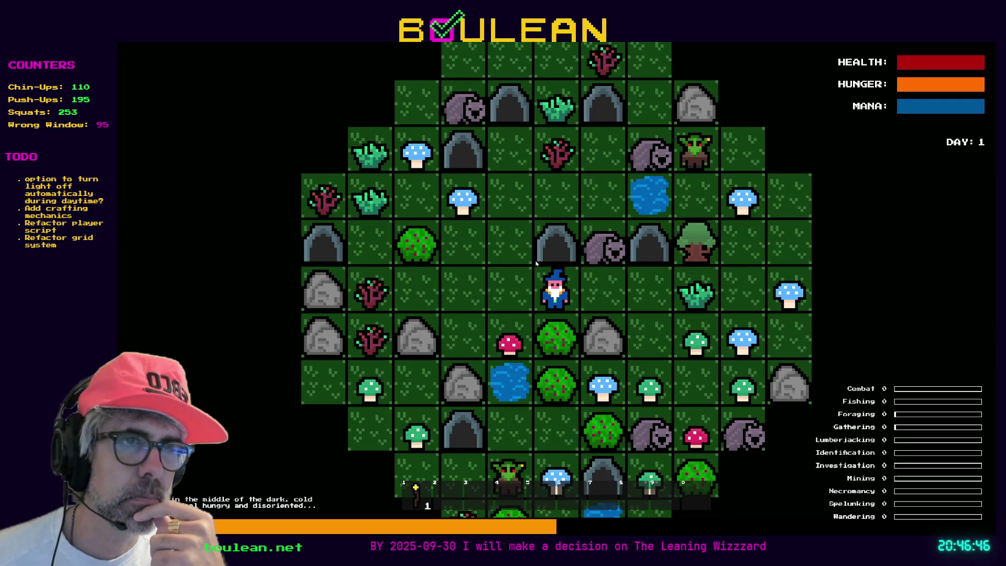
Chop the berry bush repeatedly to gather five berries.
{"action": "key", "text": "Down"}
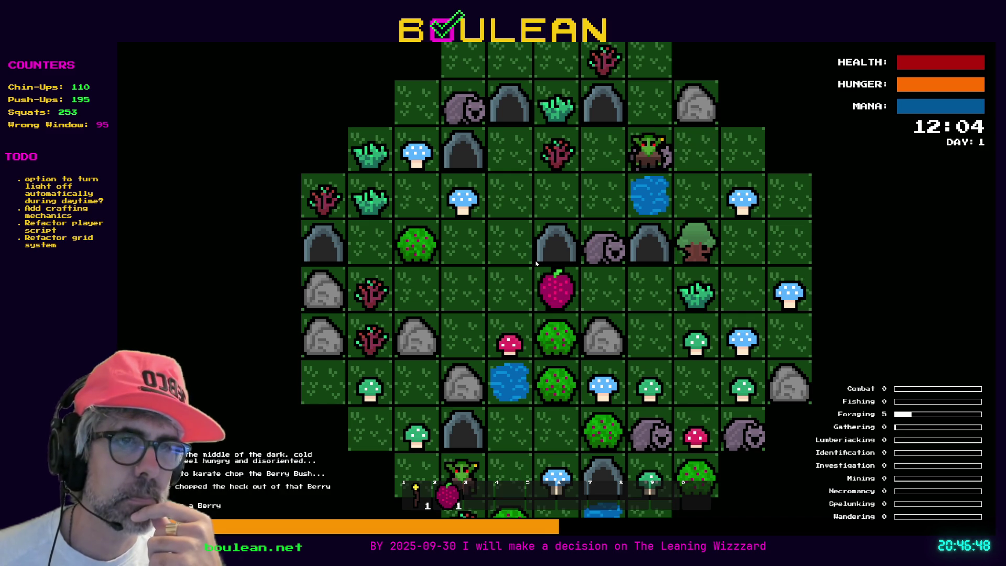
{"action": "key", "text": "Down"}
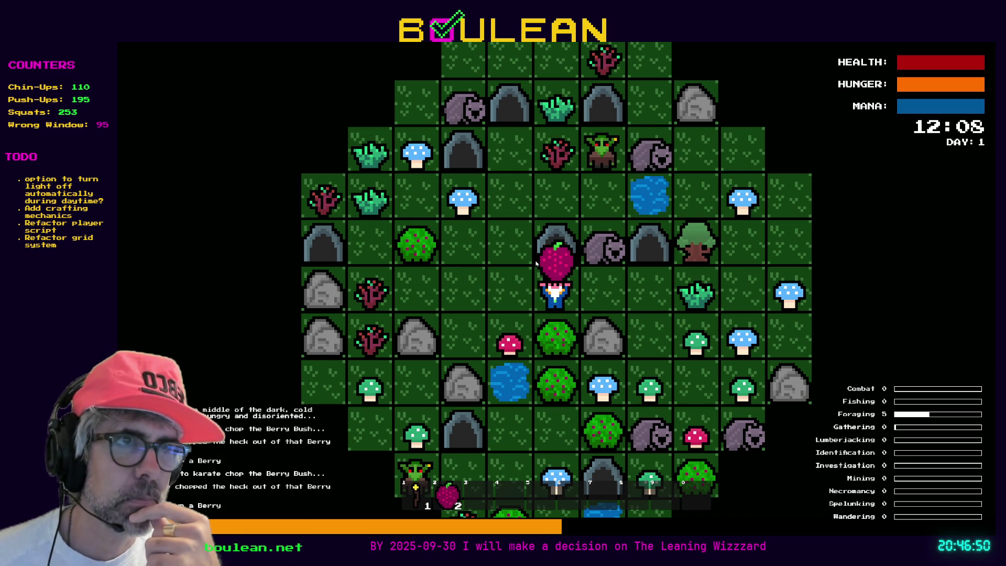
{"action": "scroll", "coordinate": [561, 334], "scroll_direction": "up", "scroll_amount": 3}
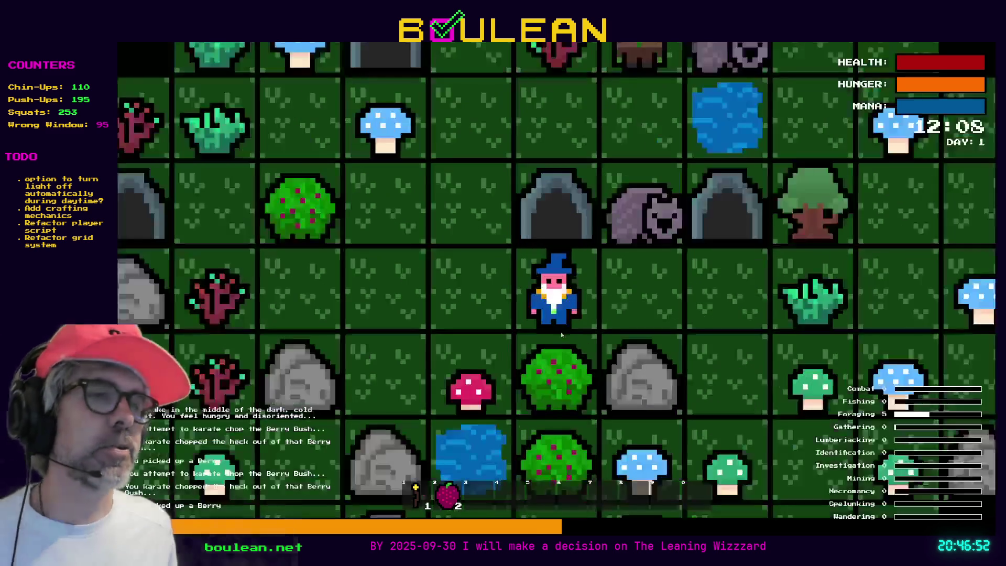
{"action": "key", "text": "Down"}
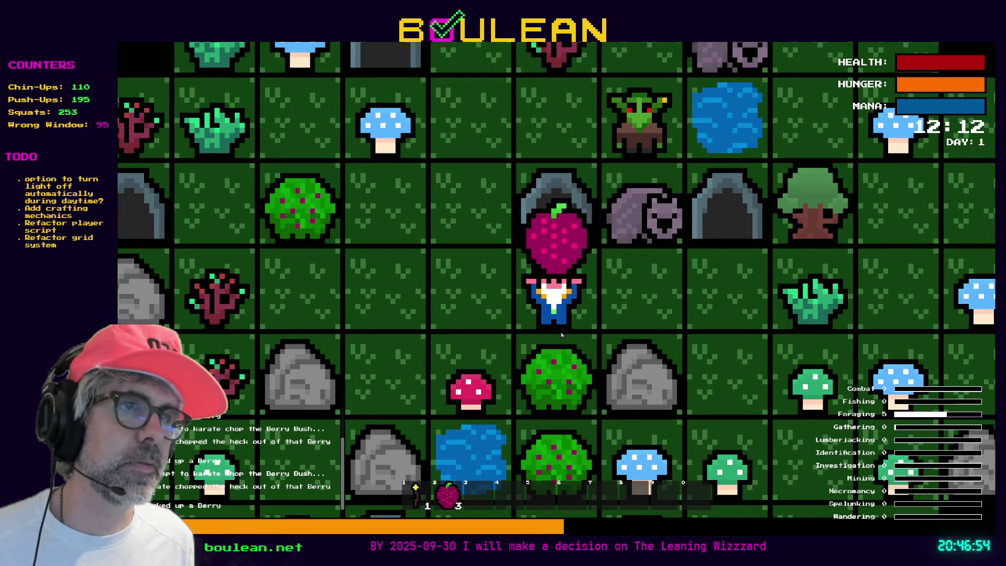
{"action": "key", "text": "Down"}
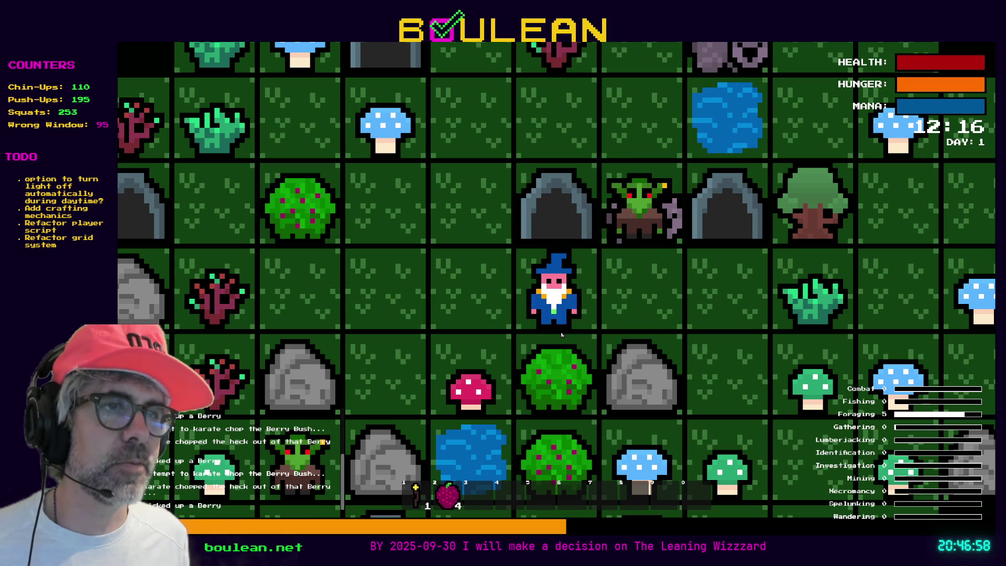
{"action": "key", "text": "Down"}
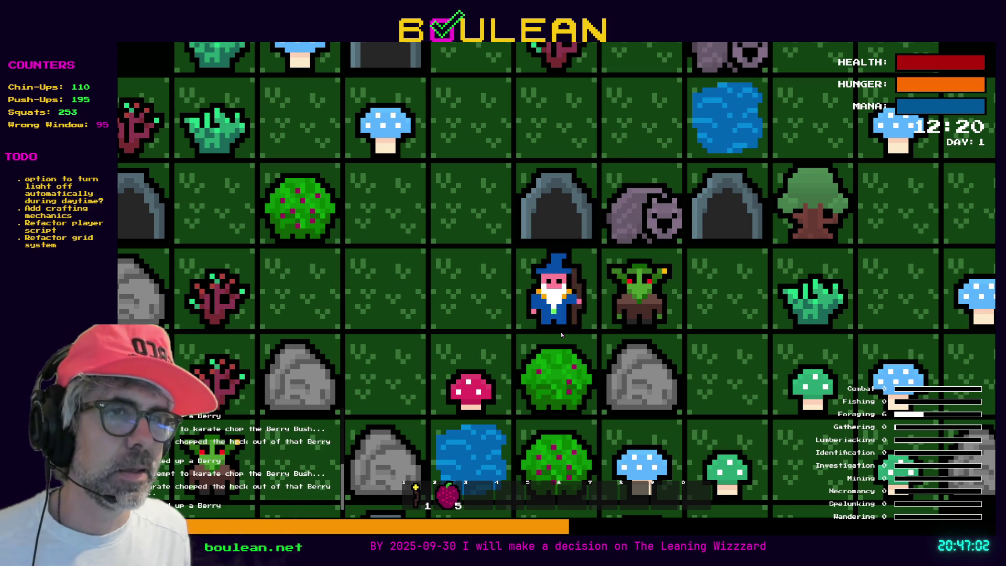
Defeat the nearby goblins and break the gravestones to collect souls.
{"action": "key", "text": "Right"}
{"action": "key", "text": "Right"}
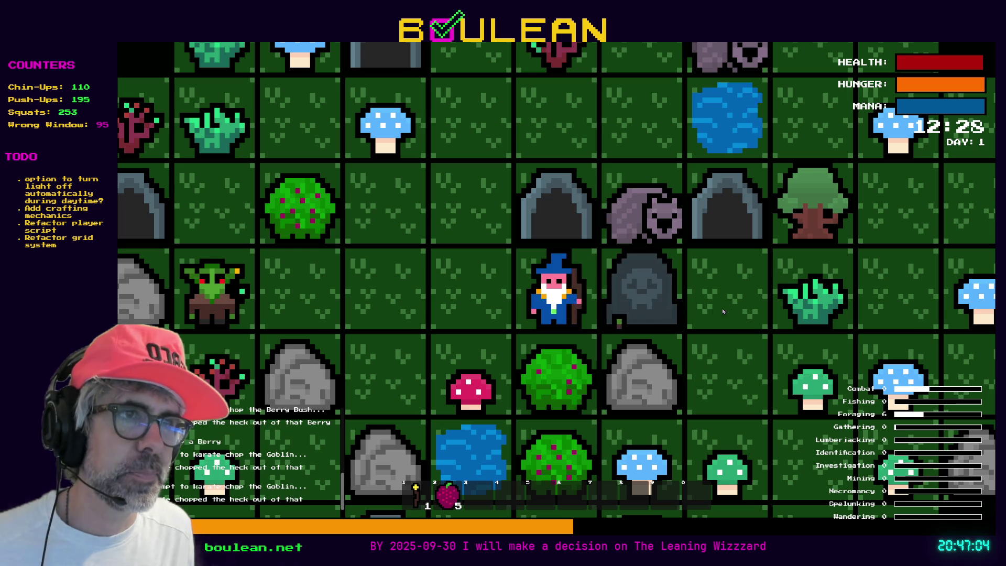
{"action": "key", "text": "Right"}
{"action": "key", "text": "Right"}
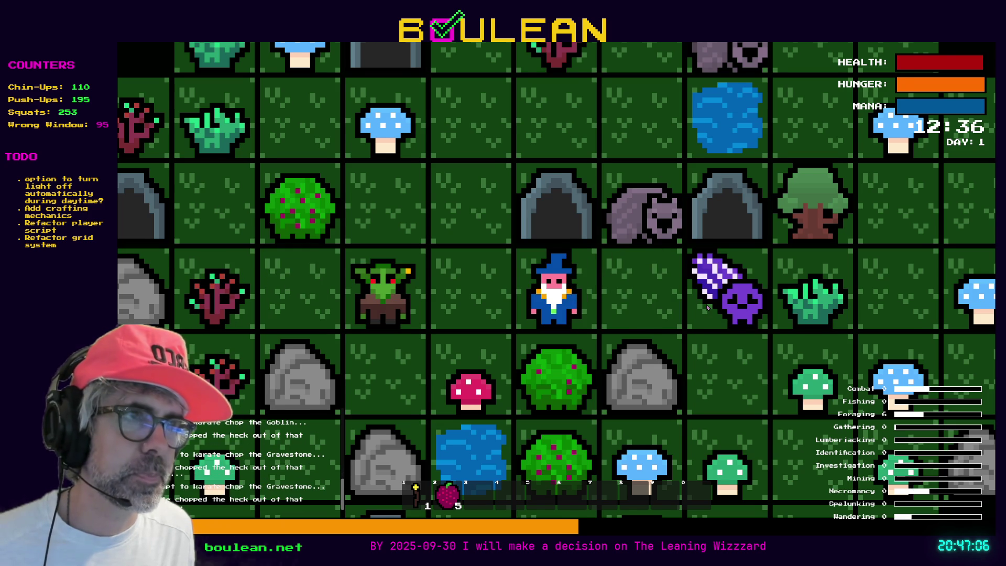
{"action": "key", "text": "Right"}
{"action": "key", "text": "Right"}
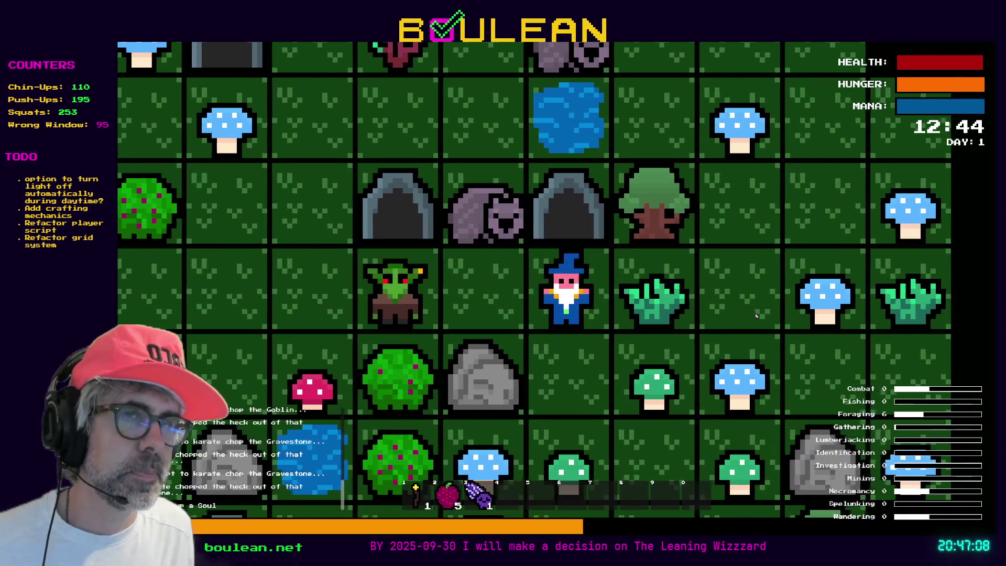
{"action": "key", "text": "Down"}
{"action": "key", "text": "Right"}
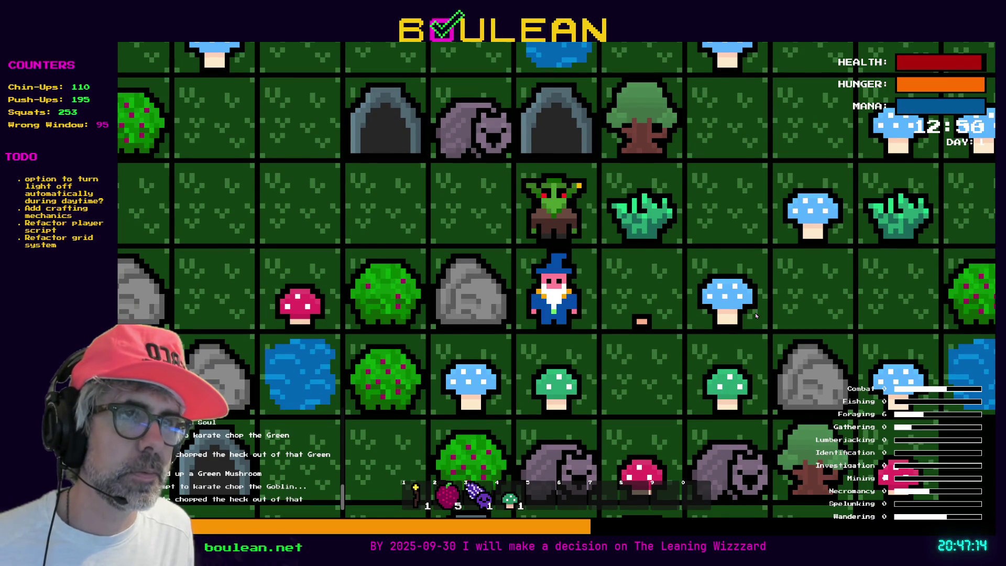
{"action": "key", "text": "Up"}
{"action": "key", "text": "Up"}
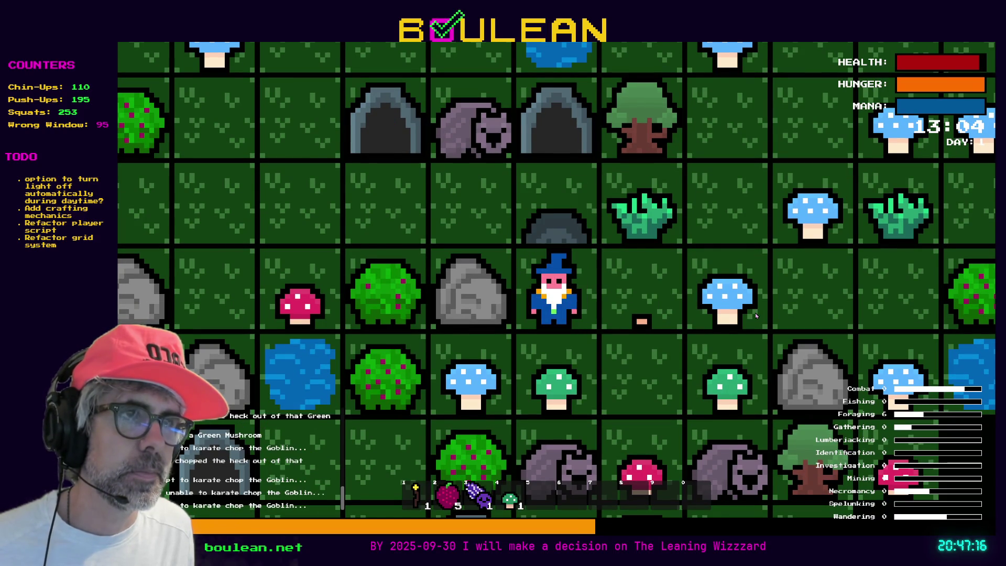
{"action": "key", "text": "Up"}
{"action": "key", "text": "Up"}
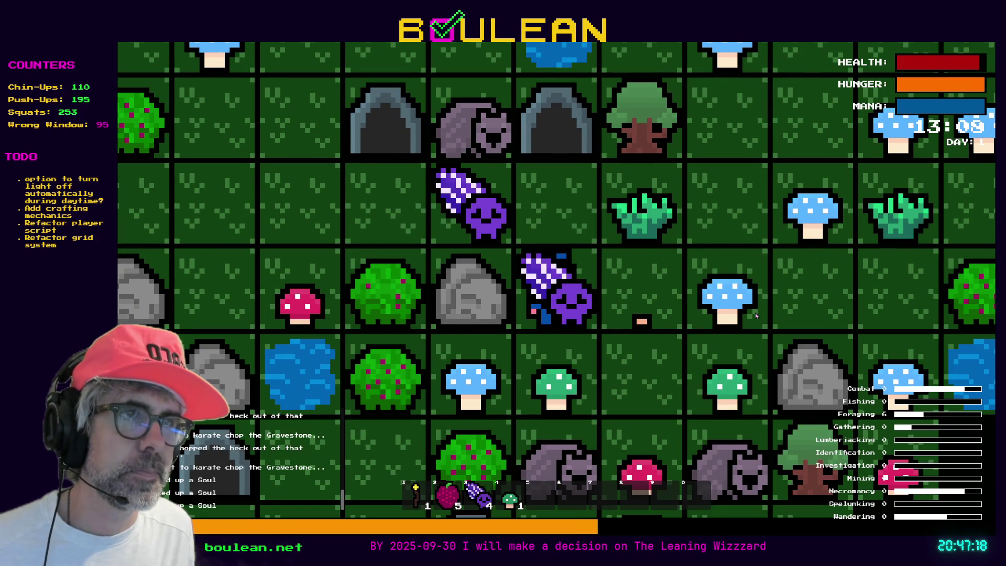
{"action": "key", "text": "Up"}
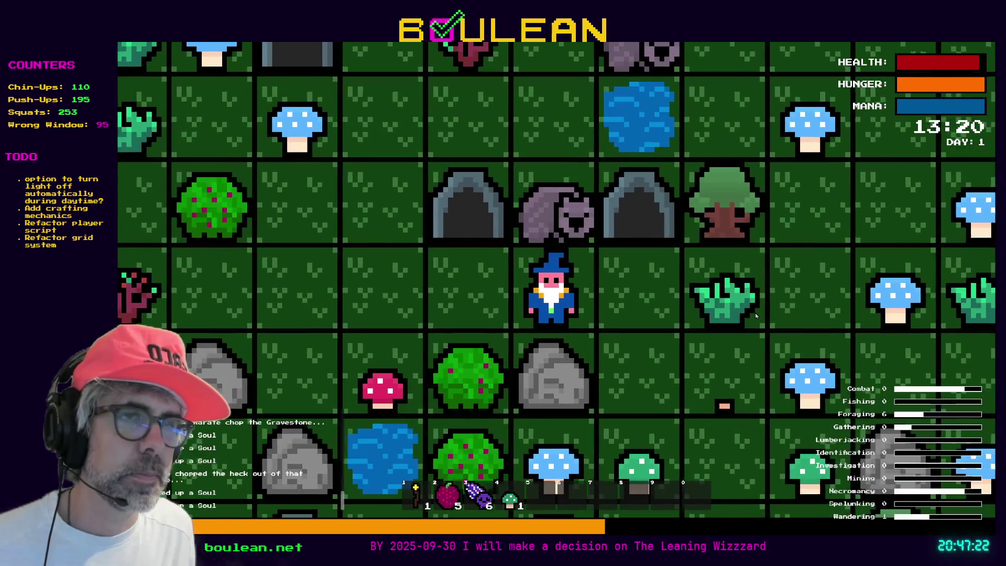
Walk to the sapling, equip the sparkling staff, and chop the sapling for sticks.
{"action": "key", "text": "Left"}
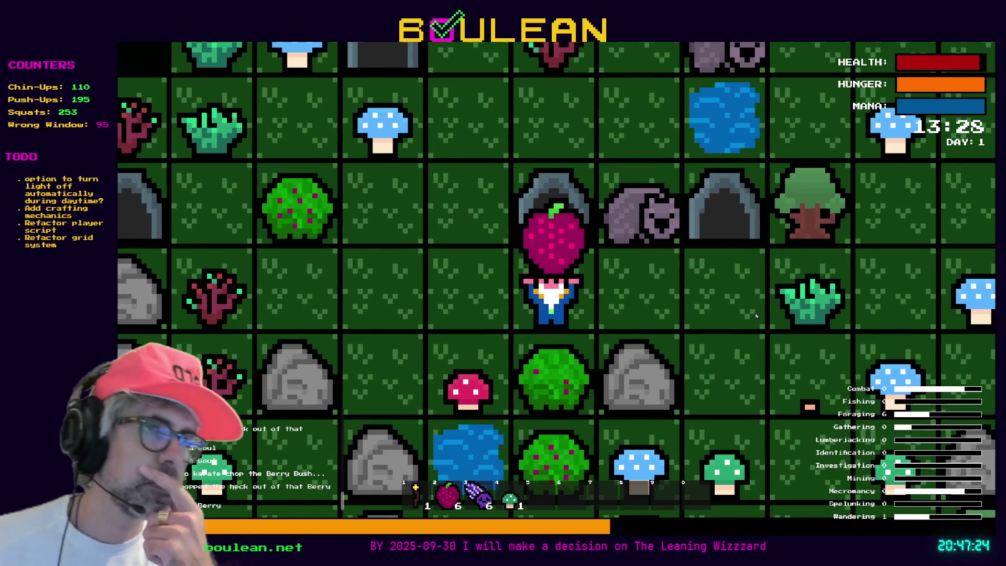
{"action": "key", "text": "Left"}
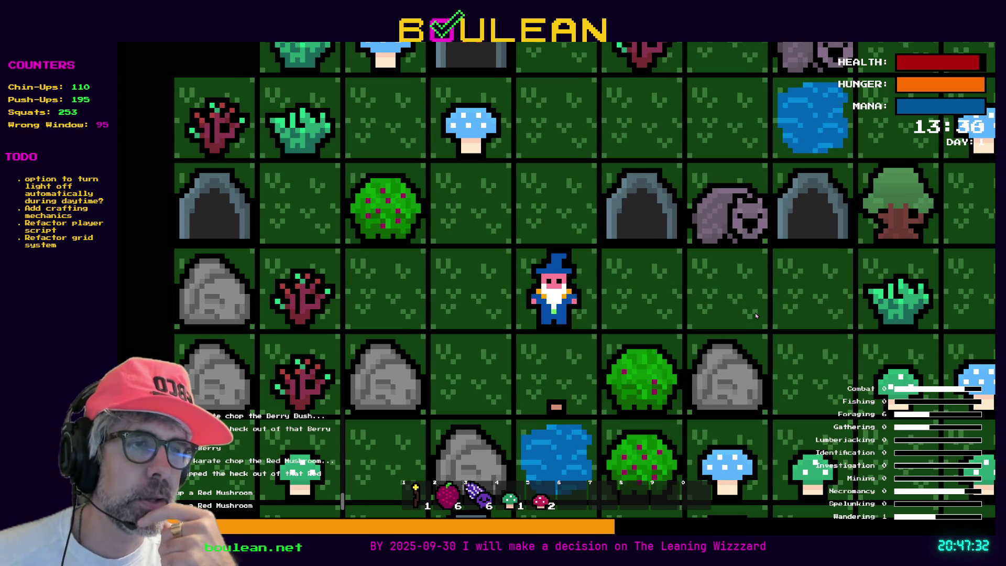
{"action": "key", "text": "Down"}
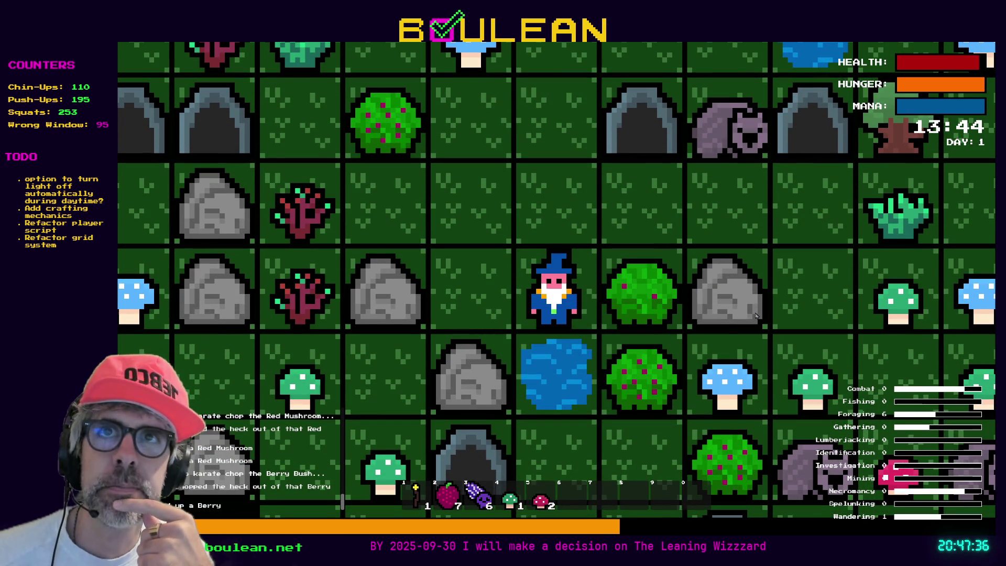
{"action": "key", "text": "Left"}
{"action": "key", "text": "Up"}
{"action": "key", "text": "Left"}
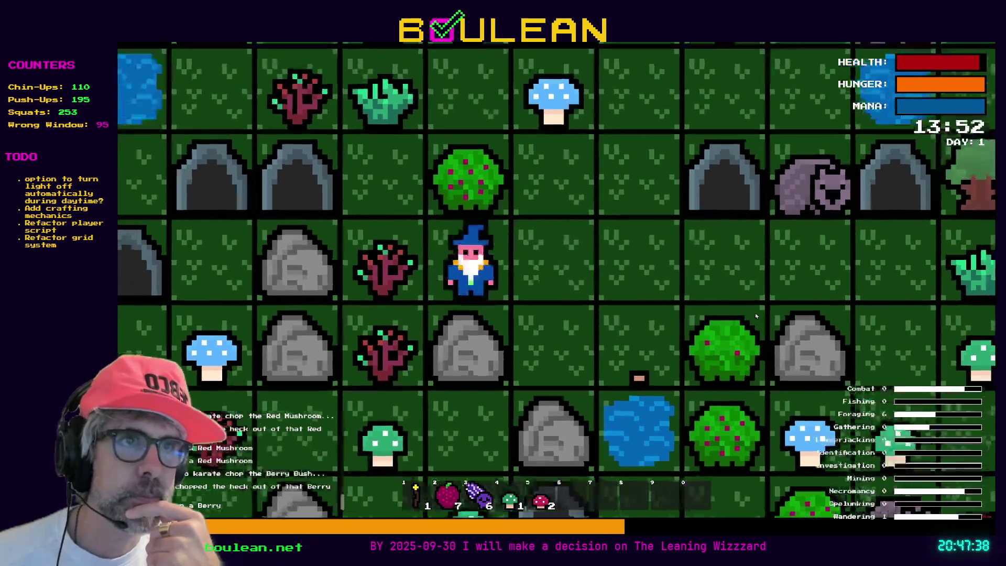
{"action": "key", "text": "Left"}
{"action": "key", "text": "Left"}
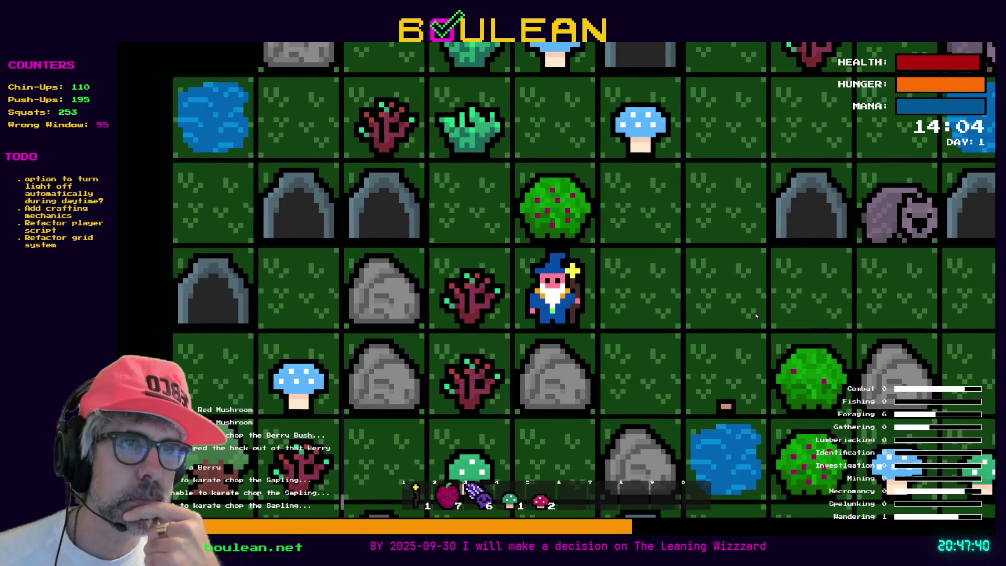
{"action": "key", "text": "1"}
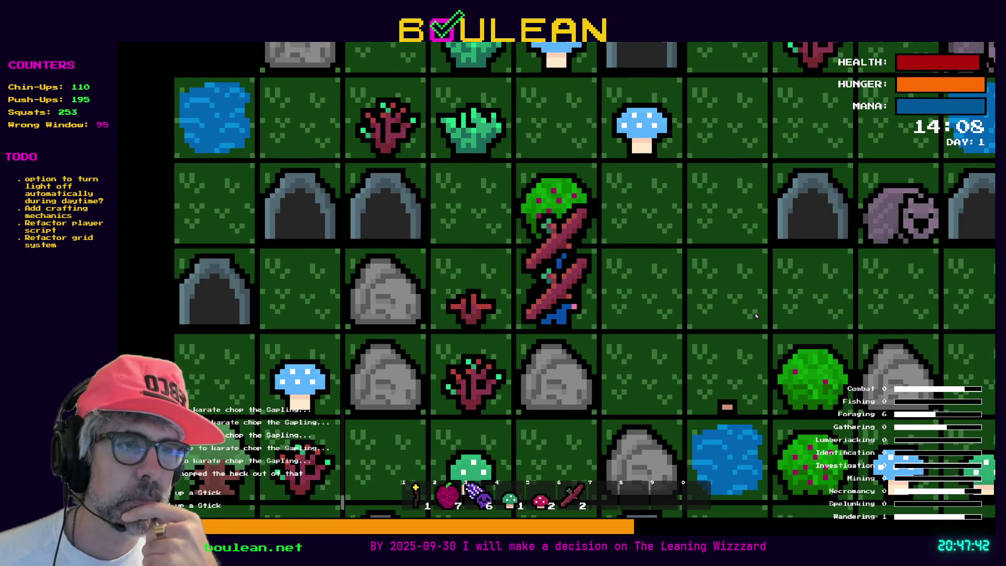
{"action": "key", "text": "Left"}
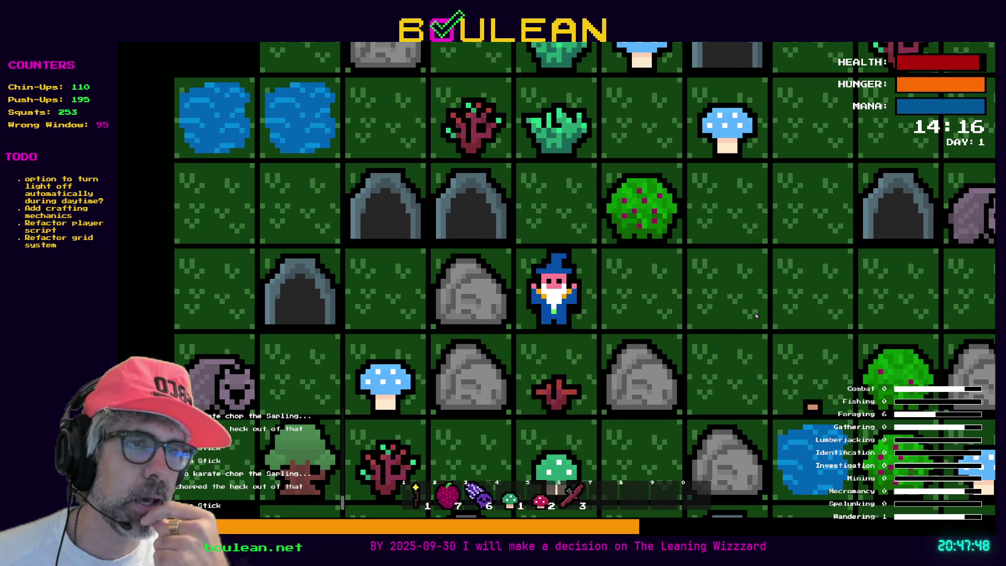
Chop the green mushroom and the grass tuft to get a mushroom and cordage.
{"action": "key", "text": "Down"}
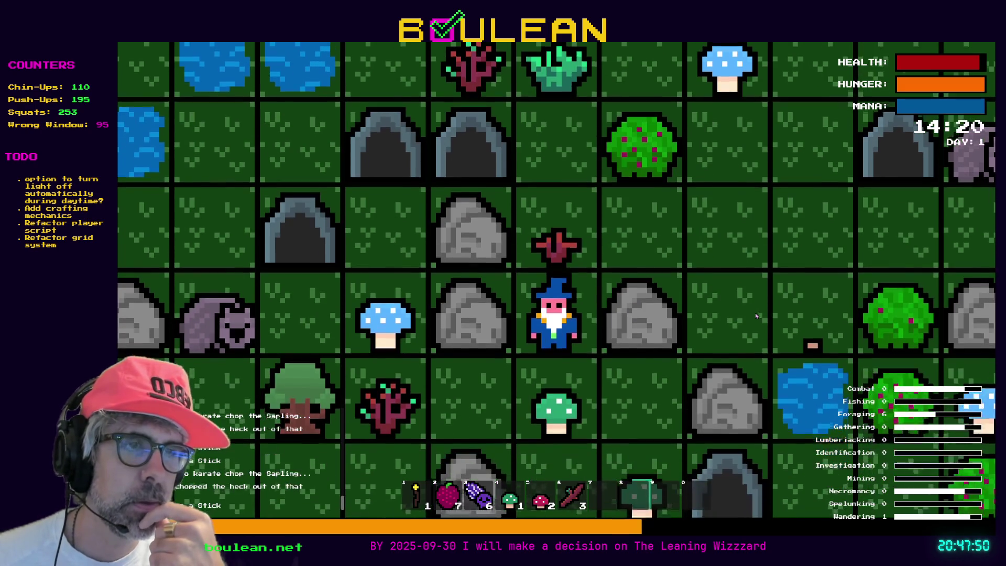
{"action": "key", "text": "Down"}
{"action": "key", "text": "Down"}
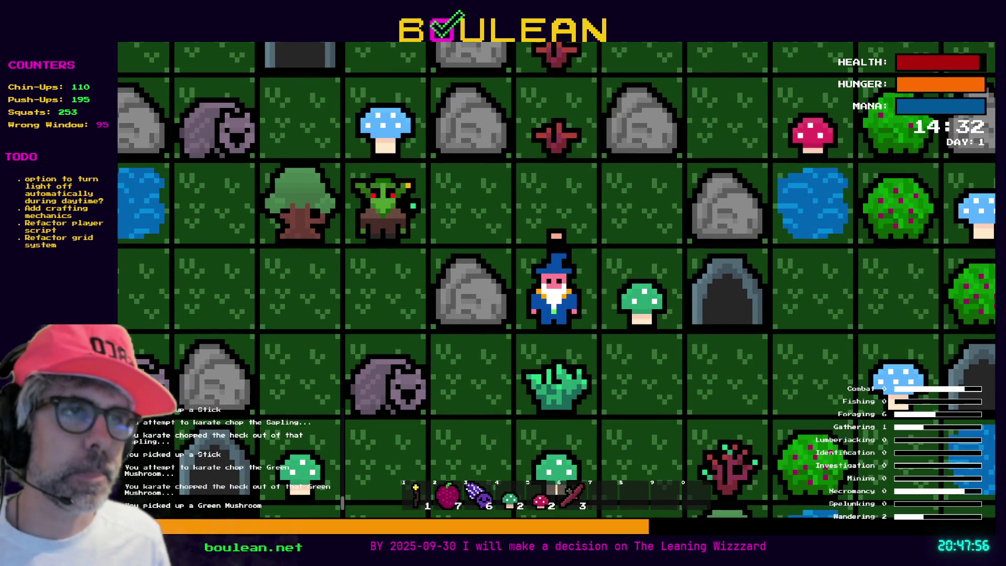
{"action": "key", "text": "Right"}
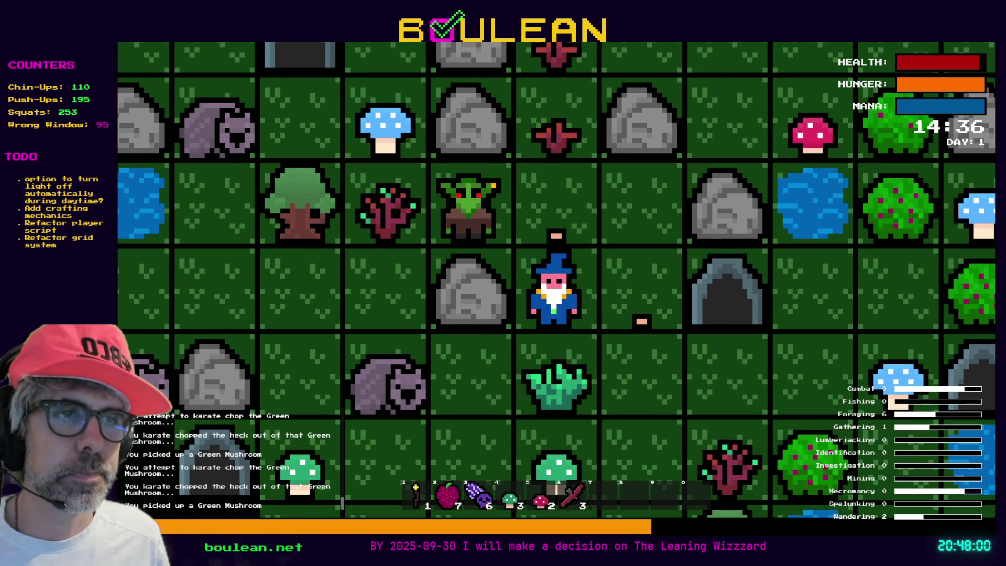
{"action": "key", "text": "Down"}
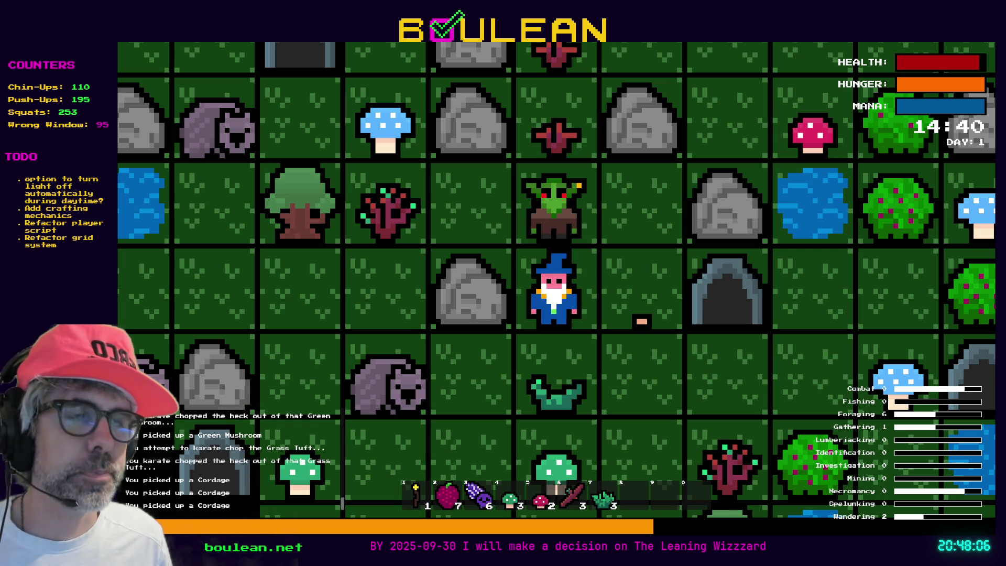
Defeat the goblin above, collect the remaining souls, and stop the game.
{"action": "key", "text": "Up"}
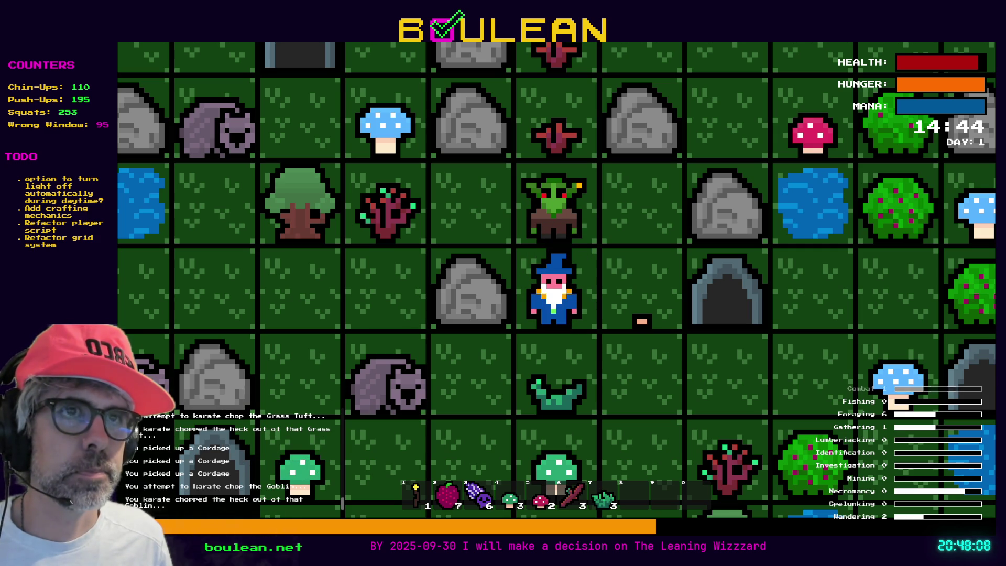
{"action": "key", "text": "Up"}
{"action": "key", "text": "Up"}
{"action": "key", "text": "Up"}
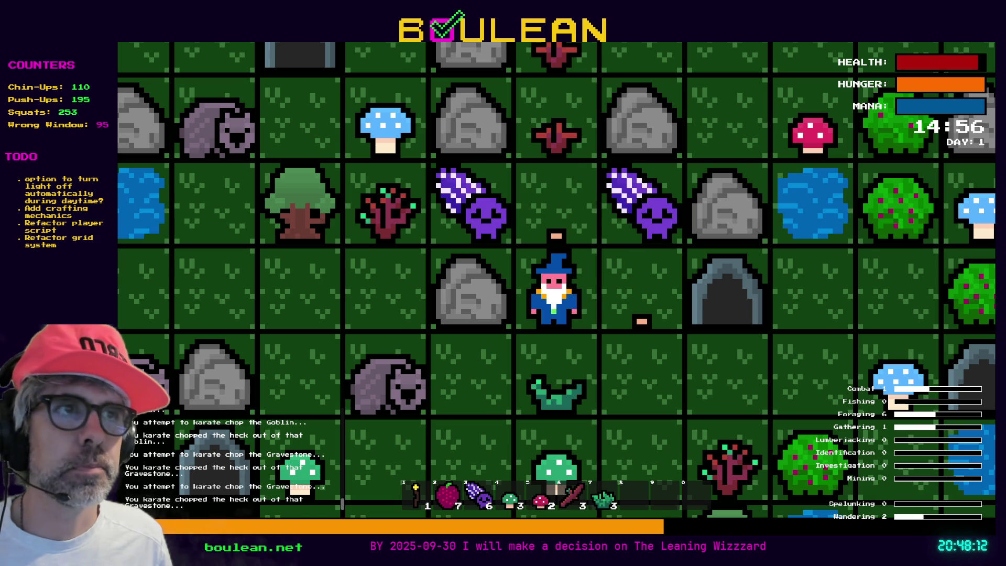
{"action": "key", "text": "Up"}
{"action": "key", "text": "Right"}
{"action": "key", "text": "Left"}
{"action": "key", "text": "Left"}
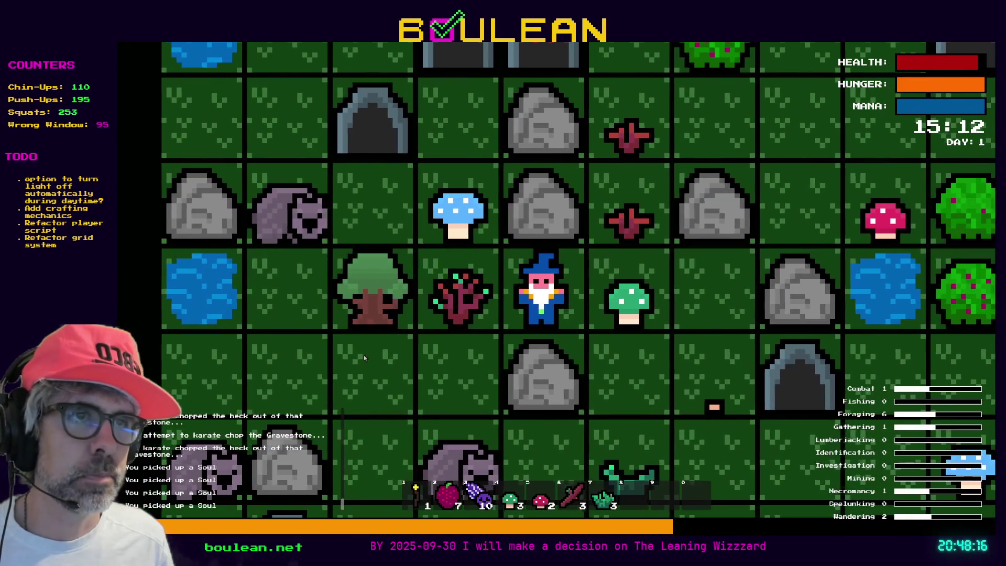
{"action": "key", "text": "Escape"}
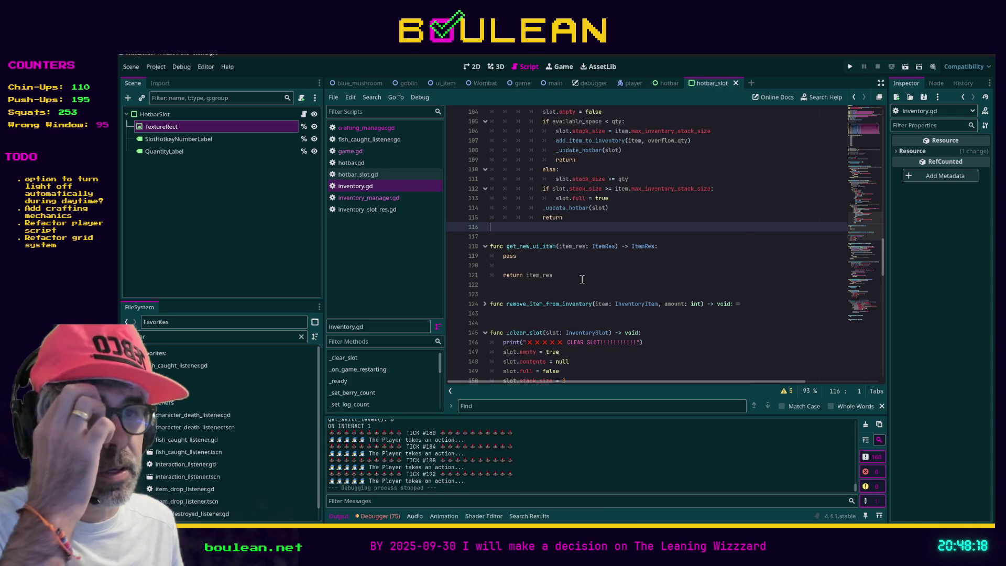
Cut the '# TODO' prefix off crafting_manager.gd line 49 so Inventory.add_item_to_inventory runs.
{"action": "left_click", "coordinate": [594, 288]}
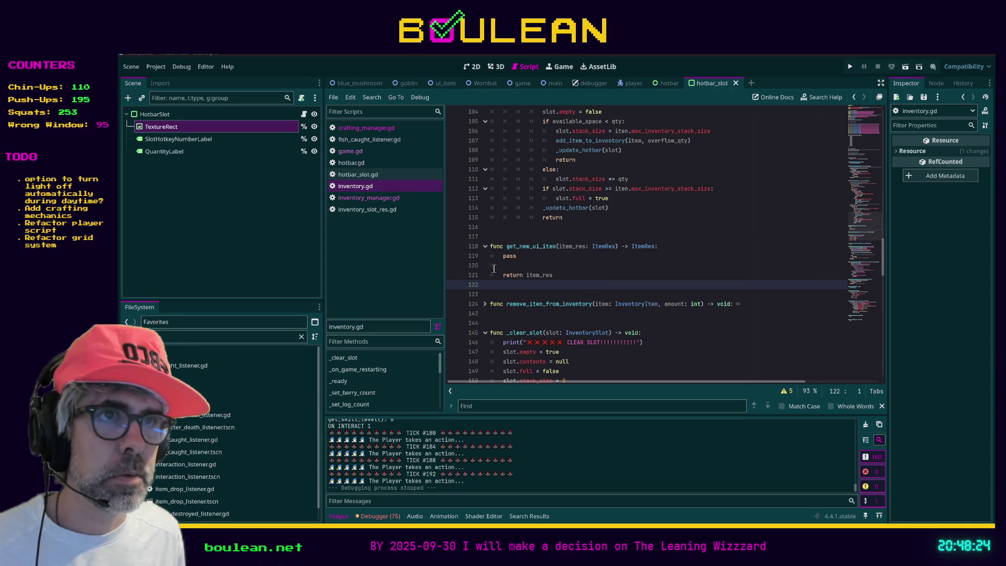
{"action": "left_click", "coordinate": [529, 516]}
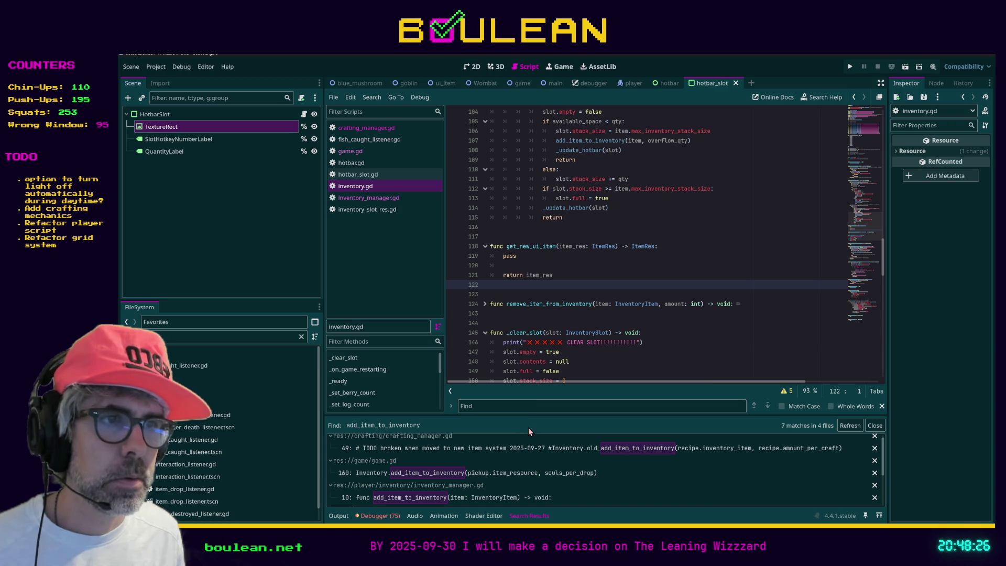
{"action": "left_click", "coordinate": [540, 451]}
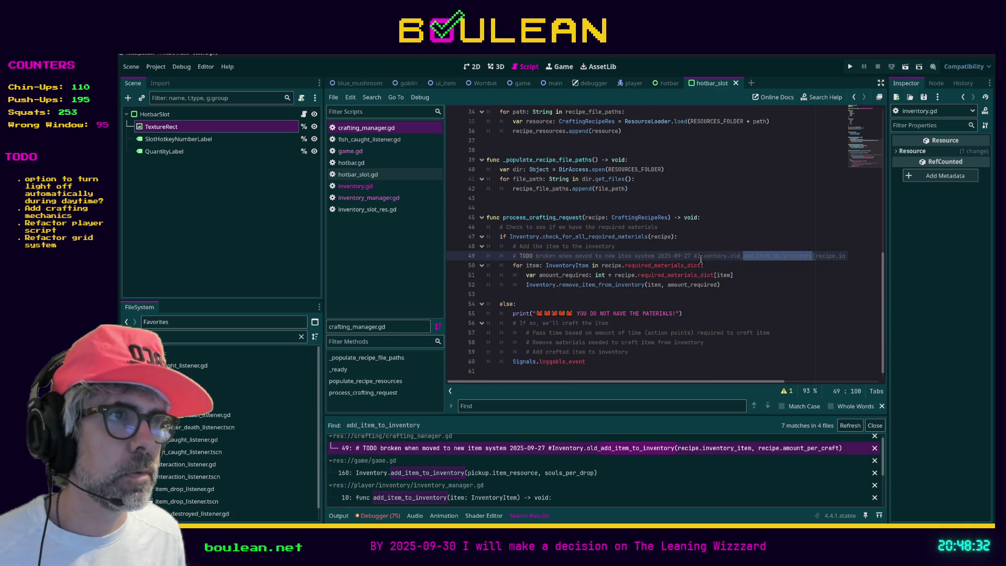
{"action": "left_click", "coordinate": [743, 256]}
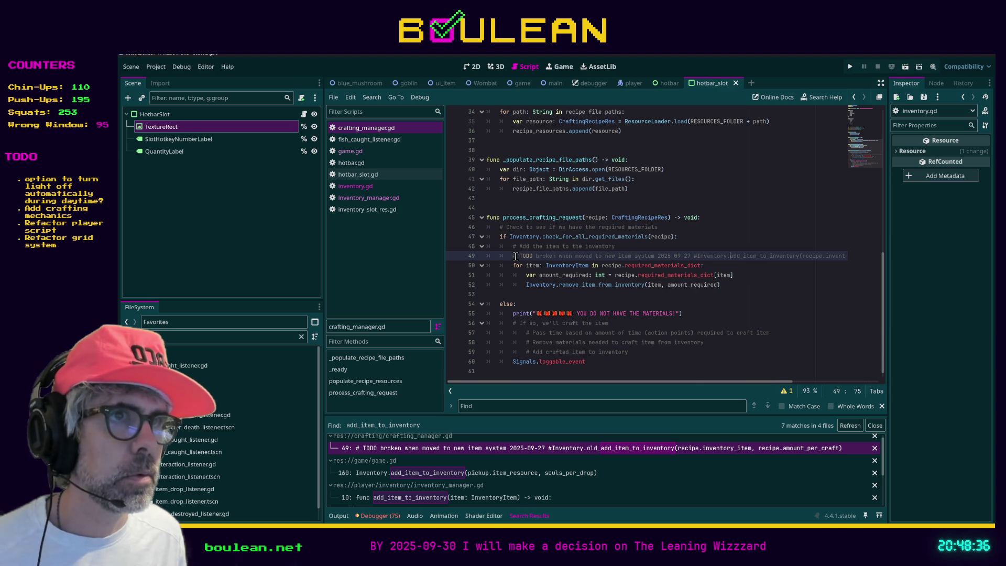
{"action": "left_click", "coordinate": [696, 257], "text": "shift"}
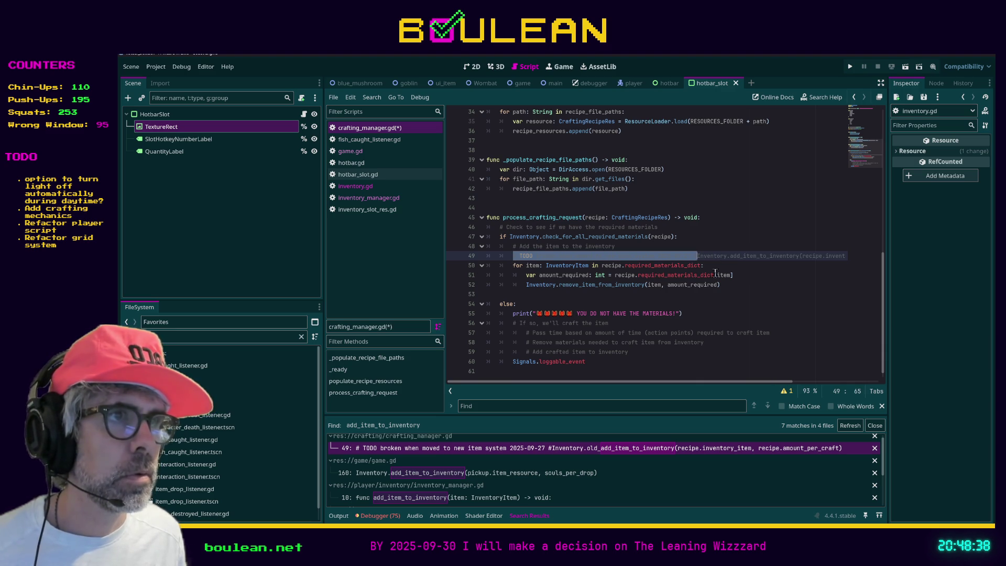
{"action": "key", "text": "BackSpace"}
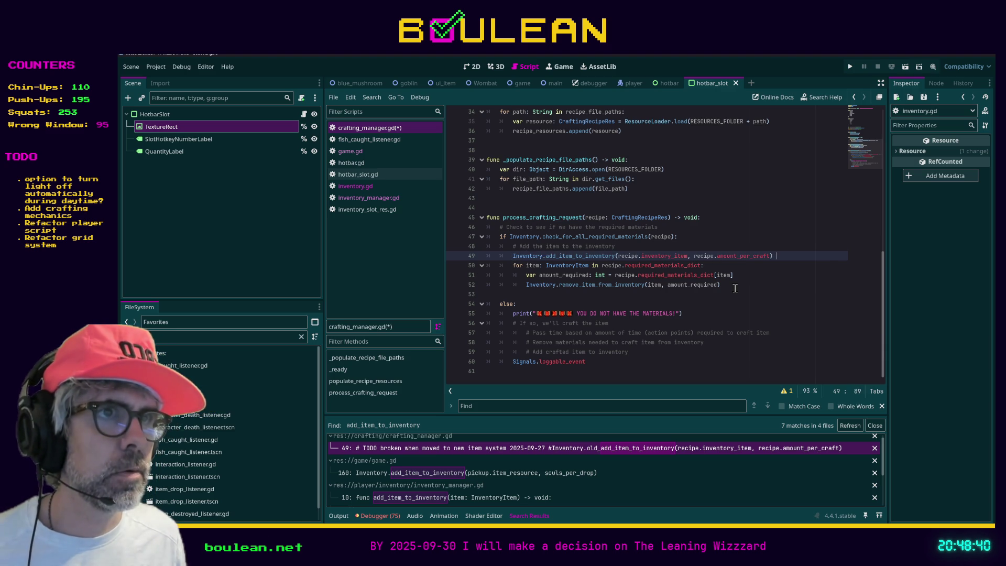
{"action": "type", "text": "# TODO broken when moved to new item system 2025-09-27 #"}
{"action": "key", "text": "Home"}
{"action": "key", "text": "Home"}
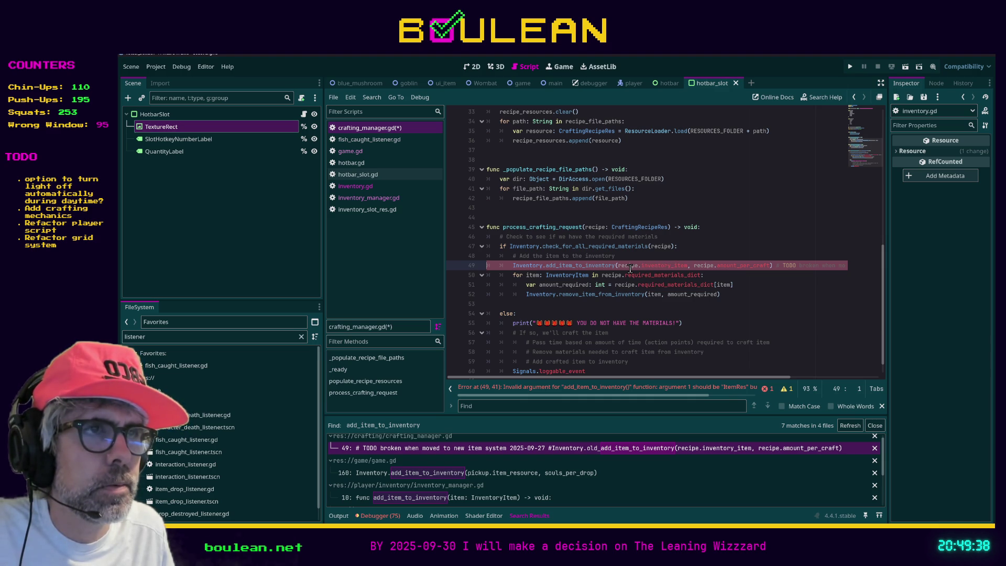
Scroll back to the top and focus the FileSystem filter field.
{"action": "scroll", "coordinate": [709, 261], "scroll_direction": "up", "scroll_amount": 10}
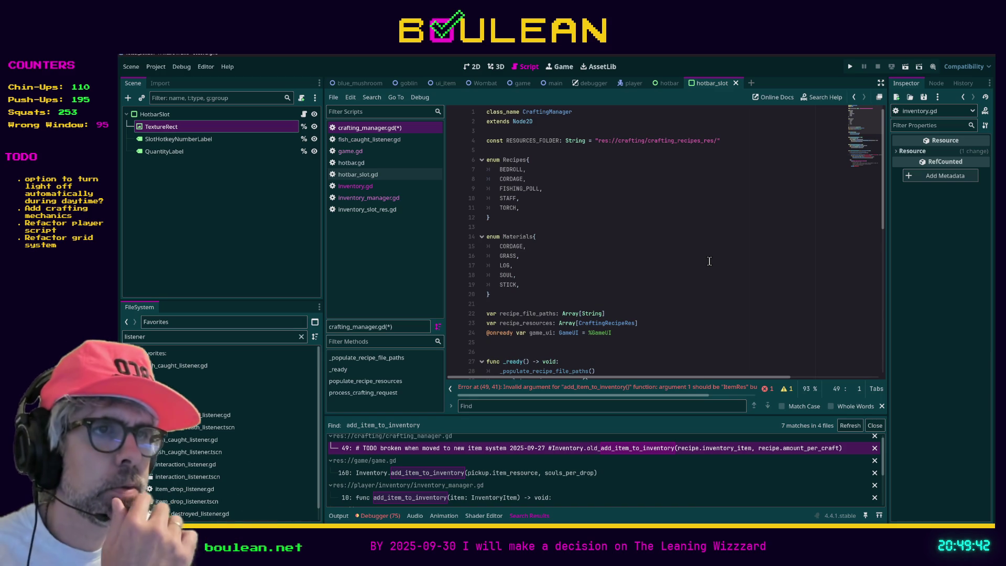
{"action": "left_click", "coordinate": [252, 337]}
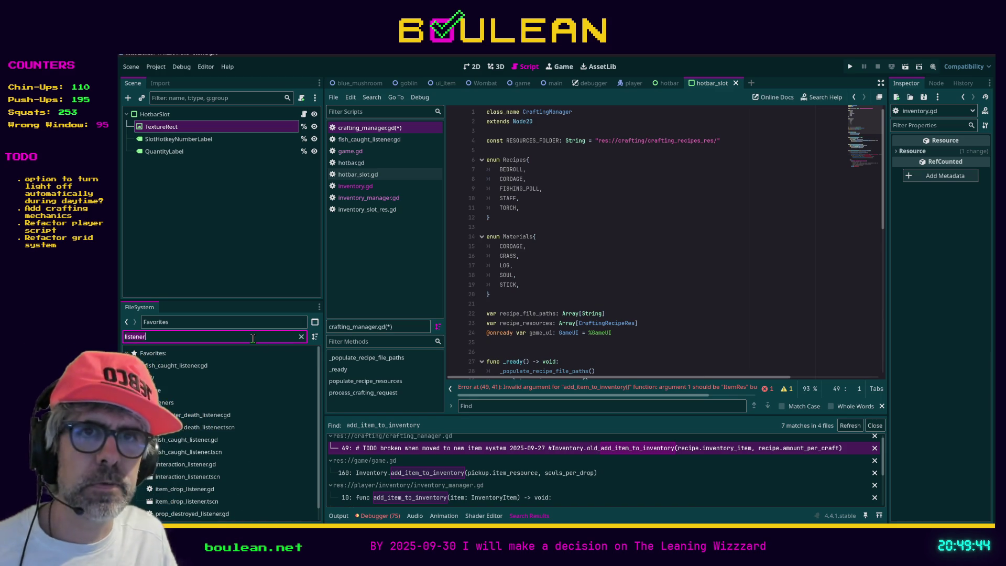
Filter FileSystem for 'recipe', inspect bedroll.tres, and open crafting_recipe_res.gd.
{"action": "key", "text": "ctrl+a"}
{"action": "type", "text": "recipe"}
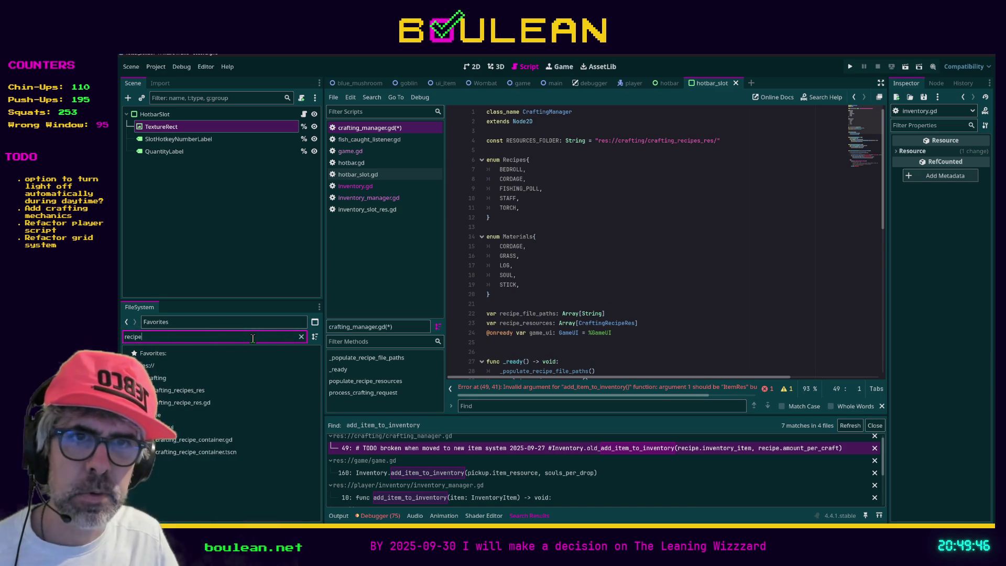
{"action": "left_click", "coordinate": [179, 390]}
{"action": "left_click", "coordinate": [301, 337]}
{"action": "scroll", "coordinate": [264, 403], "scroll_direction": "down", "scroll_amount": 3}
{"action": "left_click", "coordinate": [172, 402]}
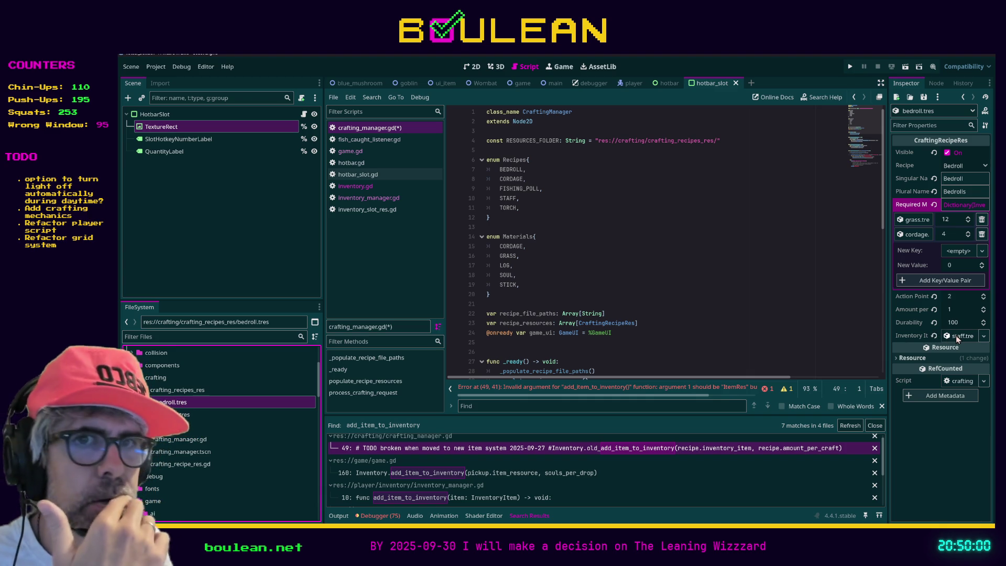
{"action": "double_click", "coordinate": [206, 465]}
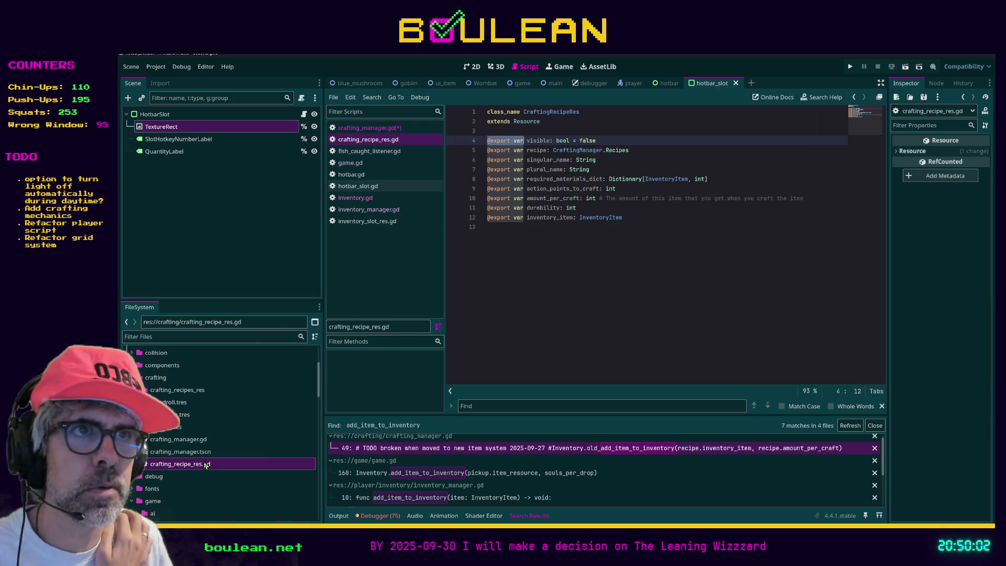
Rename line 12's inventory_item export to item_resource of type ItemRes and save the script.
{"action": "left_click", "coordinate": [639, 217]}
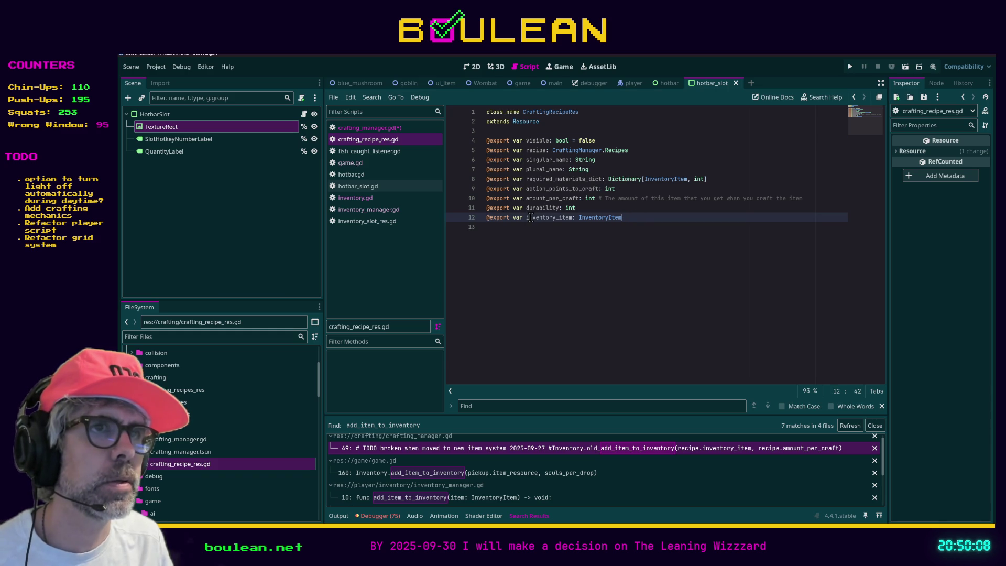
{"action": "left_click", "coordinate": [556, 217], "text": "shift"}
{"action": "key", "text": "BackSpace"}
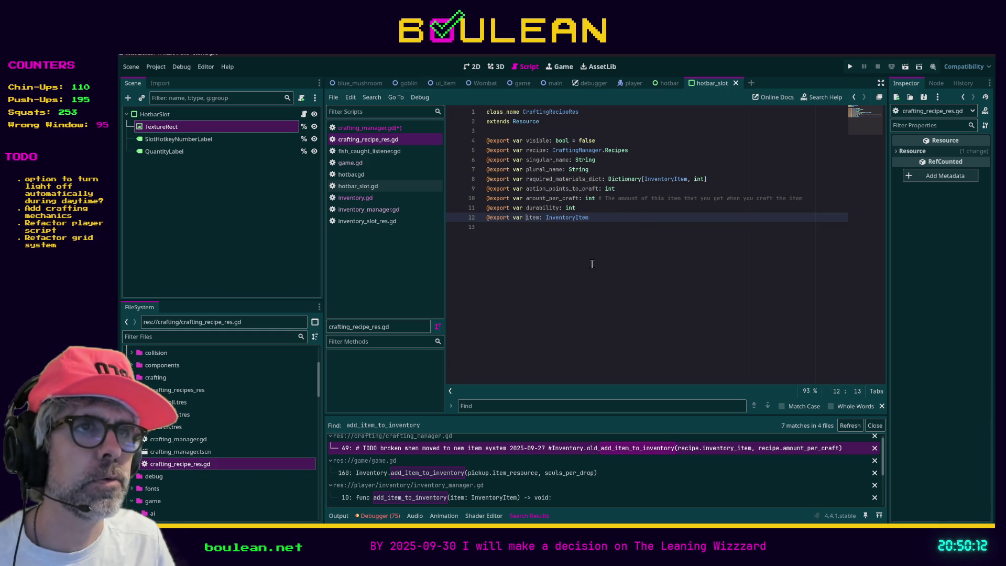
{"action": "type", "text": "_res"}
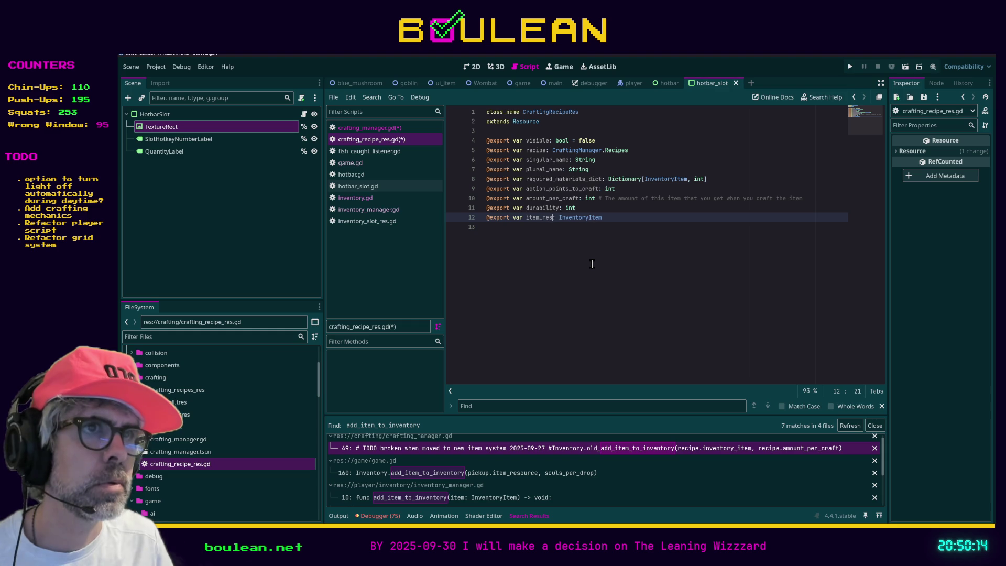
{"action": "key", "text": "ctrl+shift+Right"}
{"action": "type", "text": "I"}
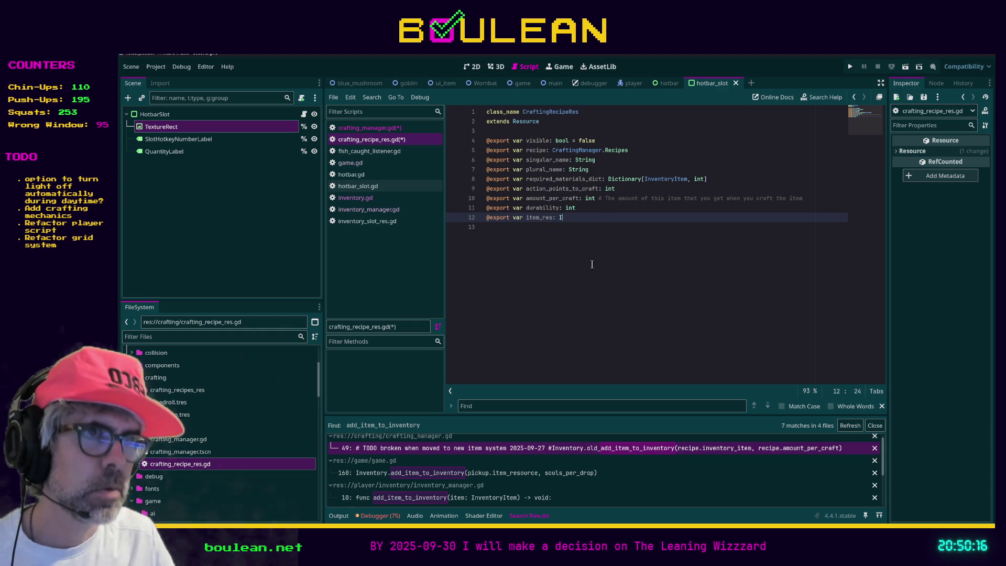
{"action": "type", "text": "temResource"}
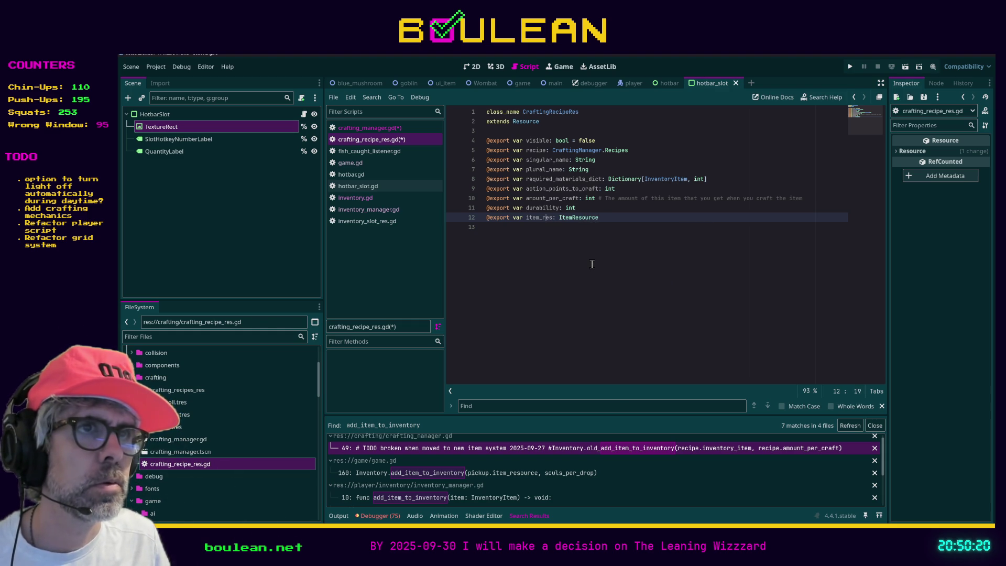
{"action": "type", "text": "ource"}
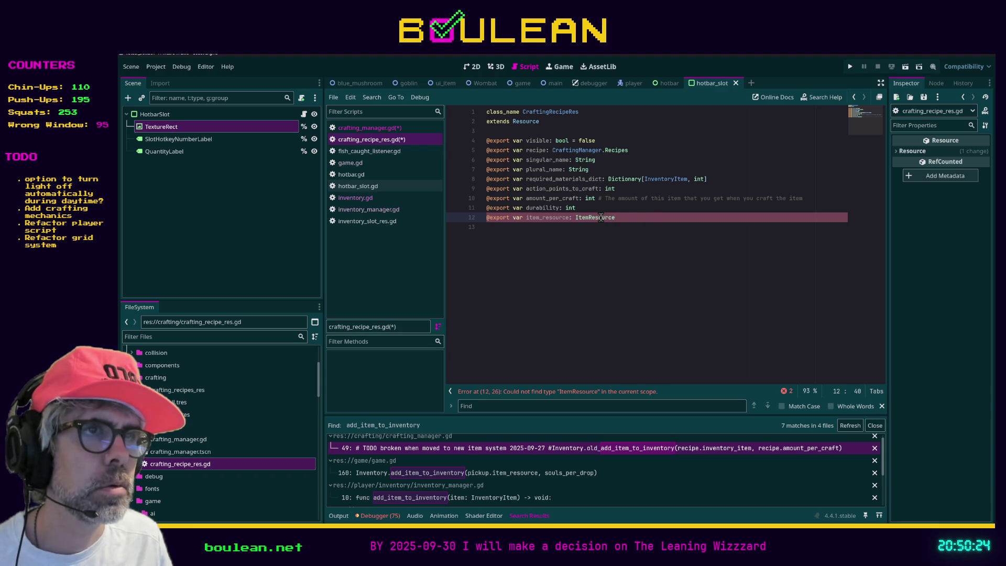
{"action": "key", "text": "BackSpace"}
{"action": "key", "text": "ctrl+s"}
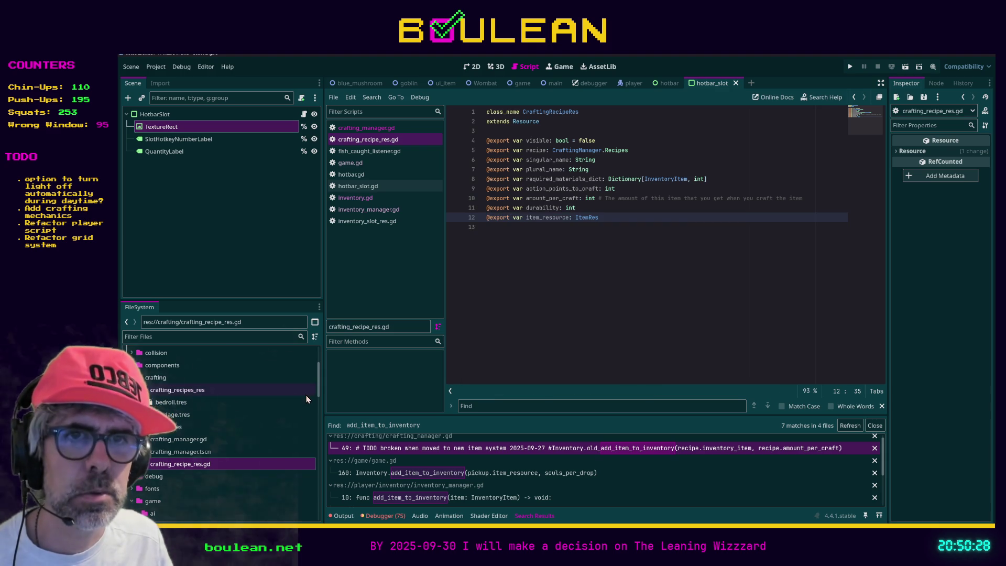
{"action": "left_click", "coordinate": [252, 402]}
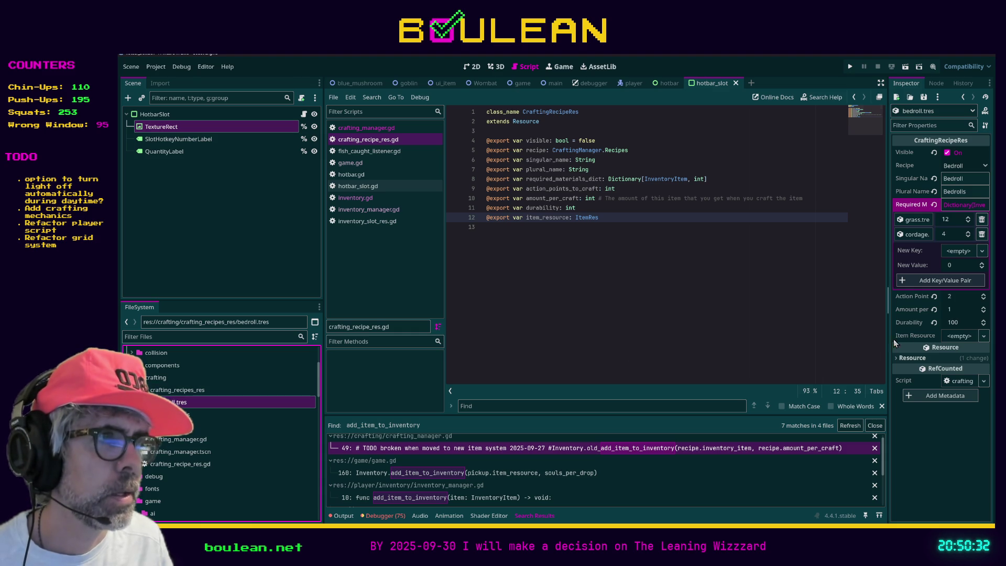
Assign material_items/cordage_item.tres as cordage.tres's Item Resource, then run the game.
{"action": "left_click", "coordinate": [212, 414]}
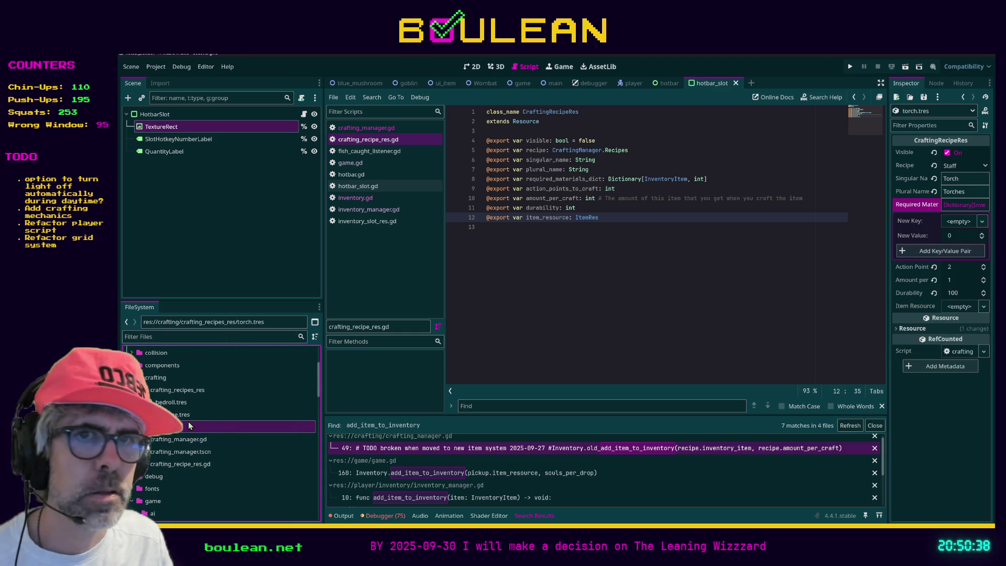
{"action": "left_click", "coordinate": [213, 338]}
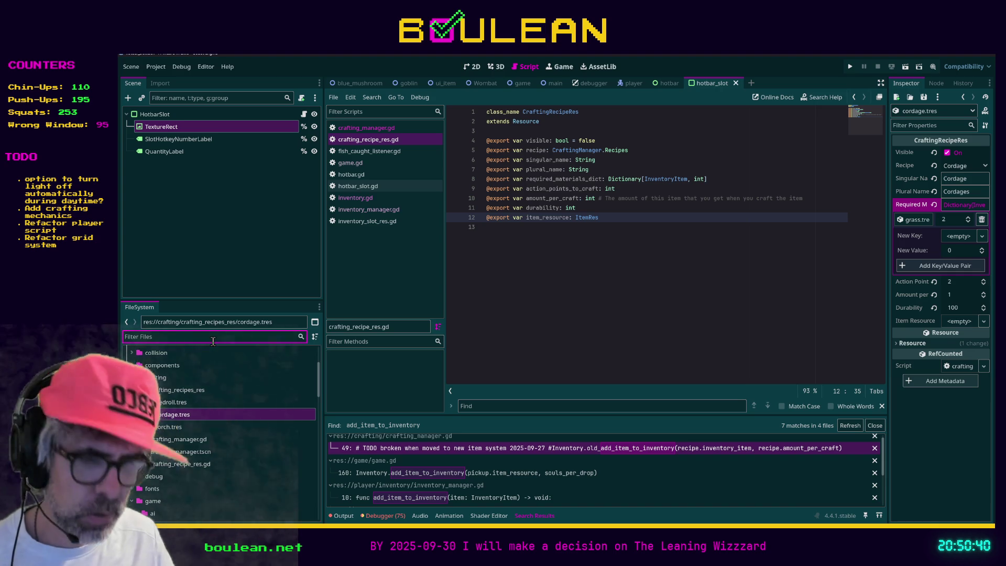
{"action": "type", "text": "cordage"}
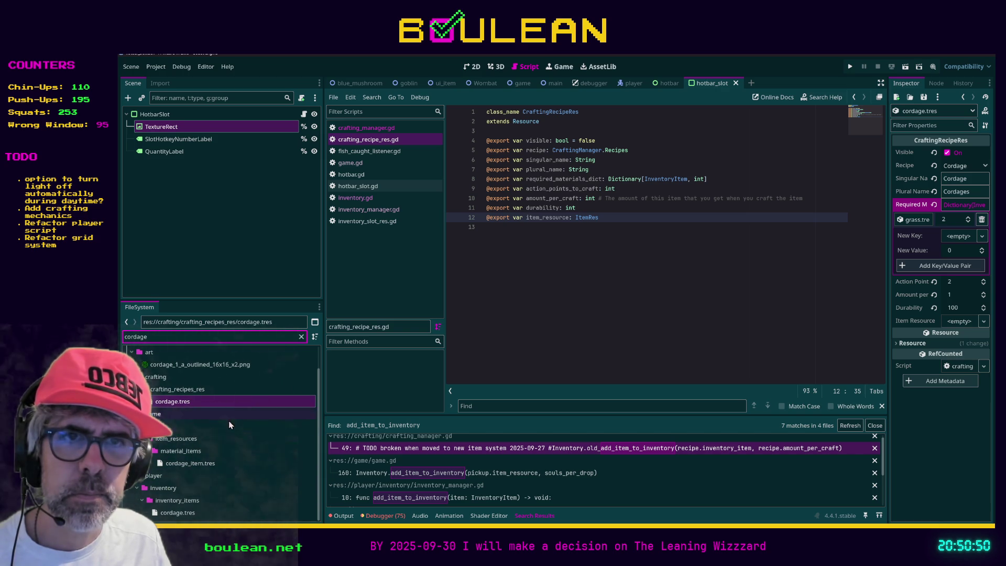
{"action": "left_click", "coordinate": [181, 441]}
{"action": "left_click", "coordinate": [300, 337]}
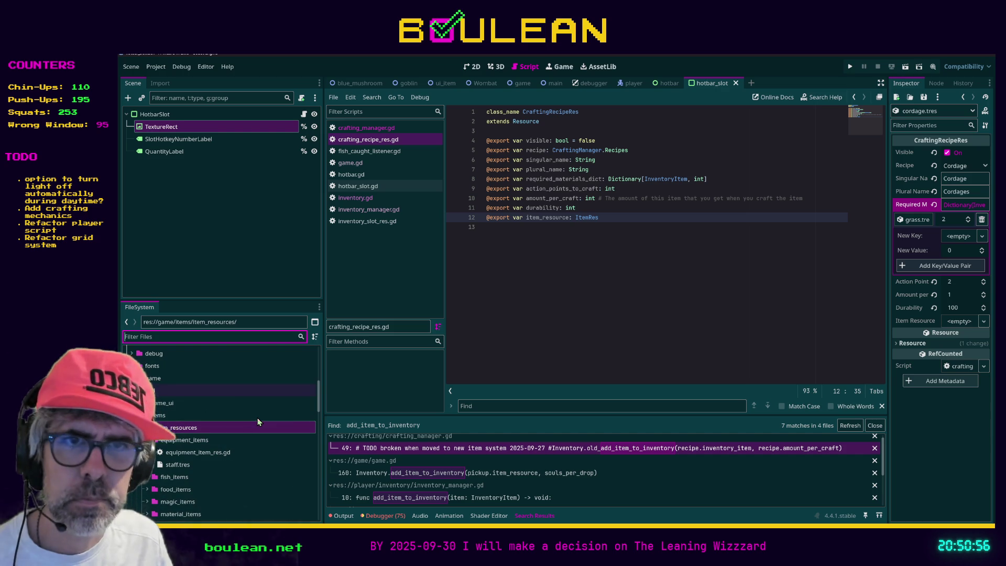
{"action": "scroll", "coordinate": [245, 412], "scroll_direction": "down", "scroll_amount": 3}
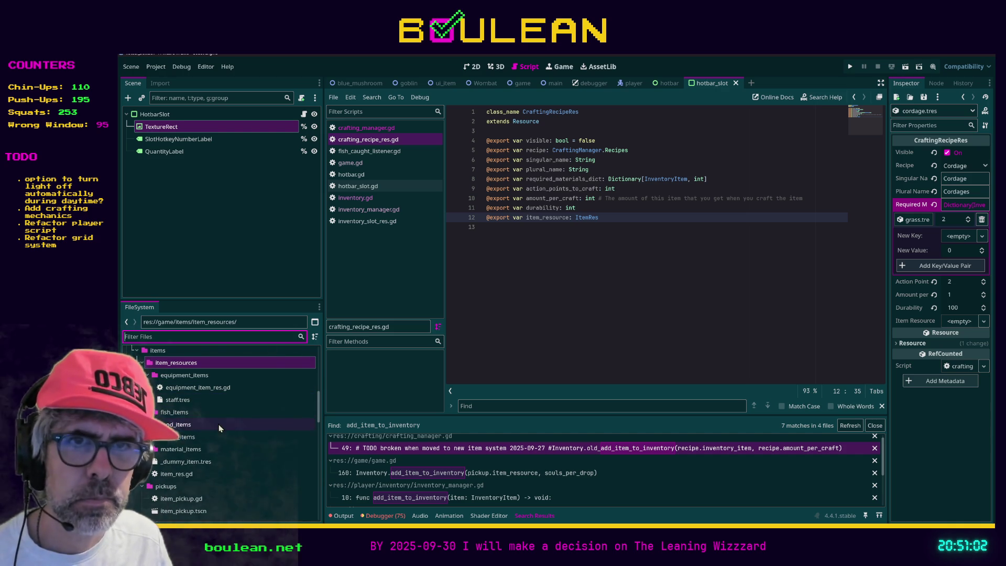
{"action": "double_click", "coordinate": [194, 448]}
{"action": "scroll", "coordinate": [186, 442], "scroll_direction": "down", "scroll_amount": 1}
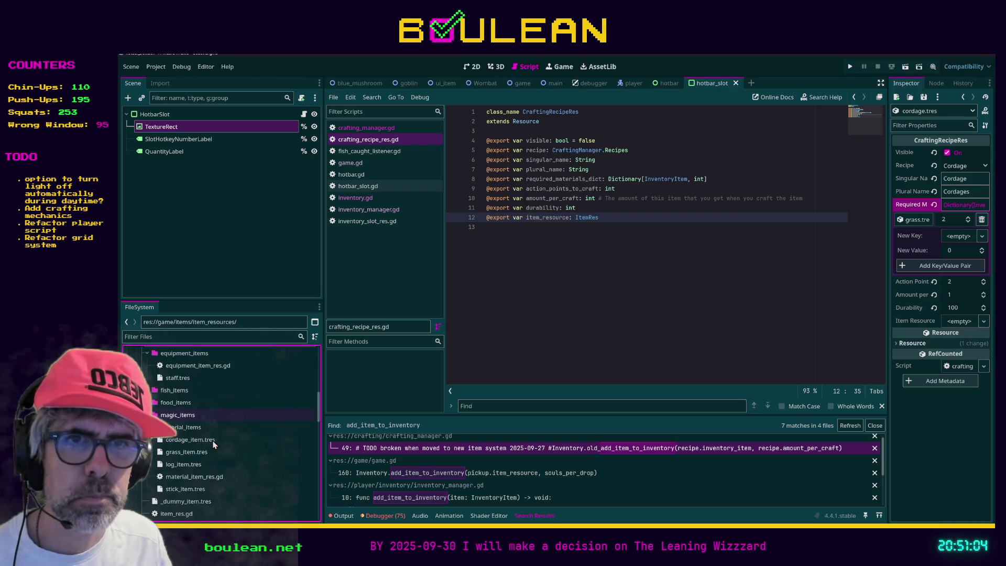
{"action": "mouse_move", "coordinate": [186, 442]}
{"action": "left_mouse_down"}
{"action": "mouse_move", "coordinate": [325, 388]}
{"action": "mouse_move", "coordinate": [791, 310]}
{"action": "mouse_move", "coordinate": [959, 321]}
{"action": "left_mouse_up"}
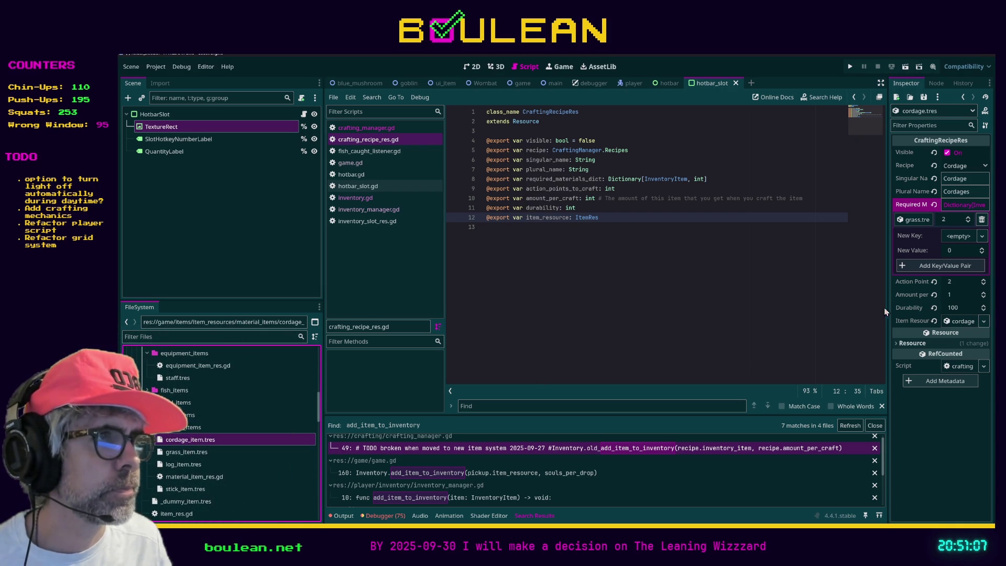
{"action": "left_click", "coordinate": [709, 293]}
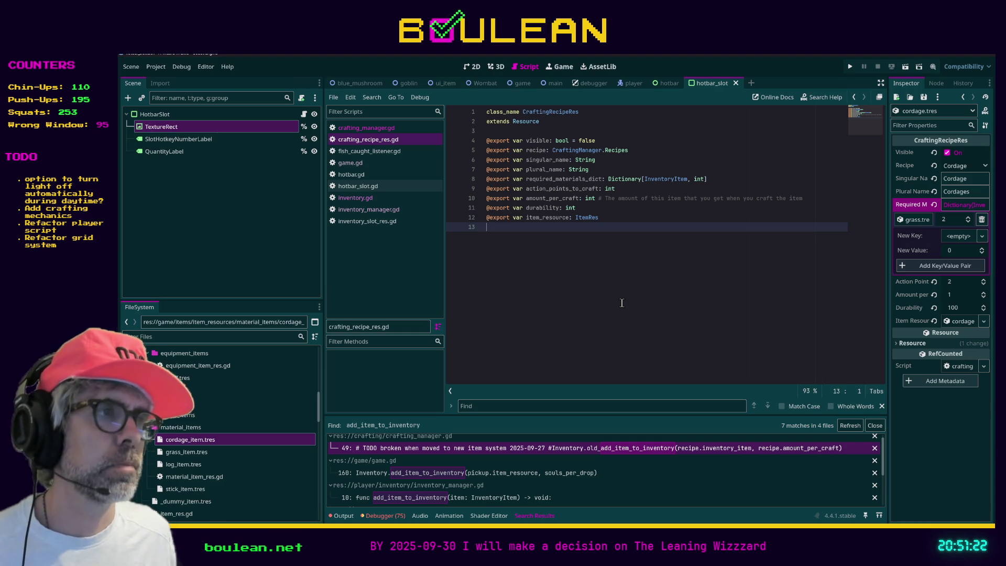
{"action": "key", "text": "F5"}
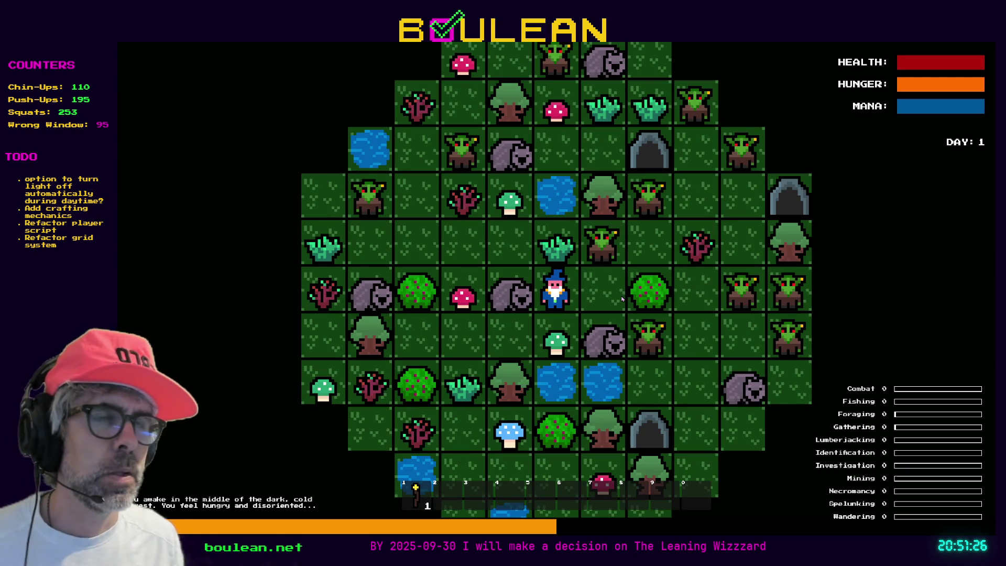
Chop the grass tuft above the wizard and clear all goblins with the debug panel.
{"action": "key", "text": "Up"}
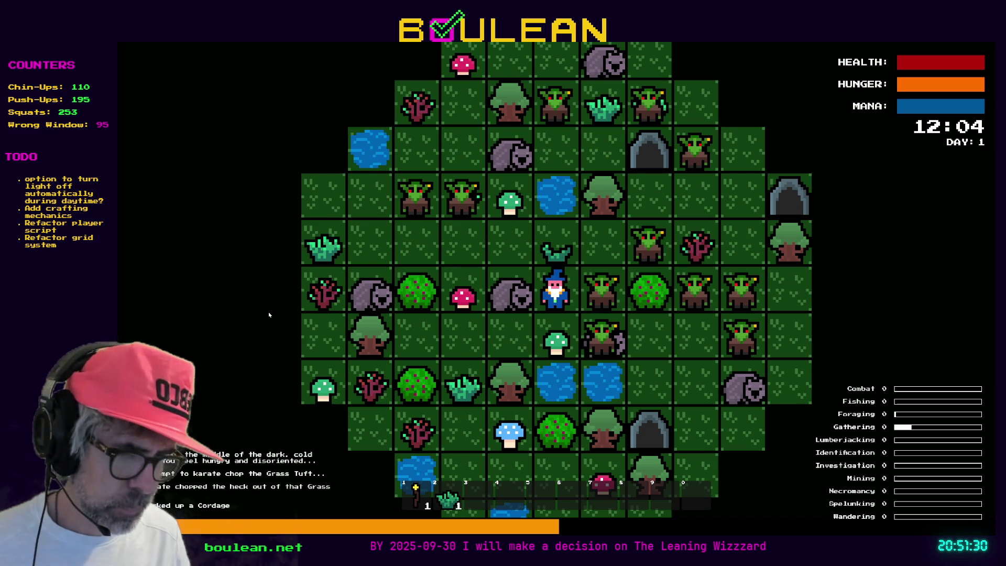
{"action": "key", "text": "grave"}
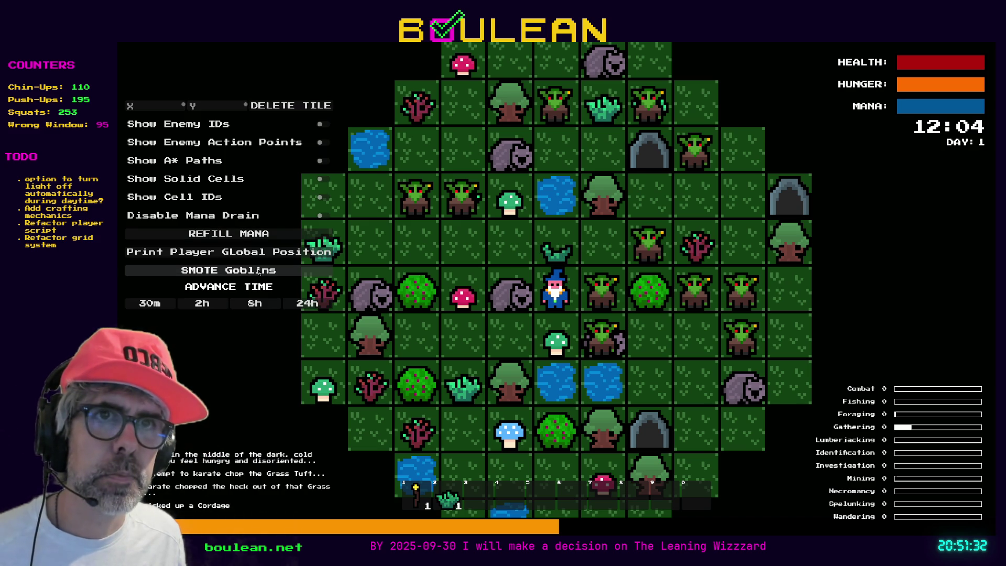
{"action": "left_click", "coordinate": [258, 271]}
{"action": "left_click", "coordinate": [664, 269]}
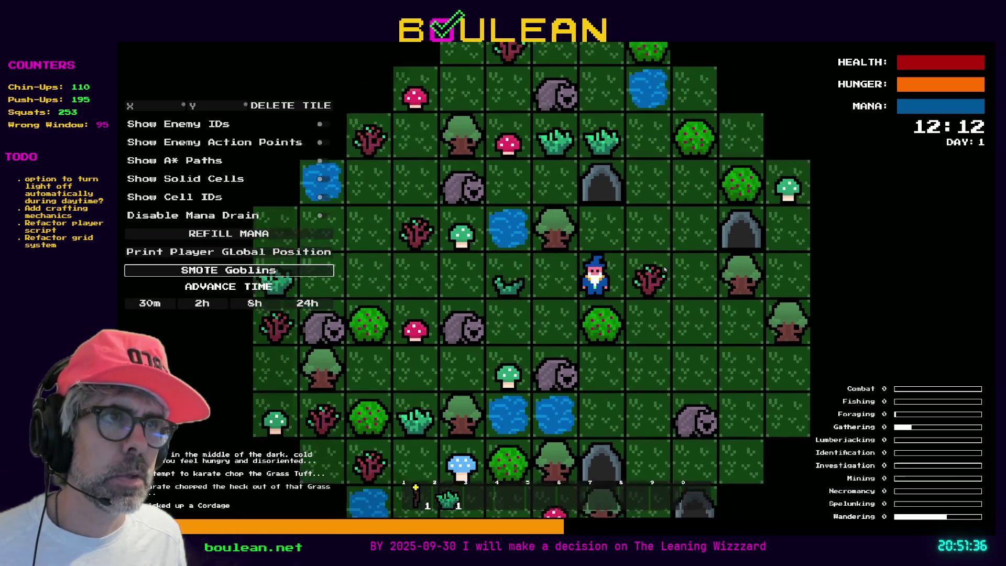
Open the crafting menu, then walk the wizard north and west across the map.
{"action": "key", "text": "c"}
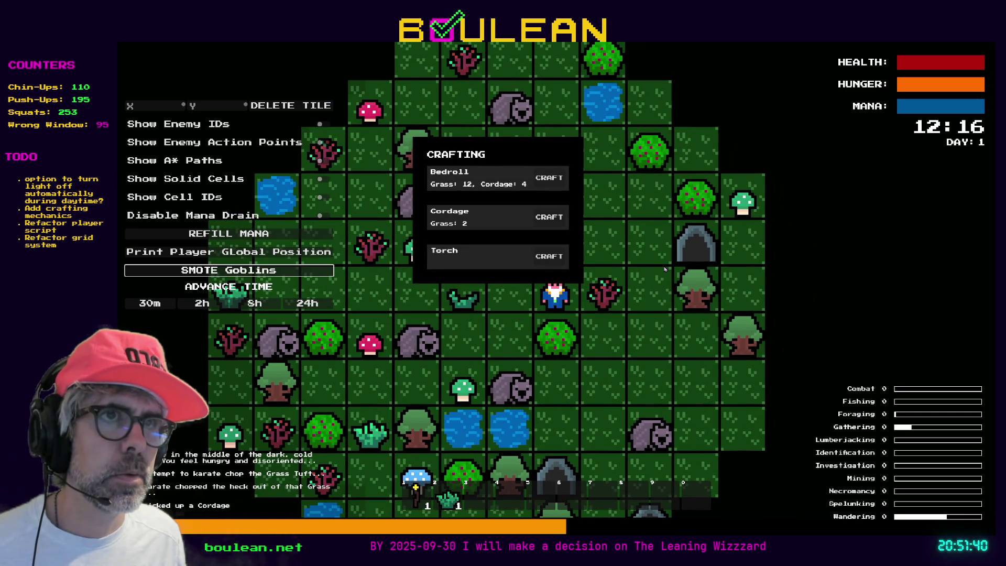
{"action": "key", "text": "Up"}
{"action": "key", "text": "Right"}
{"action": "key", "text": "Up"}
{"action": "key", "text": "Up"}
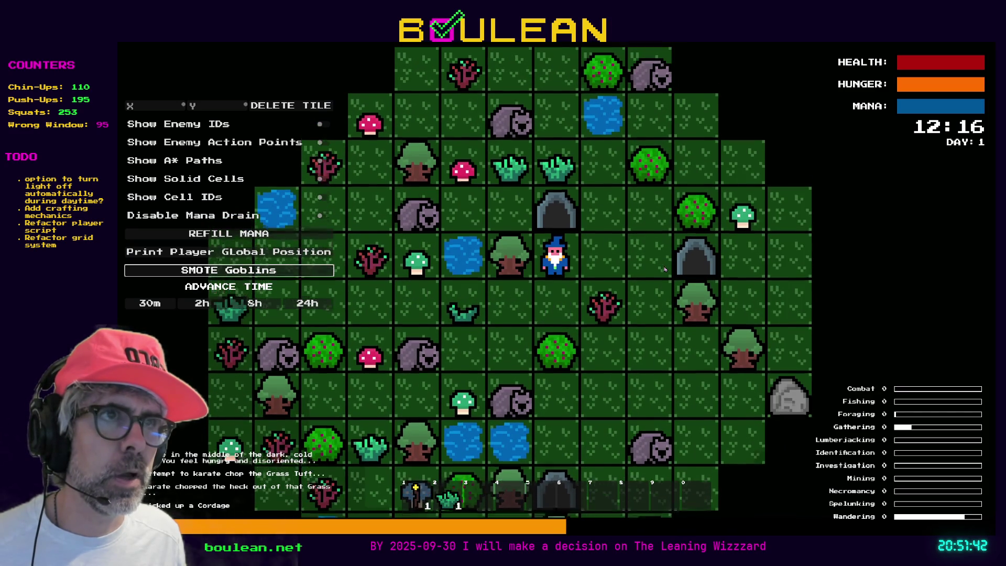
{"action": "key", "text": "Left"}
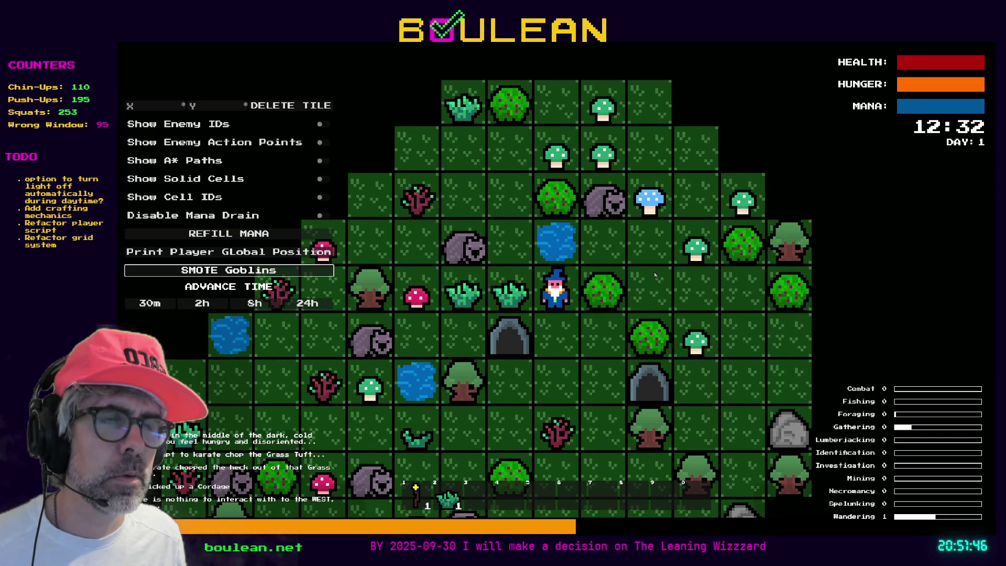
{"action": "key", "text": "Left"}
{"action": "key", "text": "Left"}
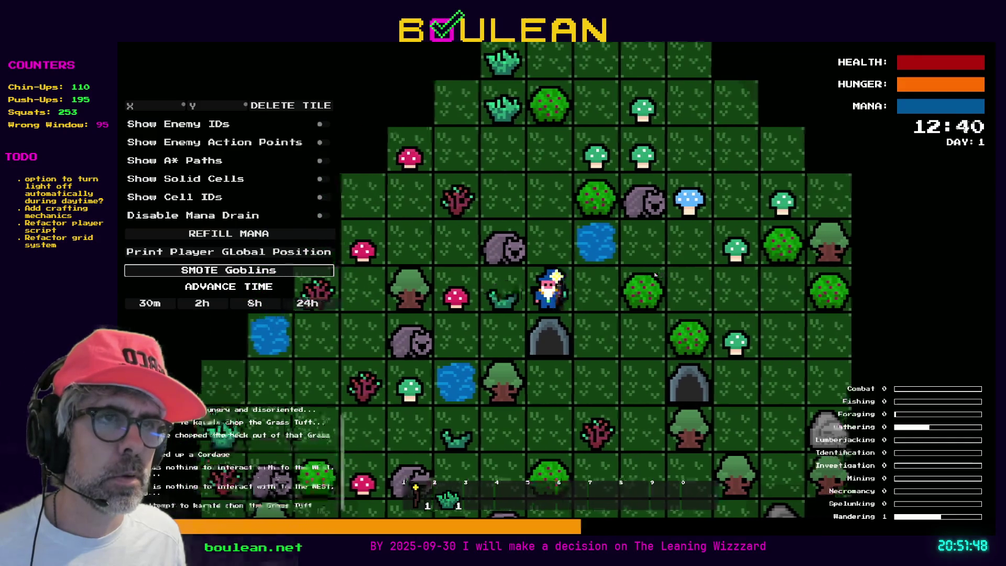
{"action": "key", "text": "Up"}
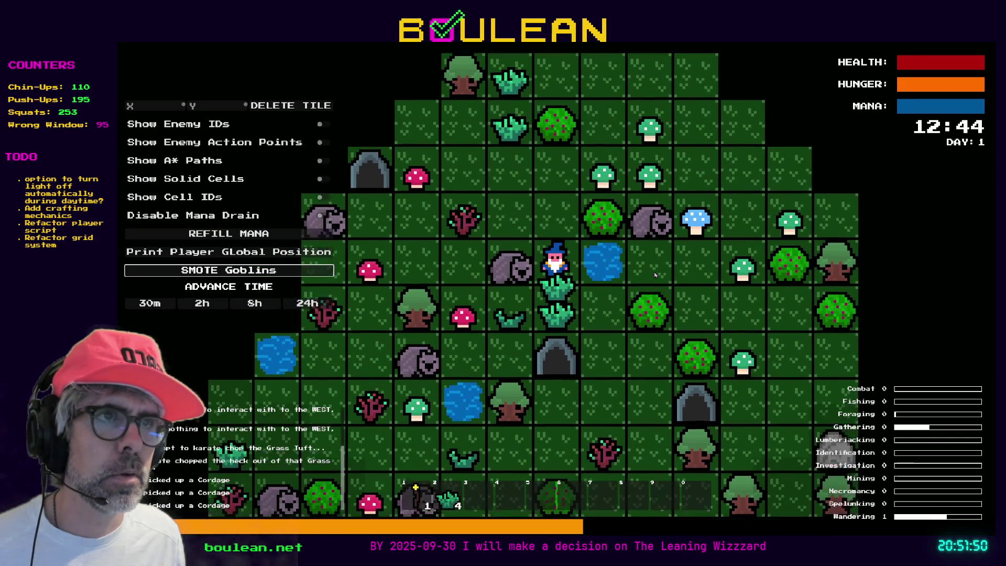
{"action": "key", "text": "Up"}
{"action": "key", "text": "Left"}
Try crafting Cordage and a Torch from the crafting panel, then stop the debugger.
{"action": "key", "text": "c"}
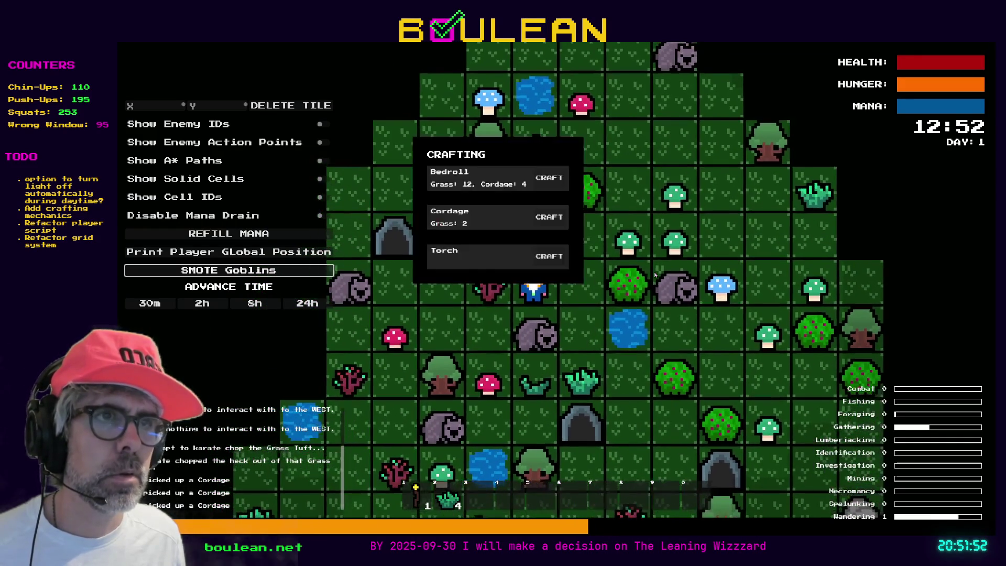
{"action": "left_click", "coordinate": [554, 224]}
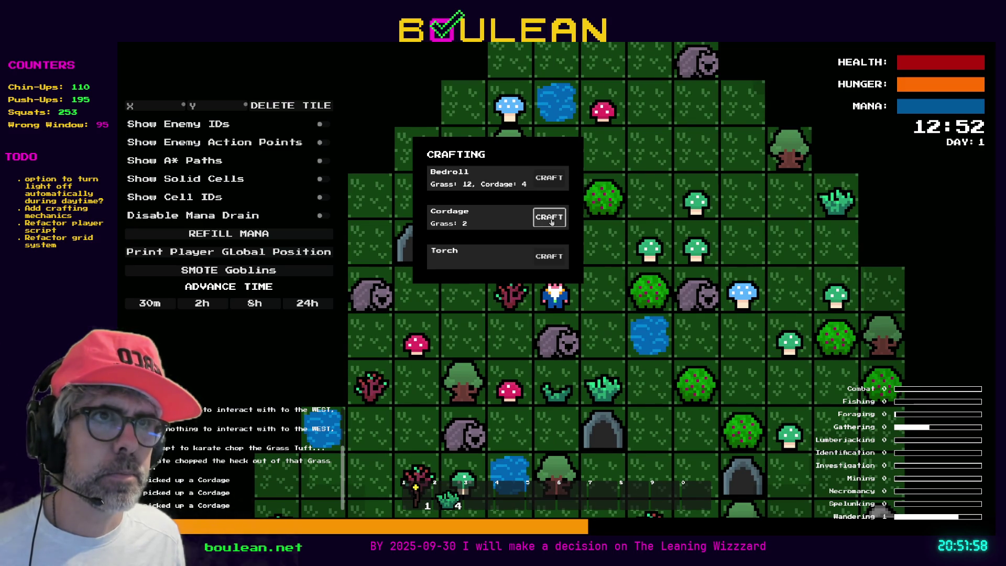
{"action": "key", "text": "Up"}
{"action": "left_click", "coordinate": [550, 215]}
{"action": "left_click", "coordinate": [546, 258]}
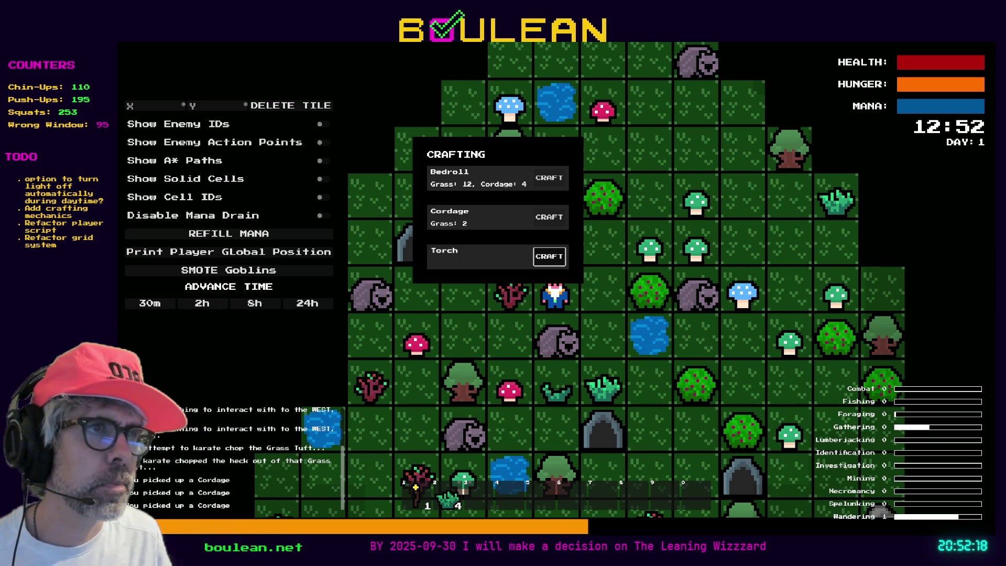
{"action": "left_click", "coordinate": [549, 256]}
{"action": "key", "text": "F8"}
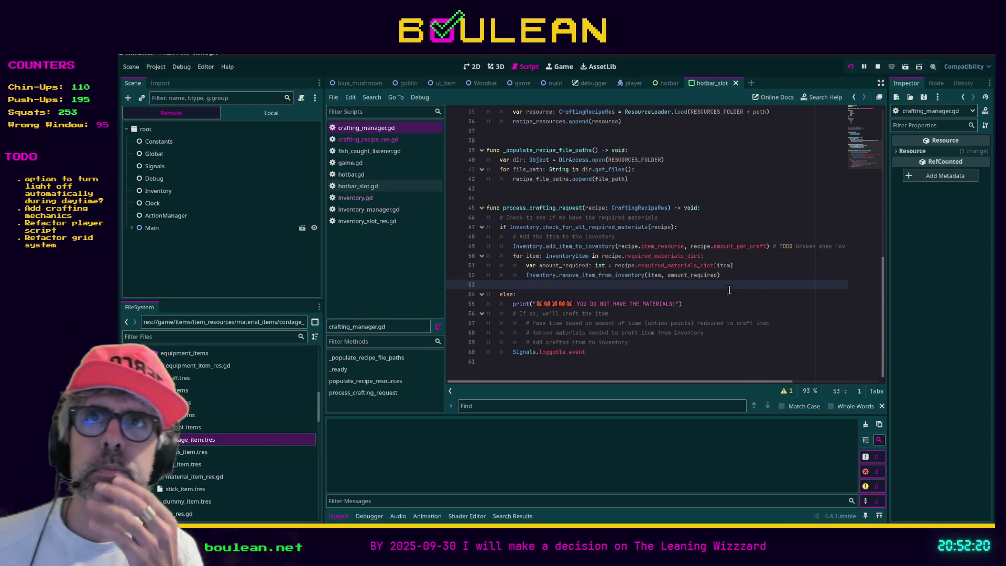
Relaunch the game, chop a grass tuft, try crafting a Torch, then stop the game.
{"action": "key", "text": "F5"}
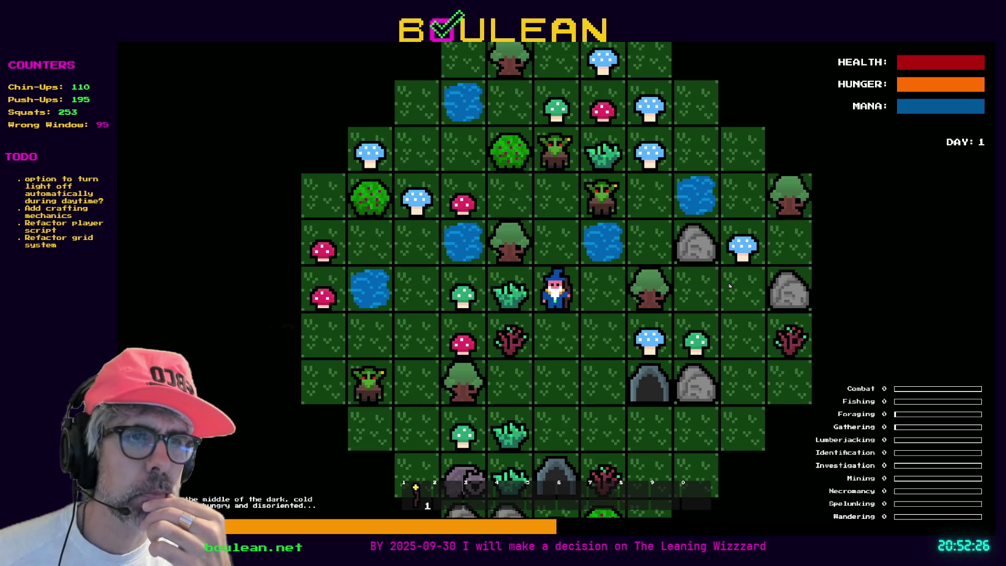
{"action": "key", "text": "Left"}
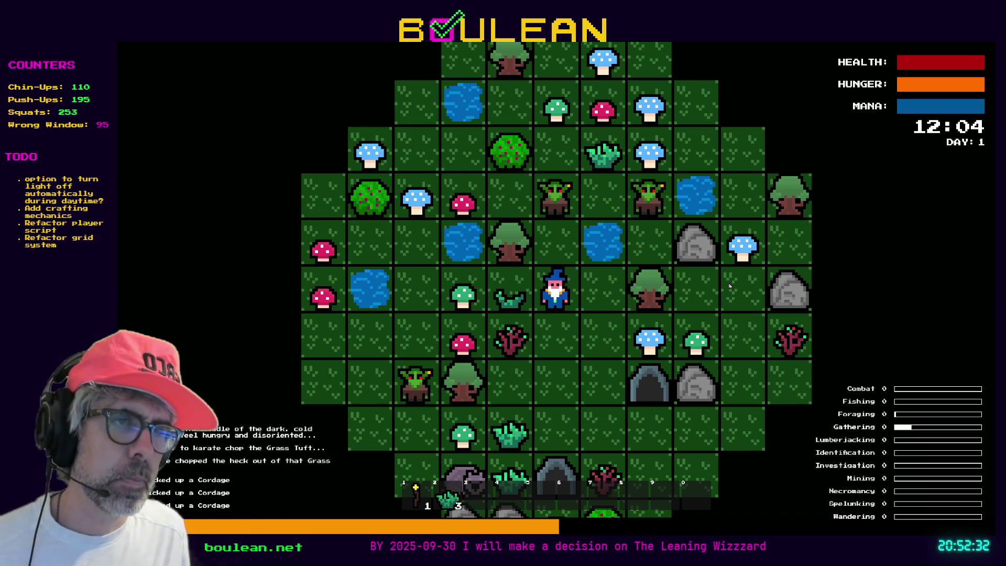
{"action": "key", "text": "c"}
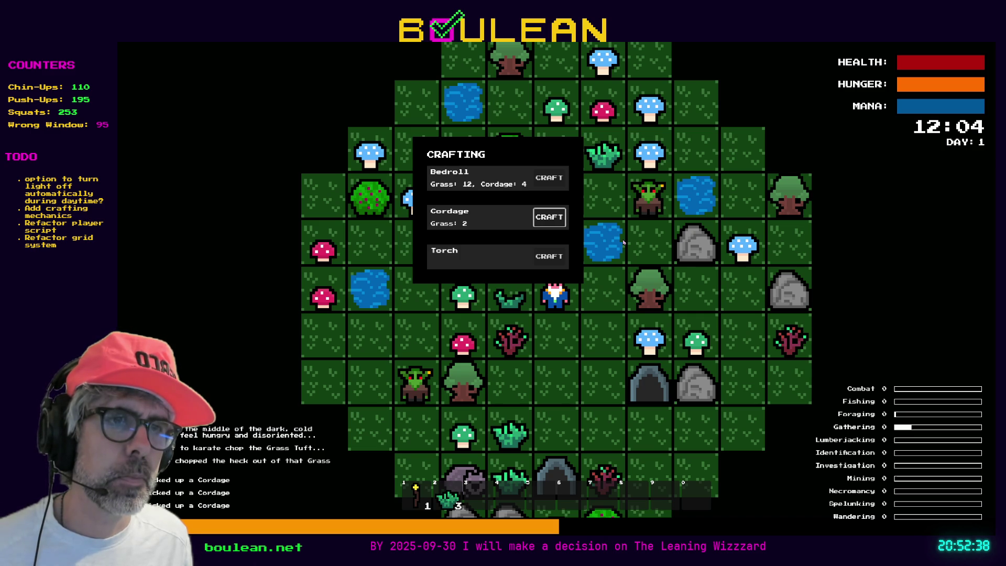
{"action": "left_click", "coordinate": [545, 257]}
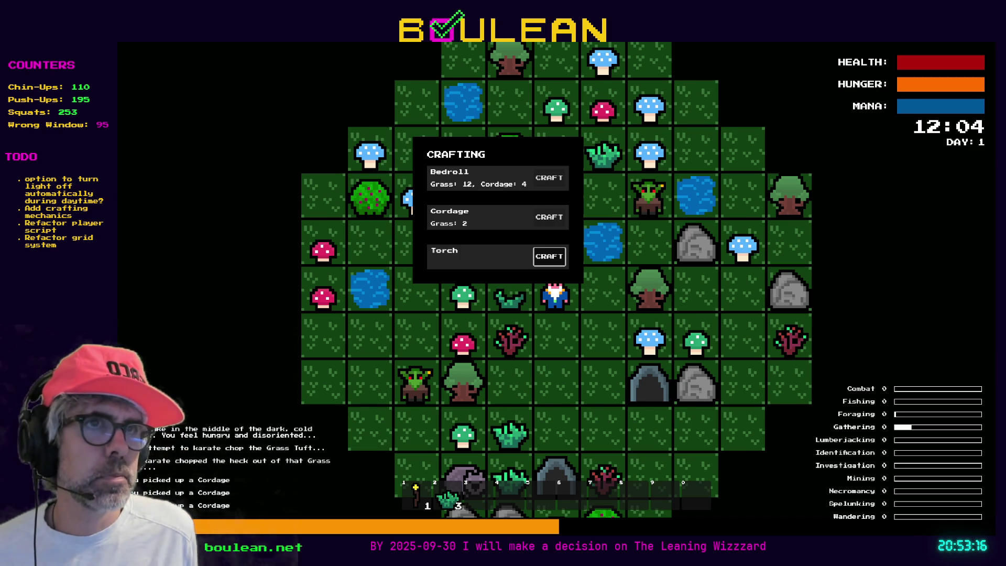
{"action": "key", "text": "F8"}
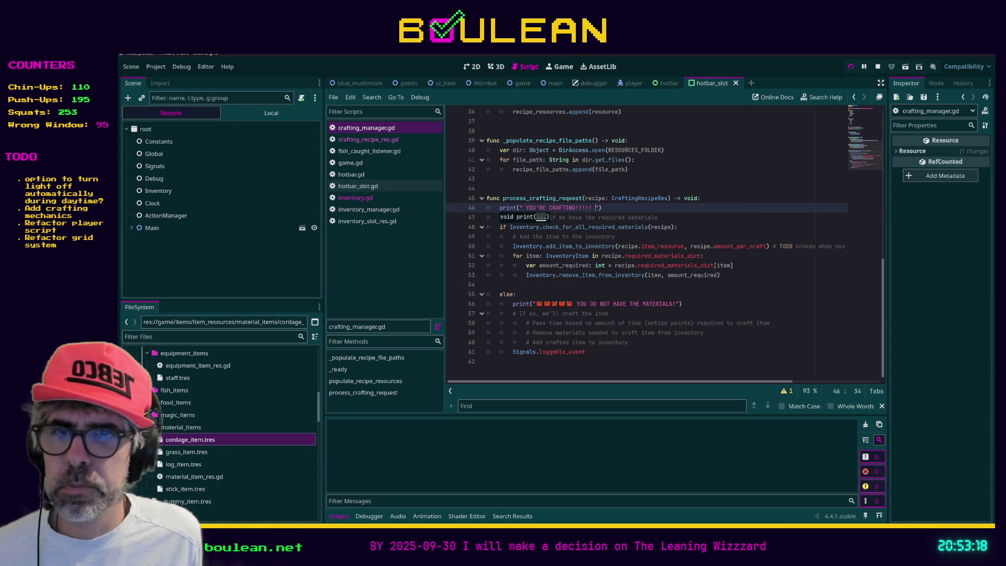
Run the game, chop the grass tuft above the wizard, and clear all goblins.
{"action": "key", "text": "F5"}
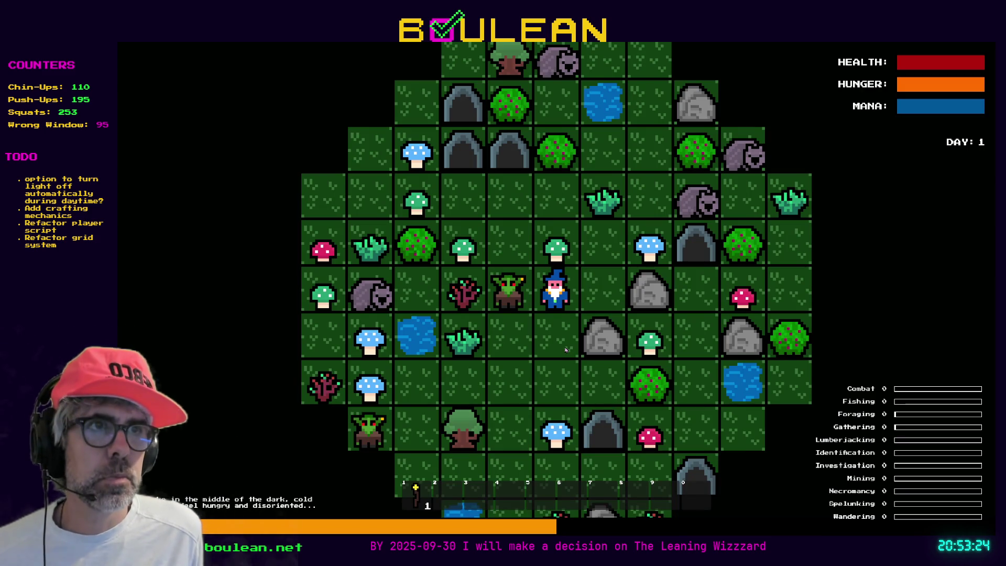
{"action": "key", "text": "Right"}
{"action": "key", "text": "Up"}
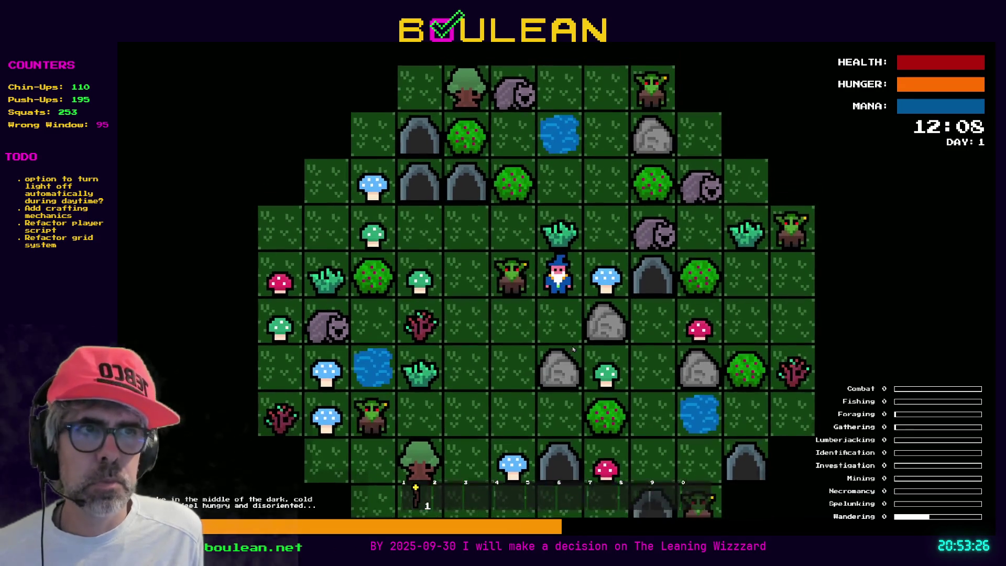
{"action": "key", "text": "Up"}
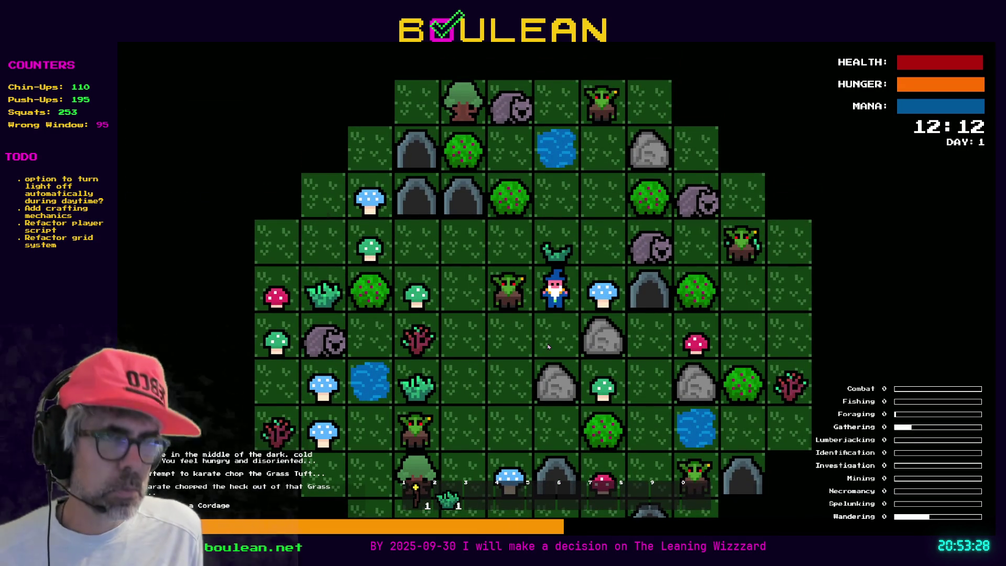
{"action": "key", "text": "grave"}
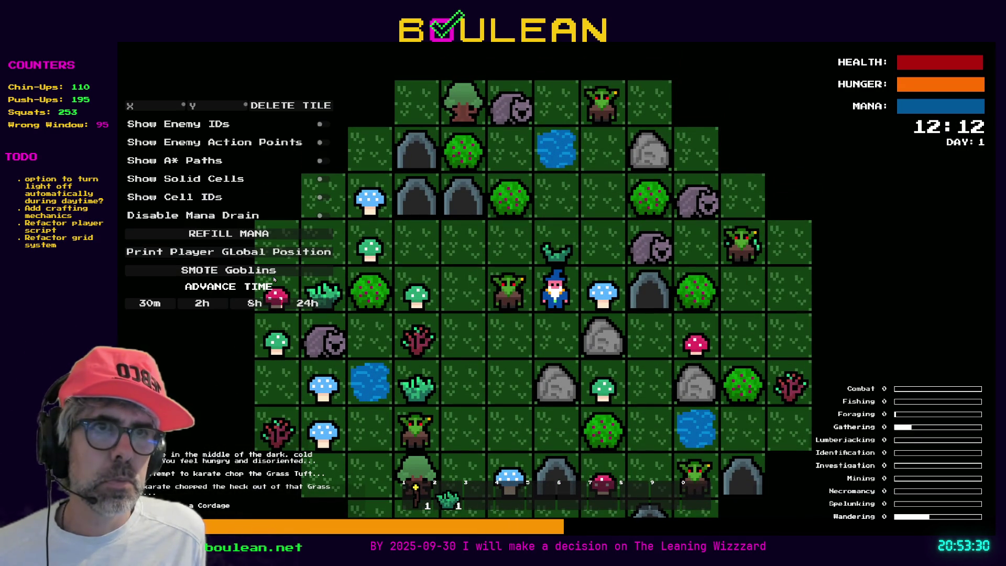
{"action": "left_click", "coordinate": [260, 277]}
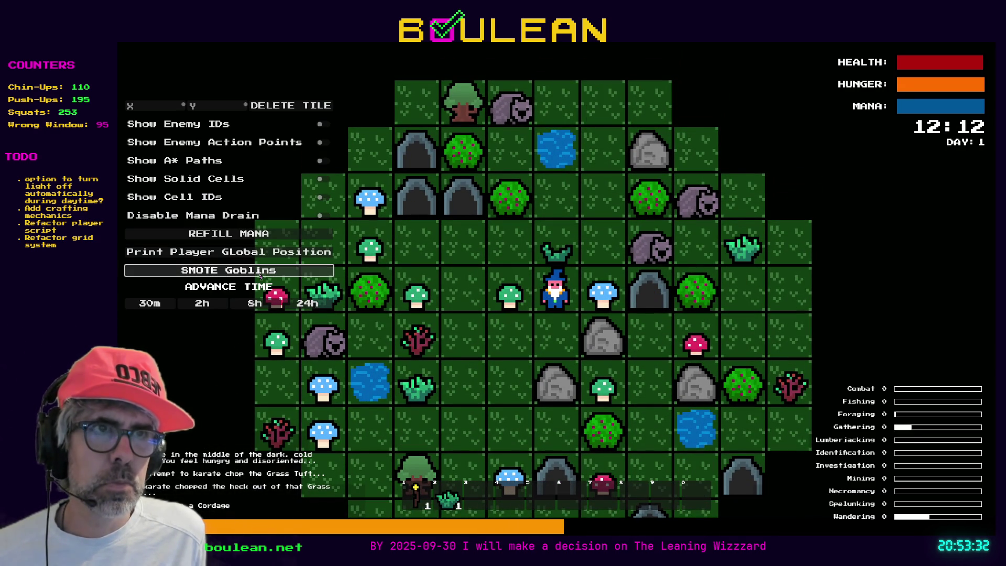
Chop another grass tuft, try crafting Cordage, then stop the game.
{"action": "key", "text": "Left"}
{"action": "key", "text": "Down"}
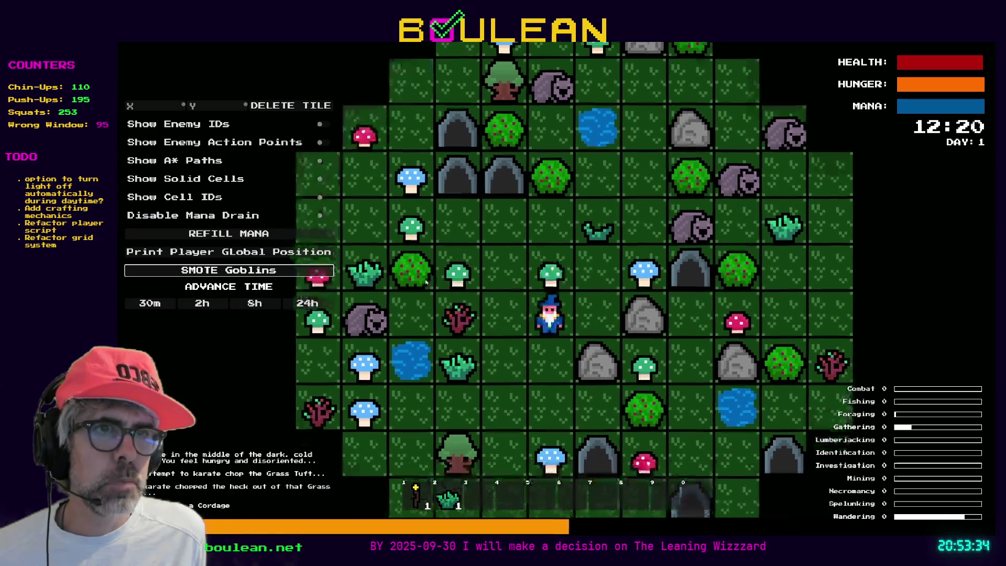
{"action": "key", "text": "Down"}
{"action": "key", "text": "Left"}
{"action": "key", "text": "Left"}
{"action": "key", "text": "Left"}
{"action": "key", "text": "Left"}
{"action": "key", "text": "Left"}
{"action": "key", "text": "c"}
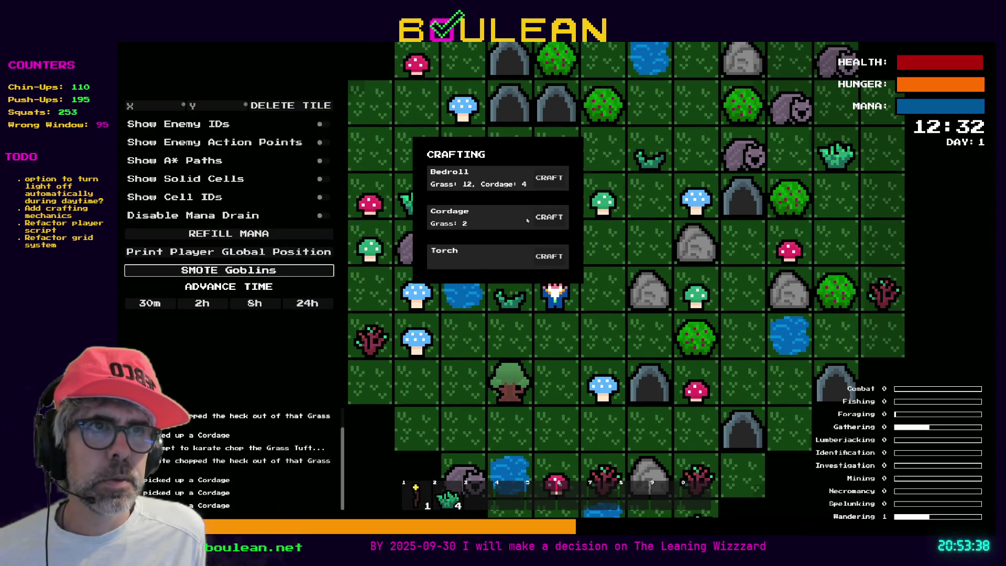
{"action": "left_click", "coordinate": [551, 226]}
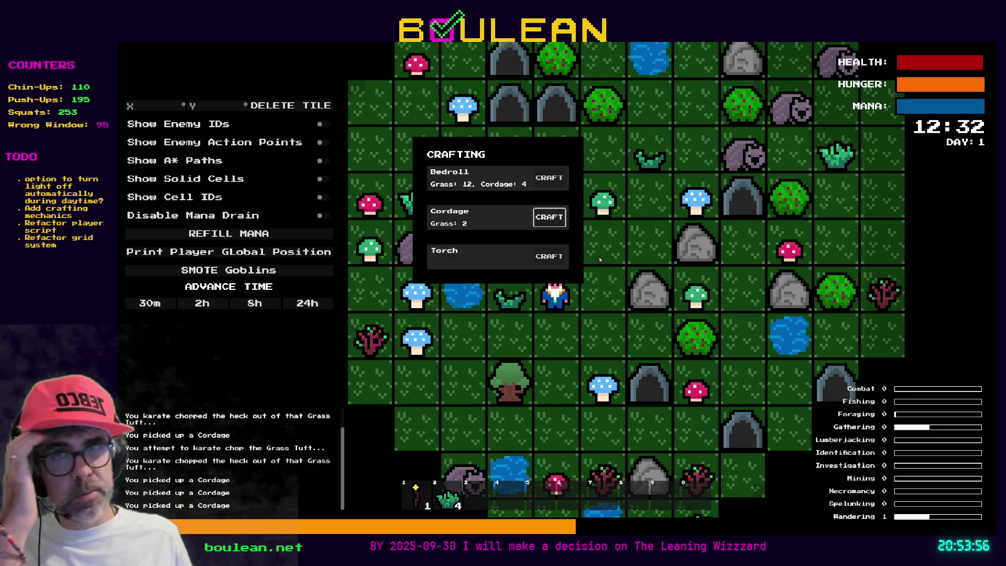
{"action": "key", "text": "F8"}
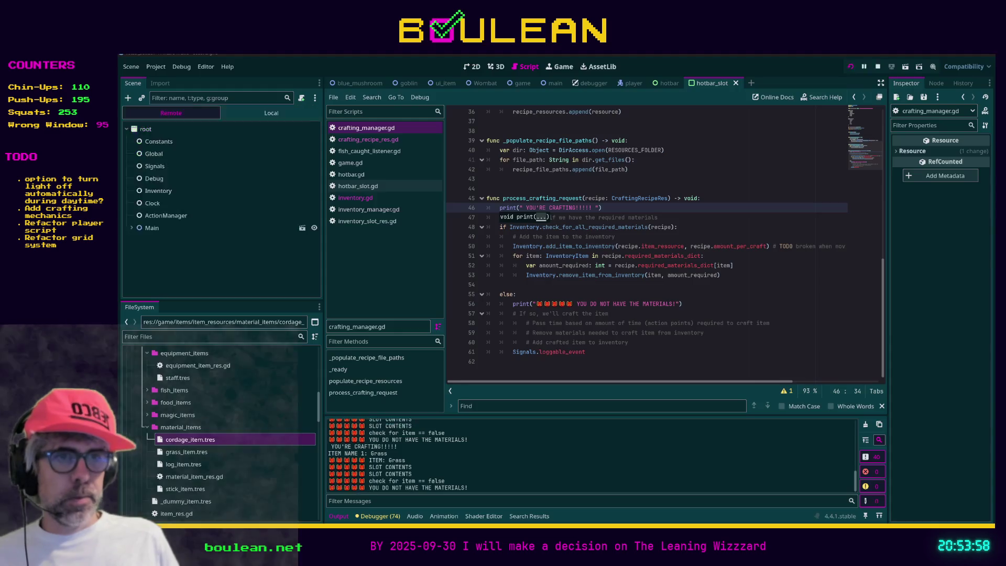
Jump from the not-enough-materials branch to check_for_all_required_materials in inventory.gd.
{"action": "left_click", "coordinate": [605, 297]}
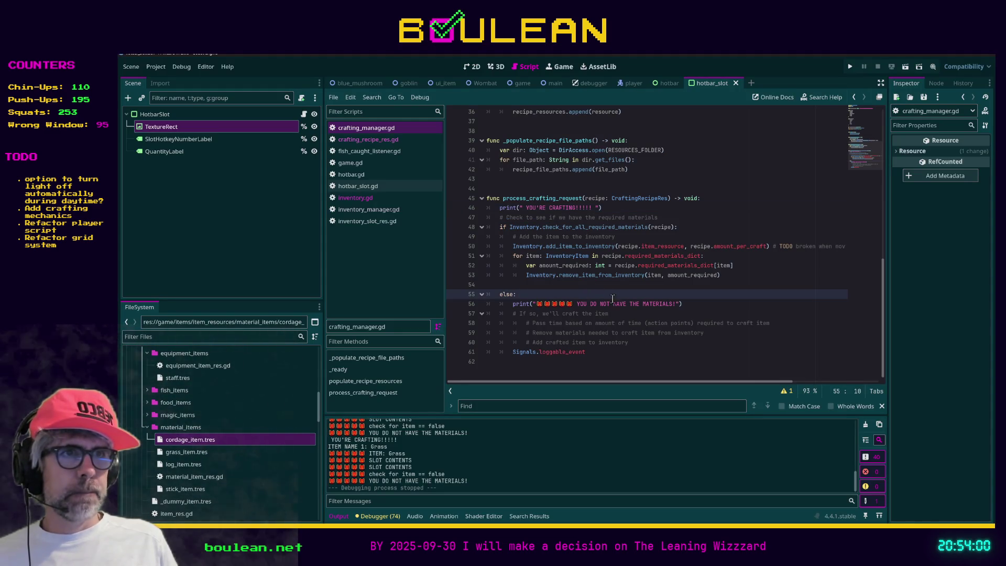
{"action": "scroll", "coordinate": [630, 300], "scroll_direction": "up", "scroll_amount": 1}
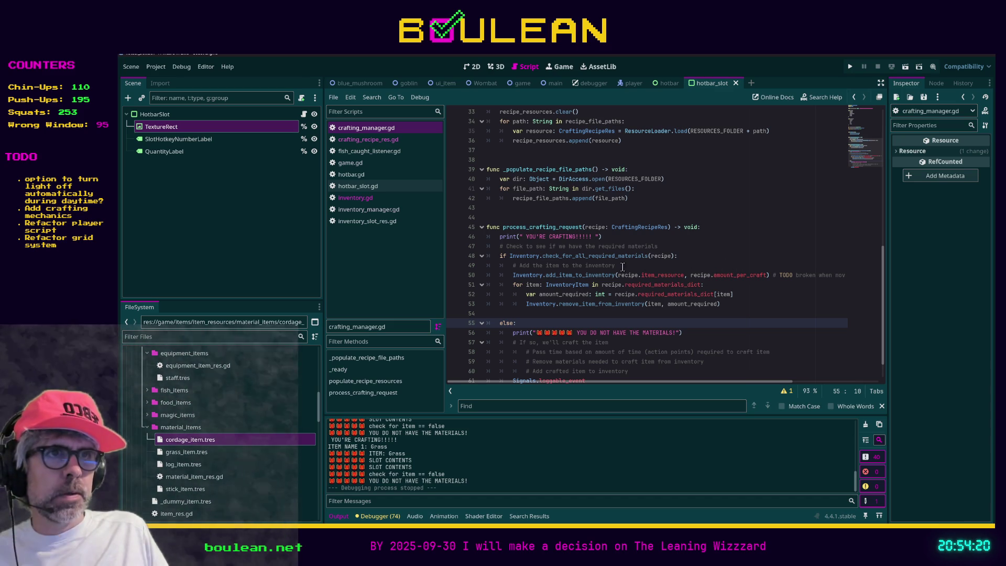
{"action": "left_click", "coordinate": [583, 258], "text": "ctrl"}
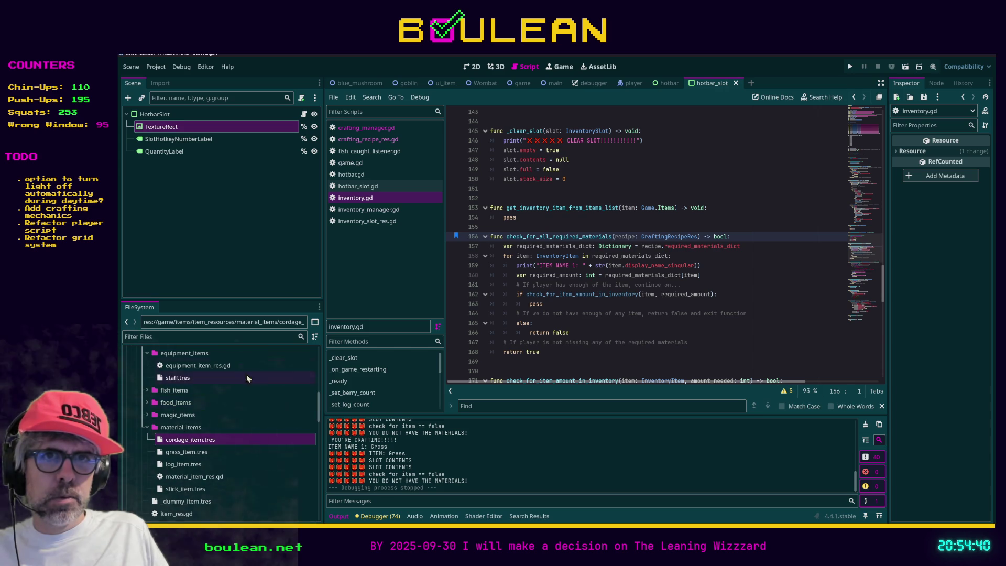
Filter the FileSystem for 'recipe' and open the crafting_recipes_res folder.
{"action": "left_click", "coordinate": [232, 338]}
{"action": "type", "text": "recipe"}
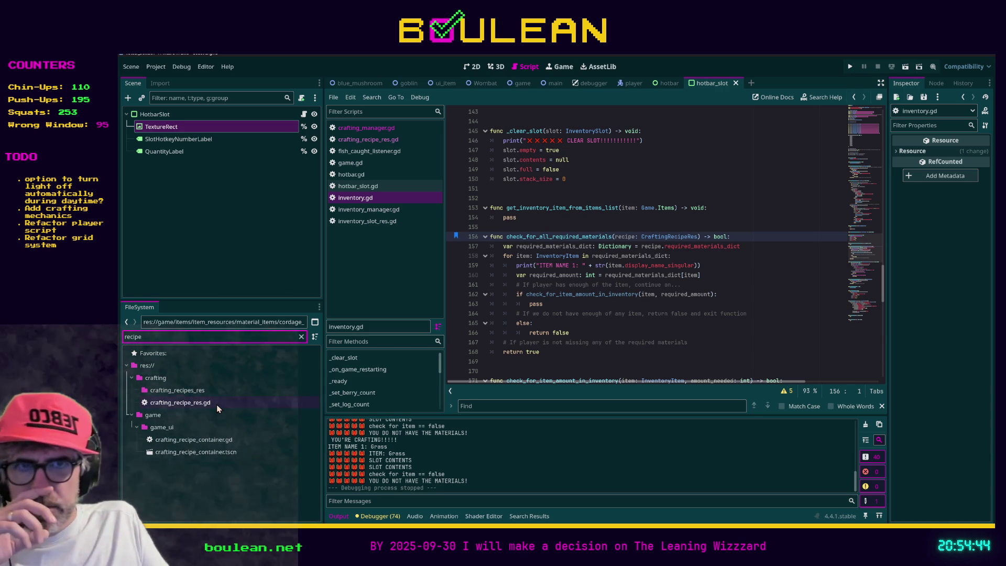
{"action": "left_click", "coordinate": [193, 391]}
{"action": "left_click", "coordinate": [301, 336]}
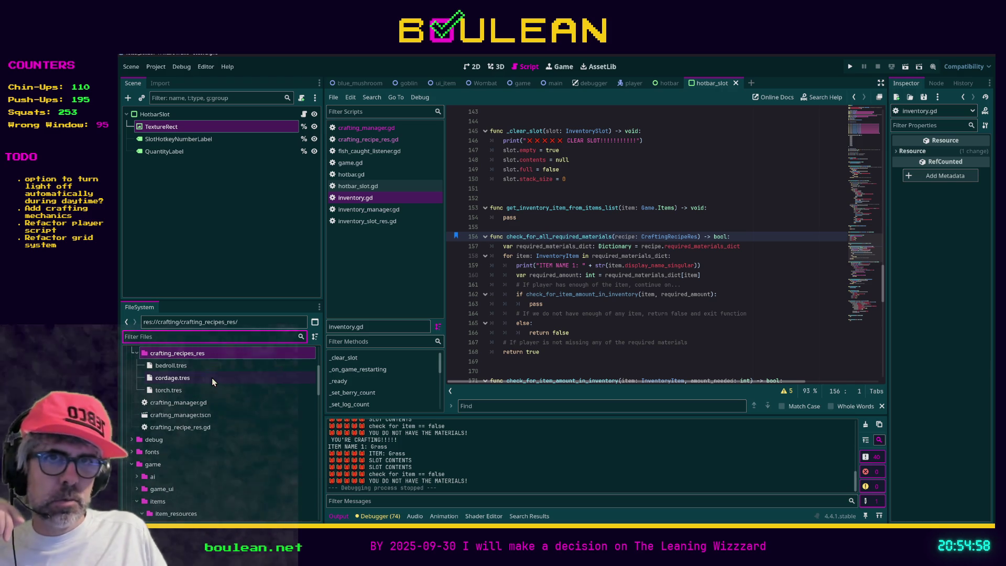
Inspect cordage.tres, then open crafting_recipe_res.gd and select the InventoryItem key type.
{"action": "left_click", "coordinate": [212, 378]}
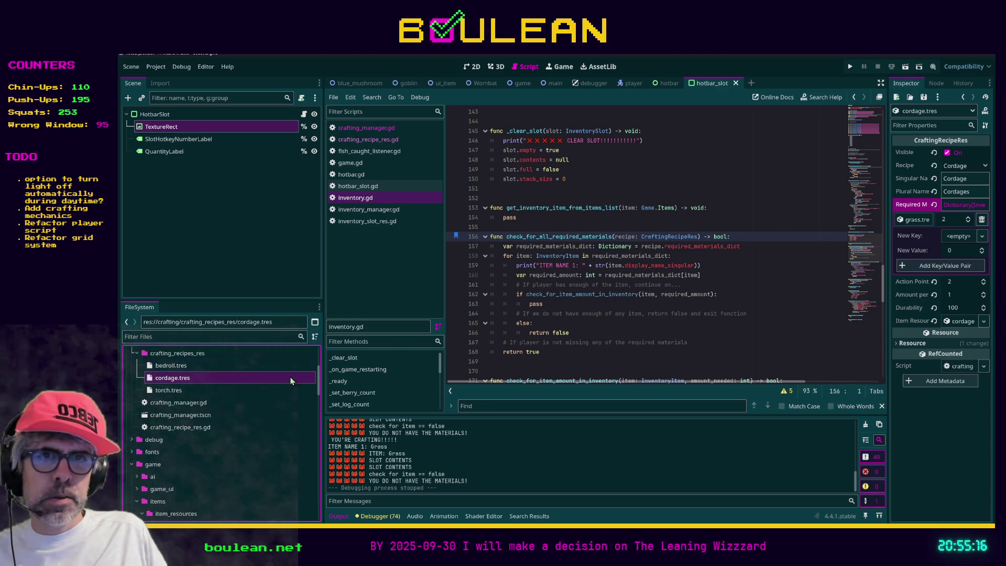
{"action": "double_click", "coordinate": [197, 427]}
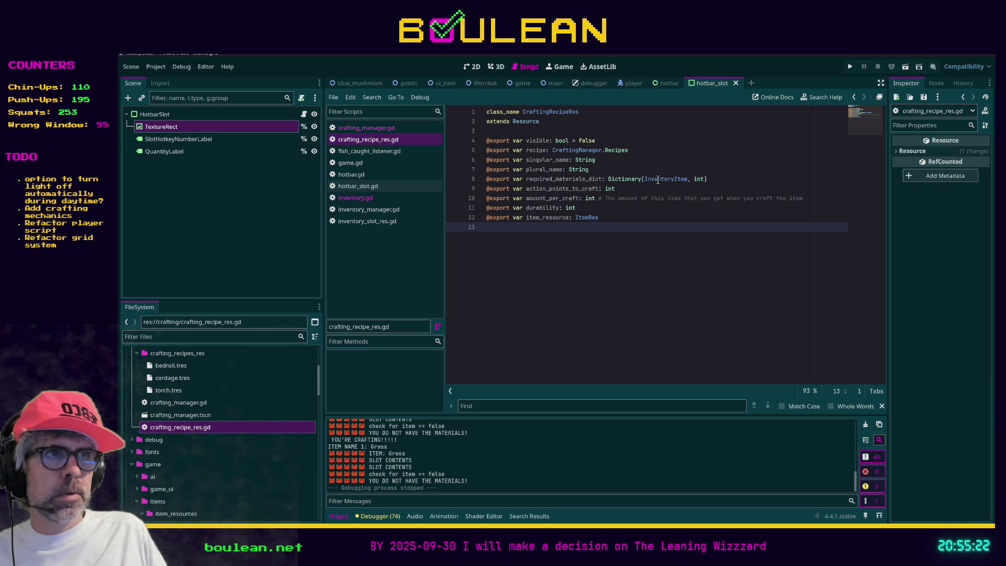
{"action": "left_click", "coordinate": [689, 179]}
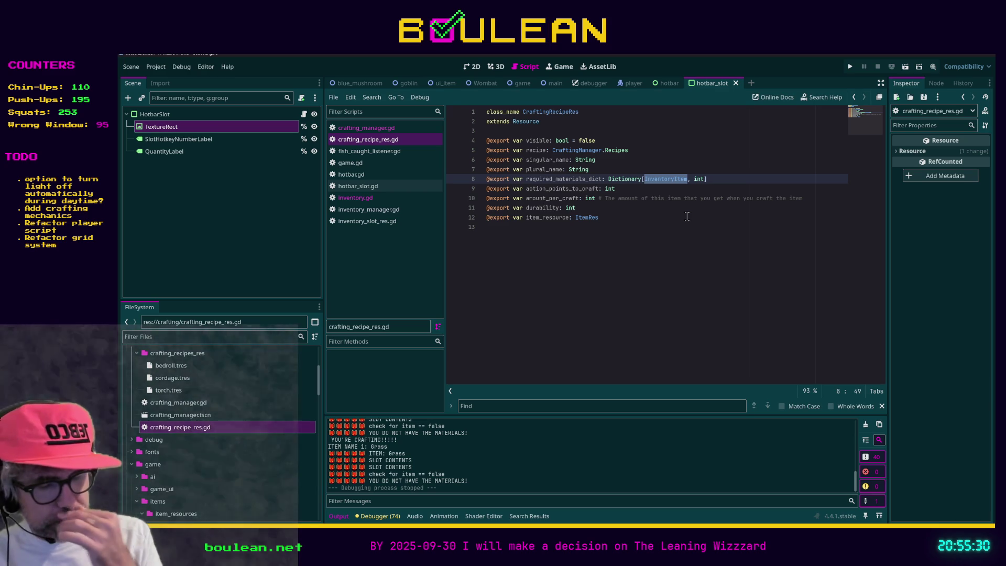
Change the line 8 Dictionary key type to ItemRes, save, and clear cordage's grass entry.
{"action": "type", "text": "Item"}
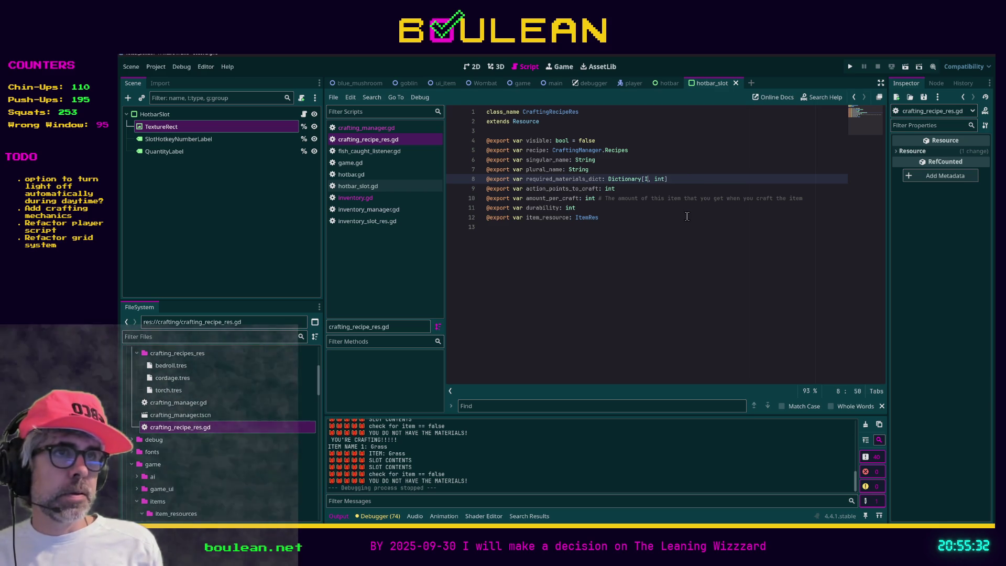
{"action": "type", "text": "Res"}
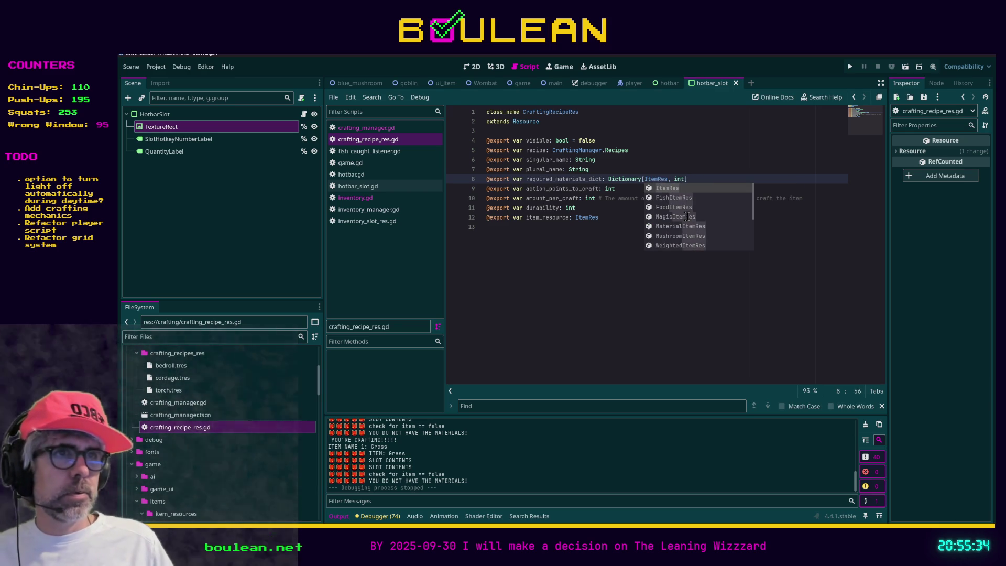
{"action": "left_click", "coordinate": [609, 270]}
{"action": "key", "text": "ctrl+s"}
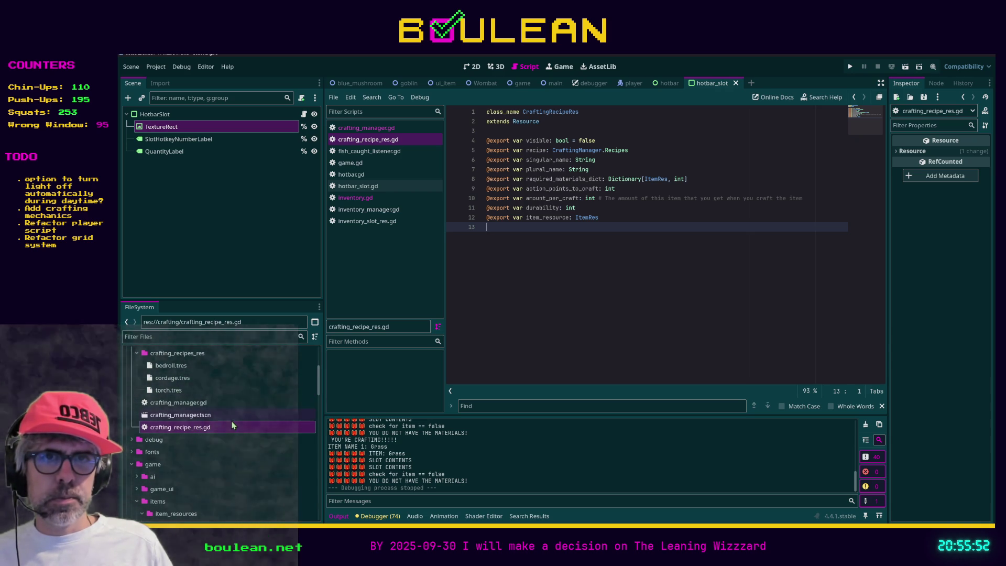
{"action": "left_click", "coordinate": [192, 382]}
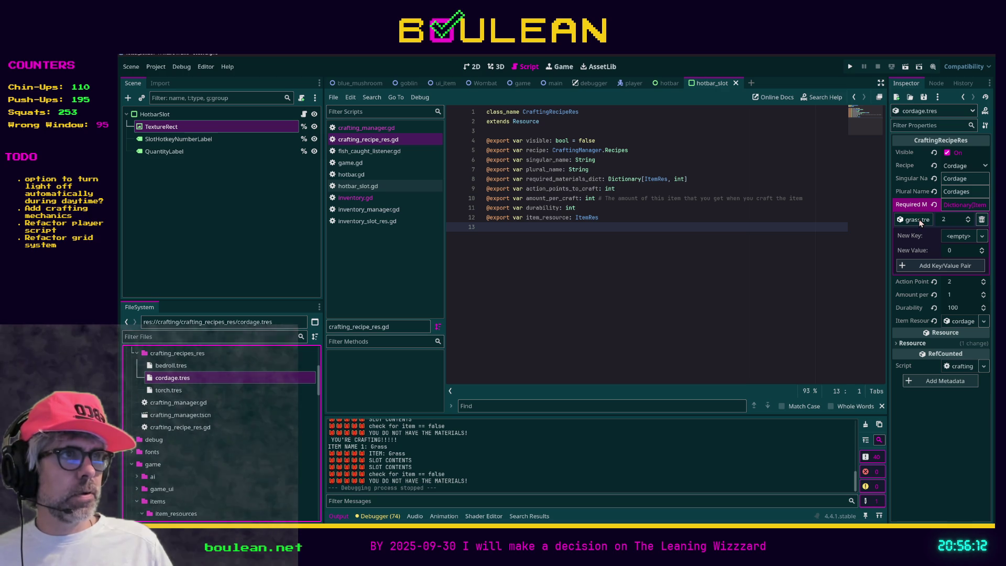
{"action": "left_click", "coordinate": [934, 205]}
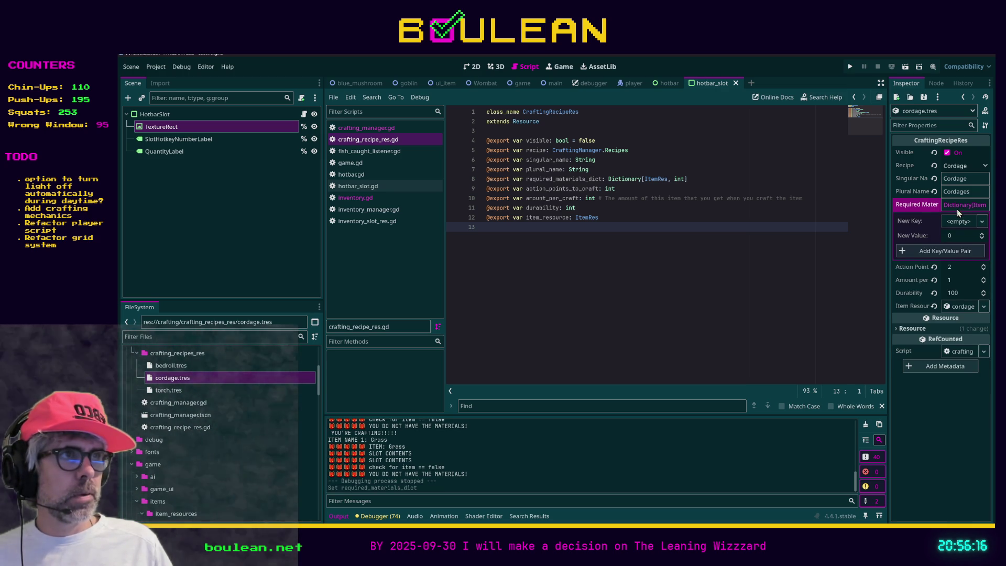
{"action": "left_click", "coordinate": [220, 338]}
{"action": "type", "text": "grass"}
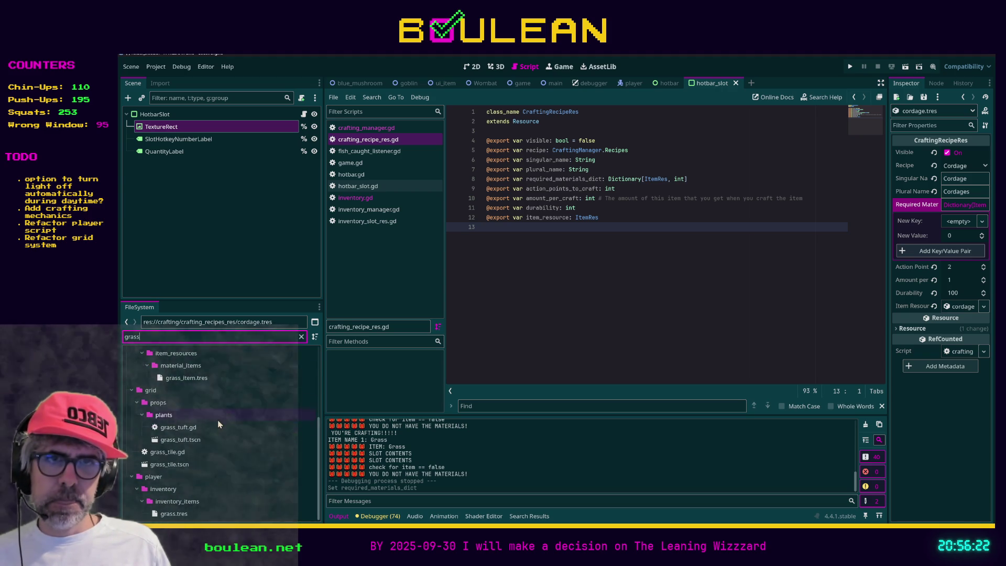
{"action": "scroll", "coordinate": [225, 428], "scroll_direction": "up", "scroll_amount": 1}
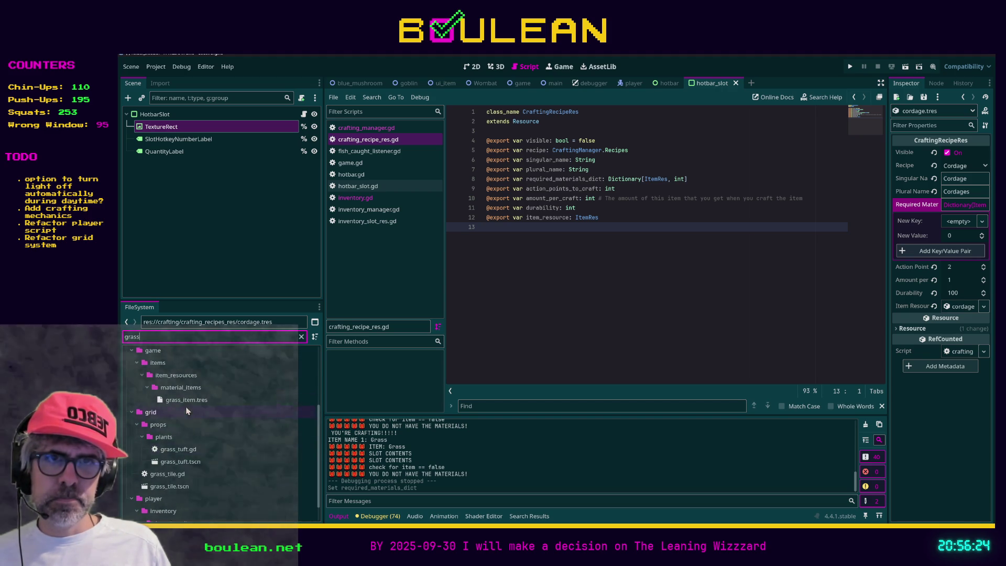
{"action": "left_click", "coordinate": [173, 401]}
{"action": "mouse_move", "coordinate": [172, 406]}
{"action": "left_mouse_down"}
{"action": "mouse_move", "coordinate": [451, 387]}
{"action": "mouse_move", "coordinate": [953, 226]}
{"action": "left_mouse_up"}
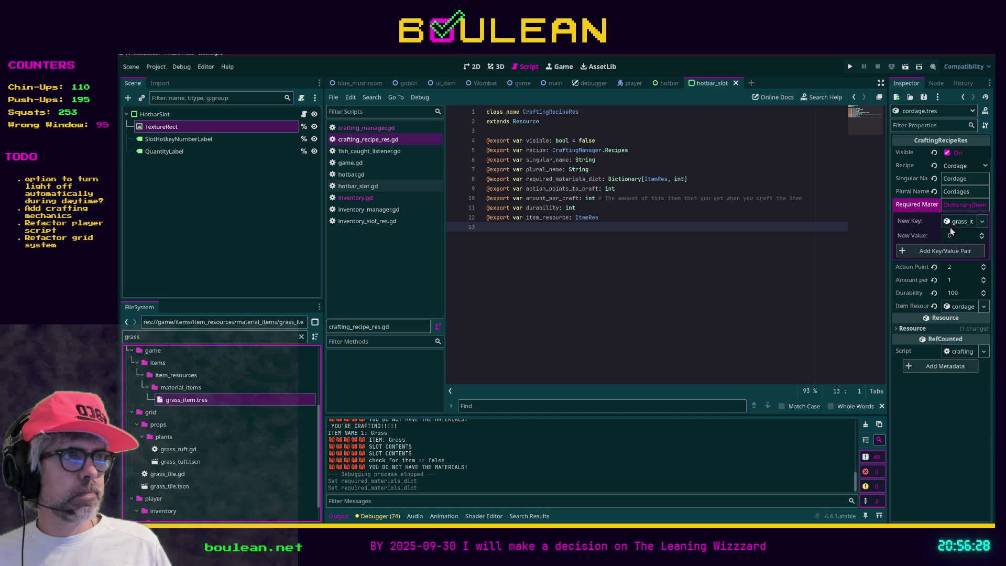
{"action": "left_click", "coordinate": [951, 236]}
{"action": "type", "text": "2"}
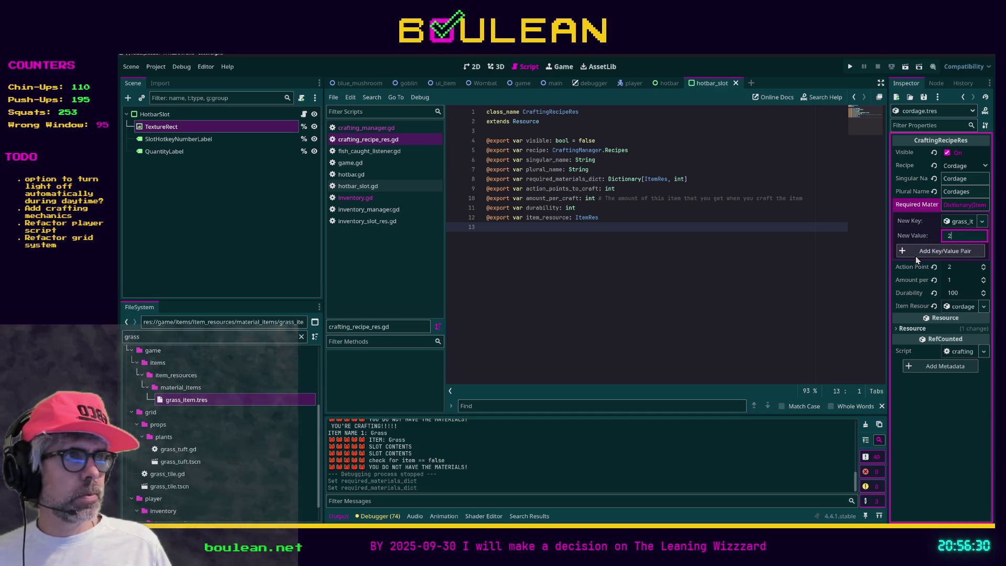
{"action": "left_click", "coordinate": [752, 277]}
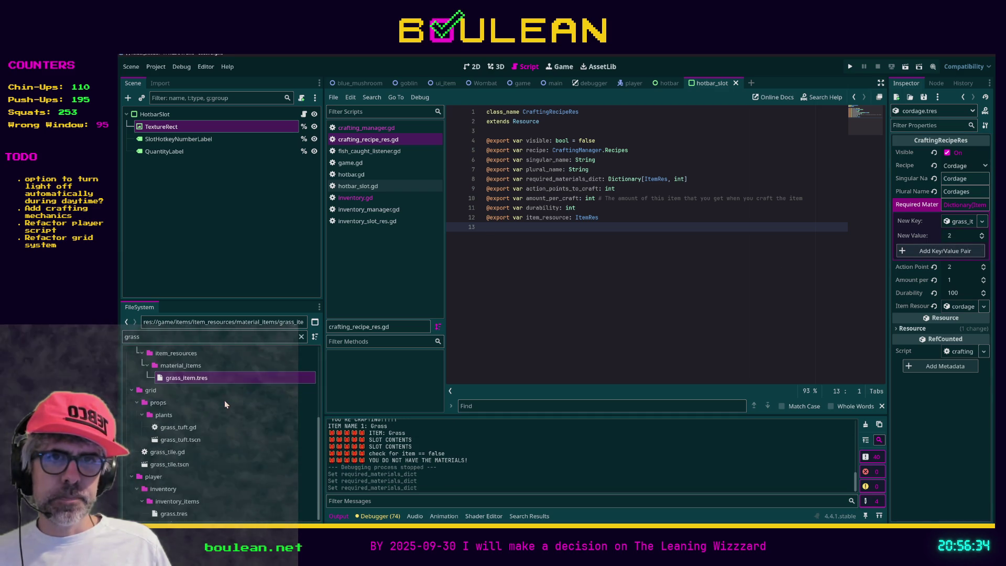
{"action": "scroll", "coordinate": [224, 400], "scroll_direction": "down", "scroll_amount": 2}
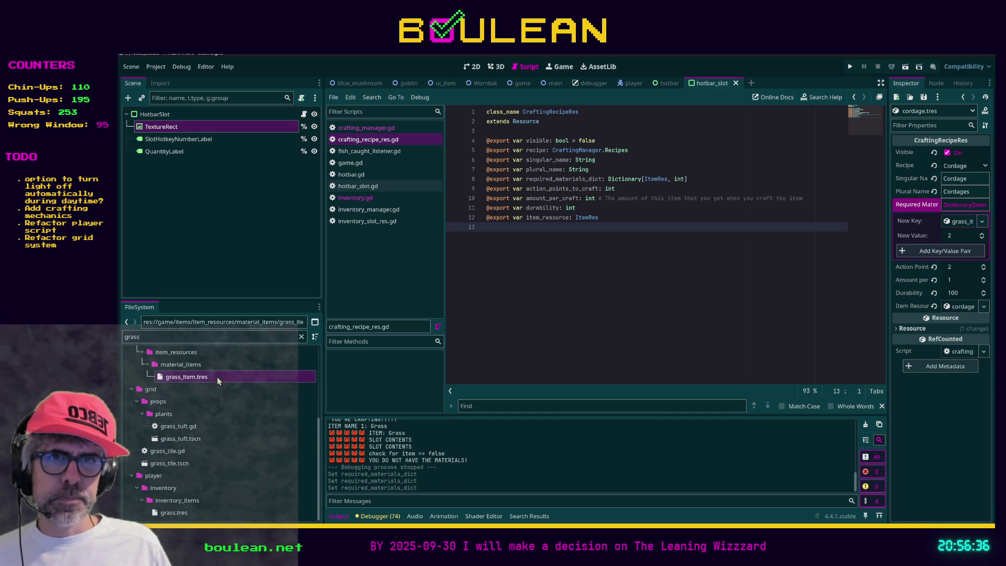
{"action": "left_click", "coordinate": [194, 338]}
{"action": "key", "text": "ctrl+a"}
{"action": "type", "text": "corda"}
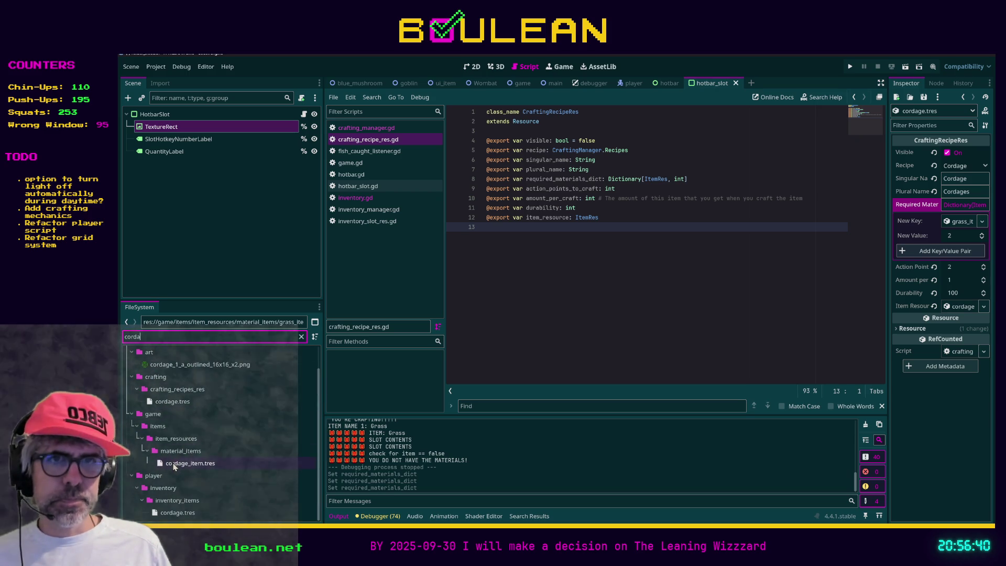
{"action": "left_click", "coordinate": [174, 464]}
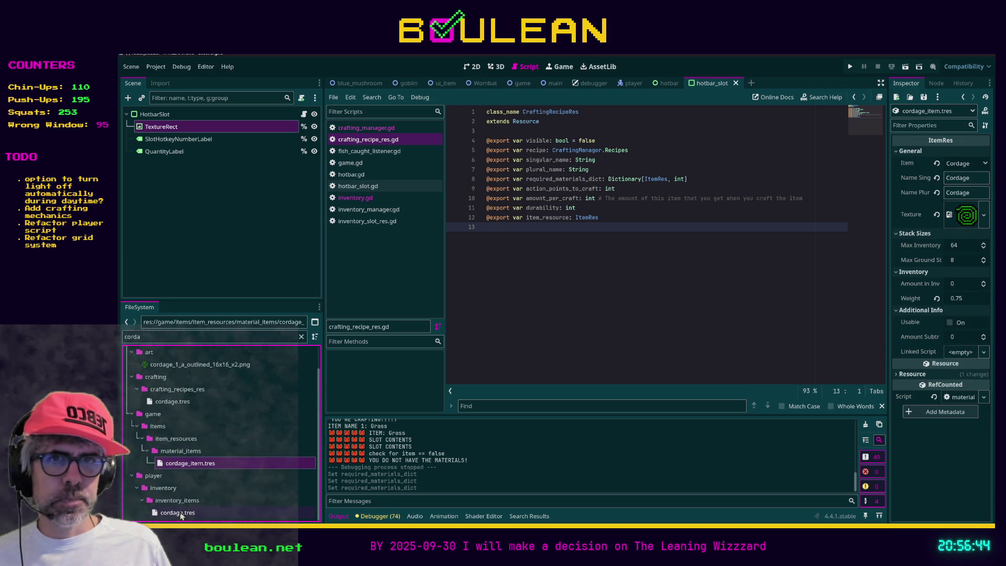
{"action": "left_click", "coordinate": [179, 402]}
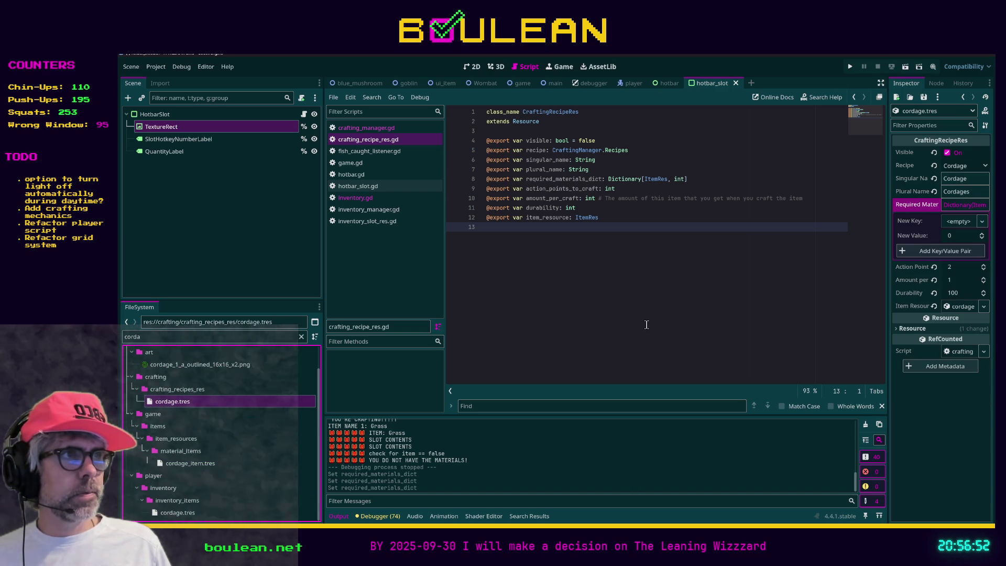
Add a new required-material entry and filter the FileSystem for grass.
{"action": "left_click", "coordinate": [925, 250]}
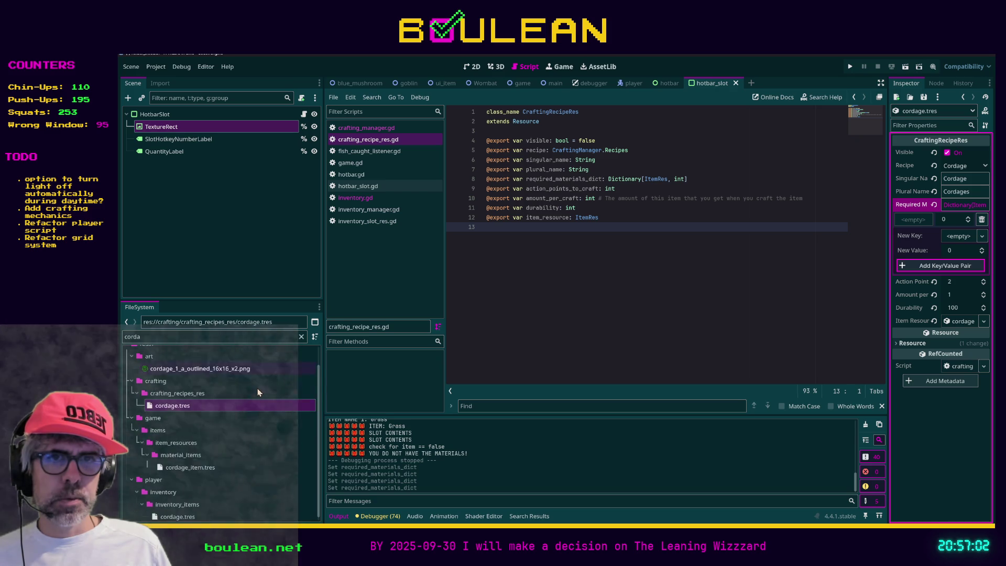
{"action": "double_click", "coordinate": [262, 337]}
{"action": "type", "text": "craf"}
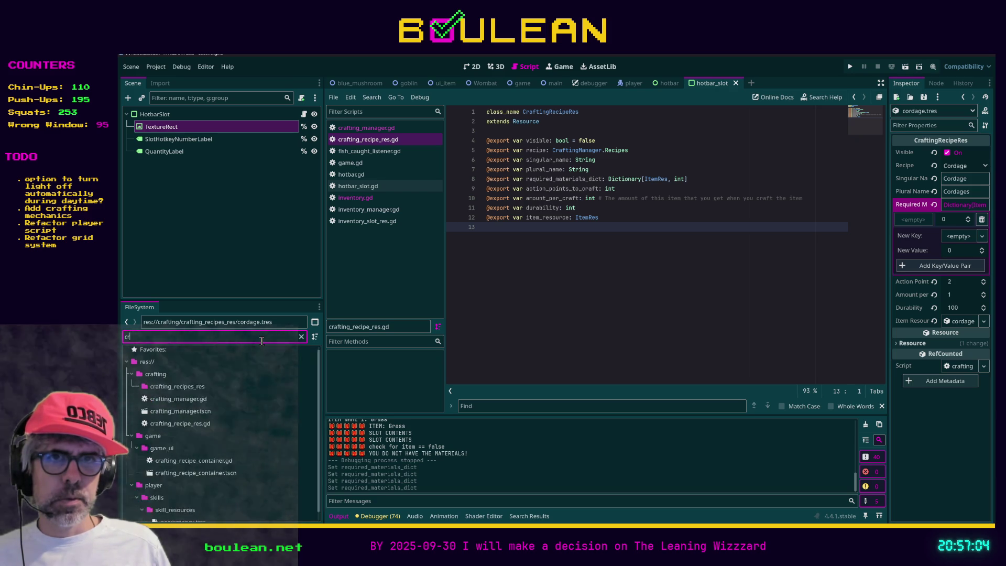
{"action": "key", "text": "BackSpace"}
{"action": "key", "text": "BackSpace"}
{"action": "key", "text": "BackSpace"}
{"action": "type", "text": "gra"}
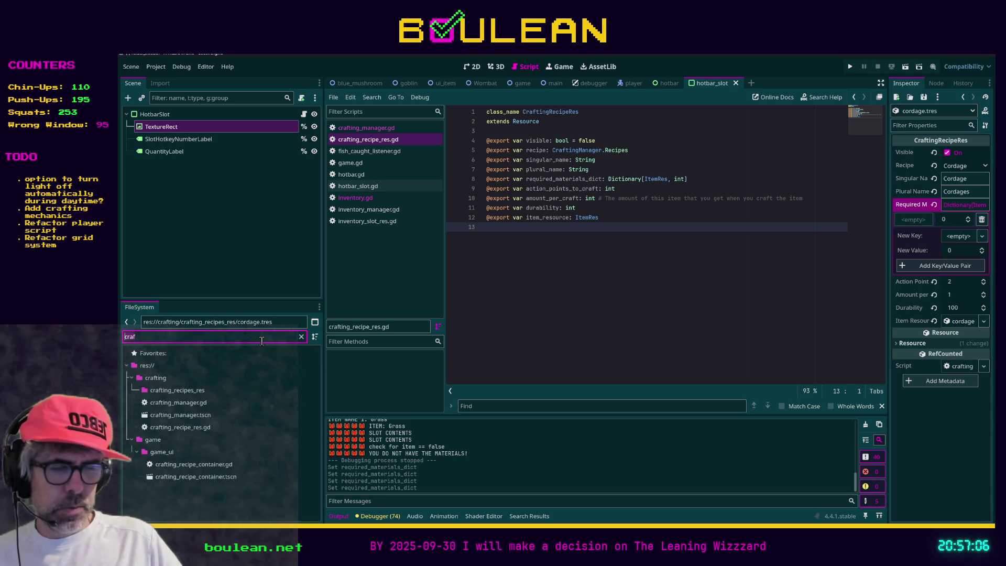
{"action": "type", "text": "ss"}
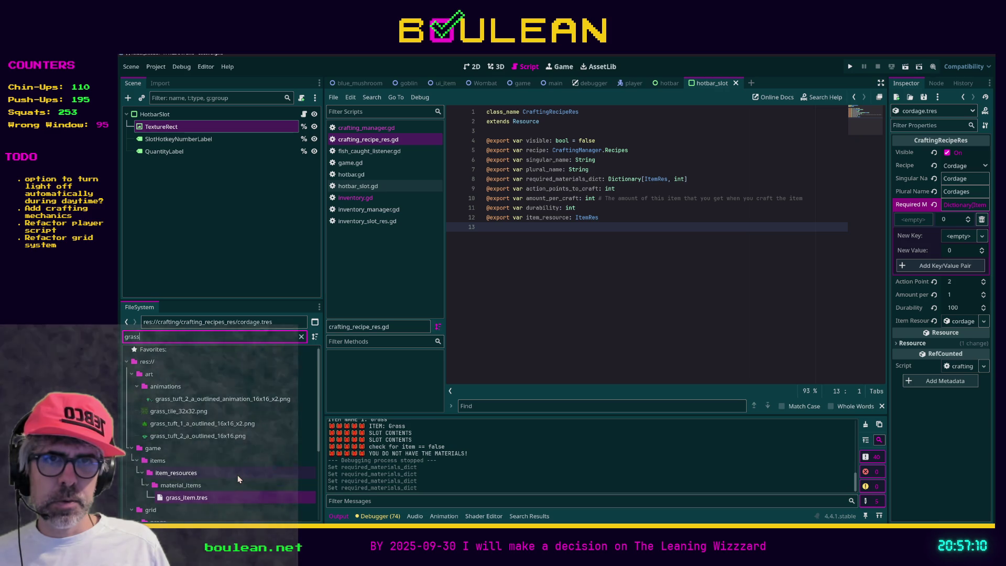
{"action": "left_click", "coordinate": [175, 498]}
{"action": "mouse_move", "coordinate": [174, 499]}
{"action": "left_mouse_down"}
{"action": "mouse_move", "coordinate": [872, 250]}
{"action": "mouse_move", "coordinate": [967, 236]}
{"action": "mouse_move", "coordinate": [311, 433]}
{"action": "mouse_move", "coordinate": [210, 494]}
{"action": "left_mouse_up"}
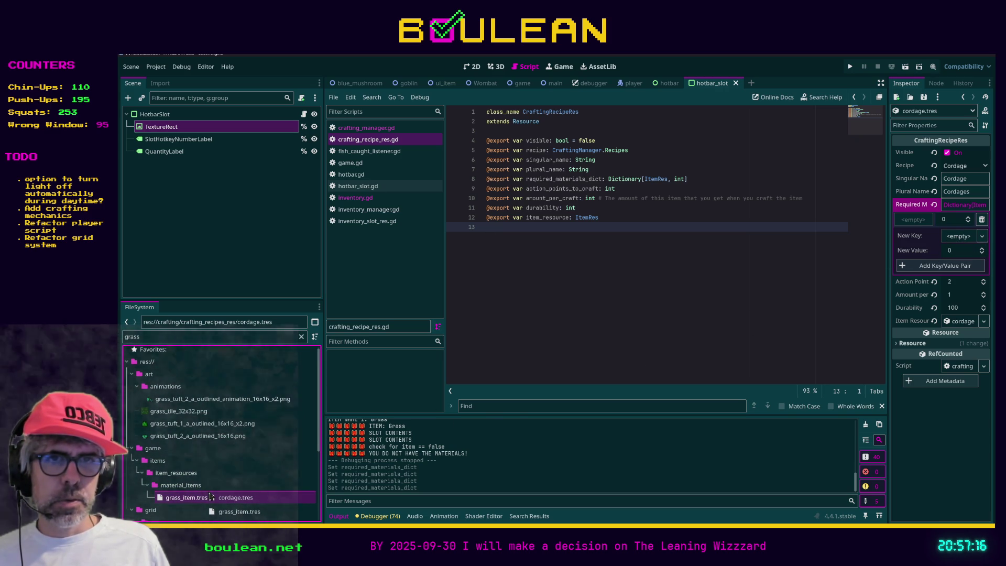
{"action": "left_click_drag", "start_coordinate": [380, 459], "coordinate": [406, 464]}
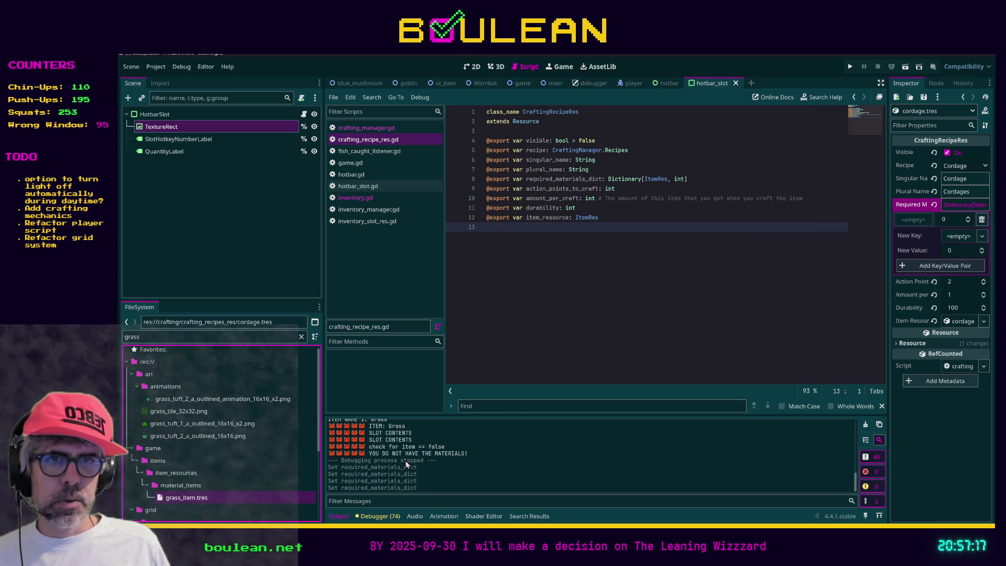
Drop grass_item.tres into the New Key field and enter 2 as its value.
{"action": "left_click", "coordinate": [180, 497]}
{"action": "mouse_move", "coordinate": [167, 500]}
{"action": "left_mouse_down"}
{"action": "mouse_move", "coordinate": [692, 274]}
{"action": "mouse_move", "coordinate": [912, 233]}
{"action": "mouse_move", "coordinate": [956, 241]}
{"action": "left_mouse_up"}
{"action": "left_click", "coordinate": [957, 252]}
{"action": "type", "text": "2"}
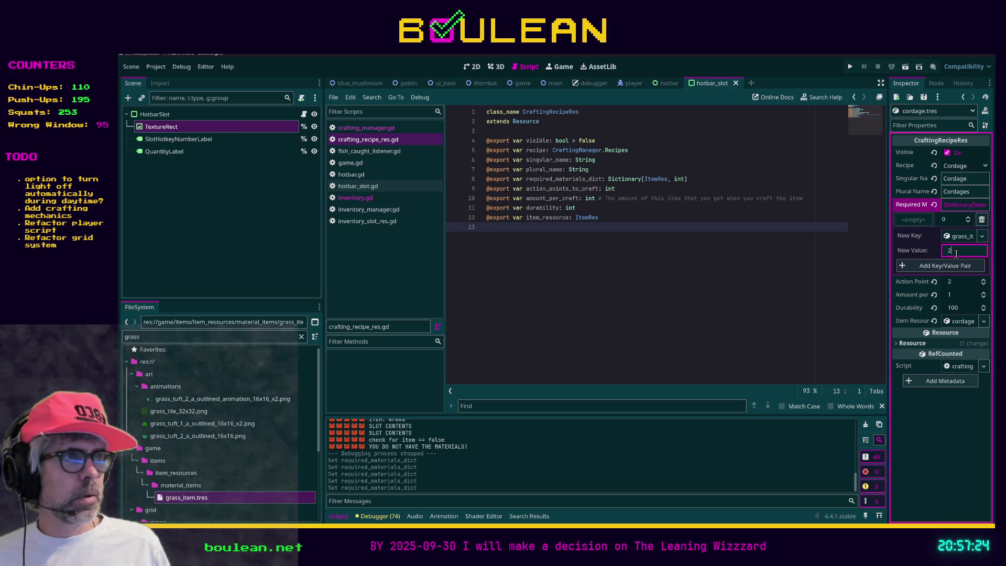
{"action": "key", "text": "Return"}
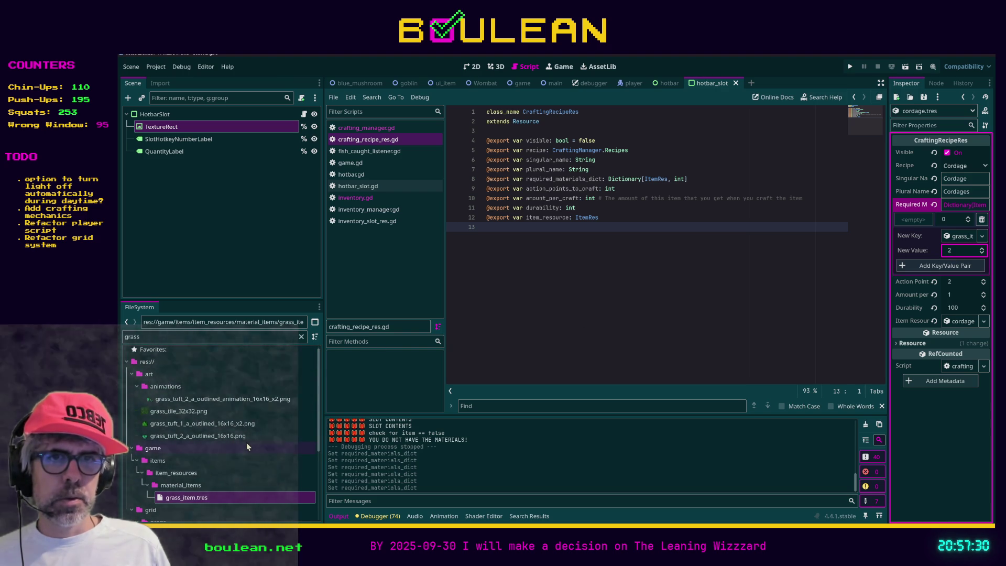
Filter for 'cordage', clear the filter, and reopen cordage.tres in the Inspector.
{"action": "left_click", "coordinate": [208, 497]}
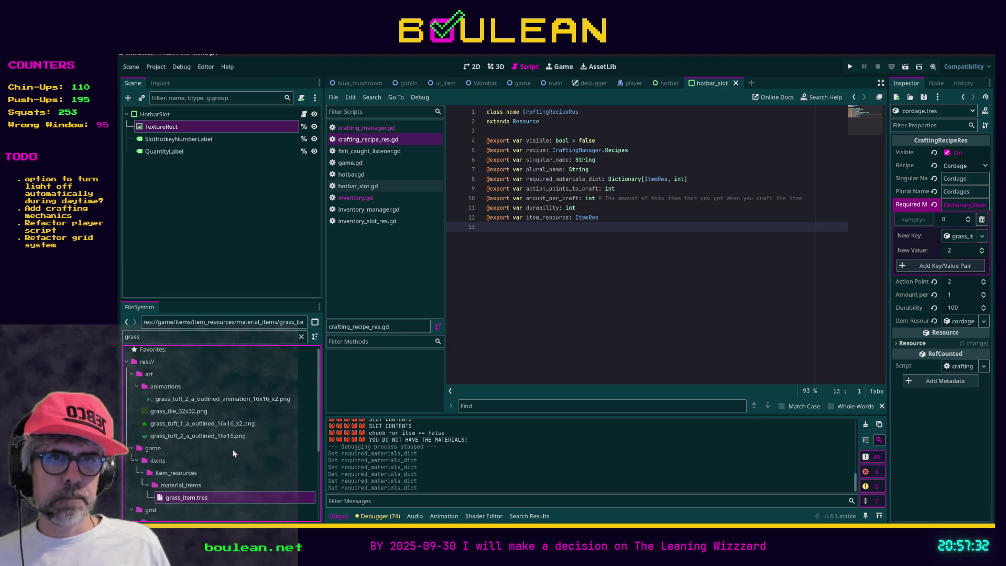
{"action": "scroll", "coordinate": [234, 478], "scroll_direction": "down", "scroll_amount": 5}
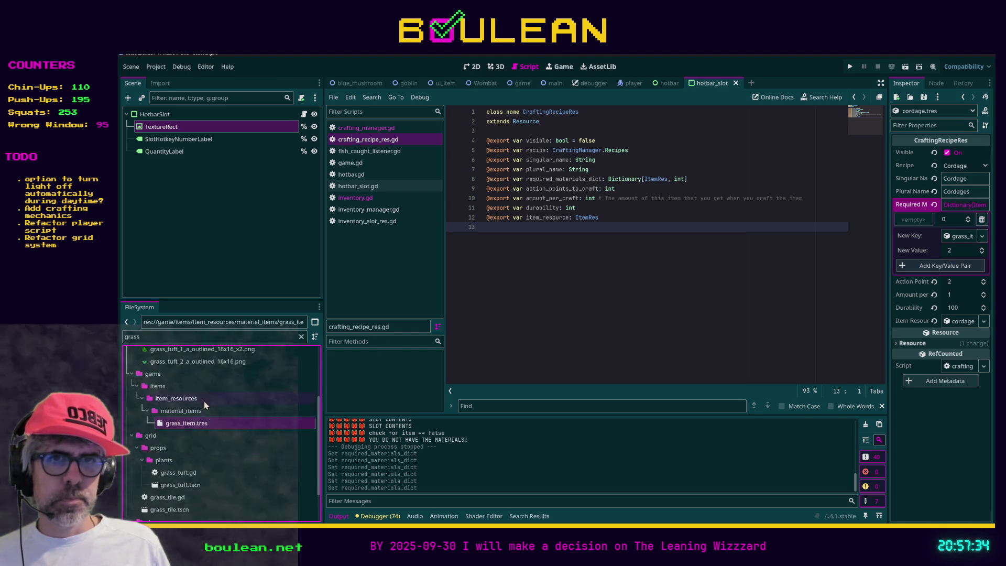
{"action": "scroll", "coordinate": [205, 408], "scroll_direction": "down", "scroll_amount": 1}
{"action": "left_click", "coordinate": [206, 338]}
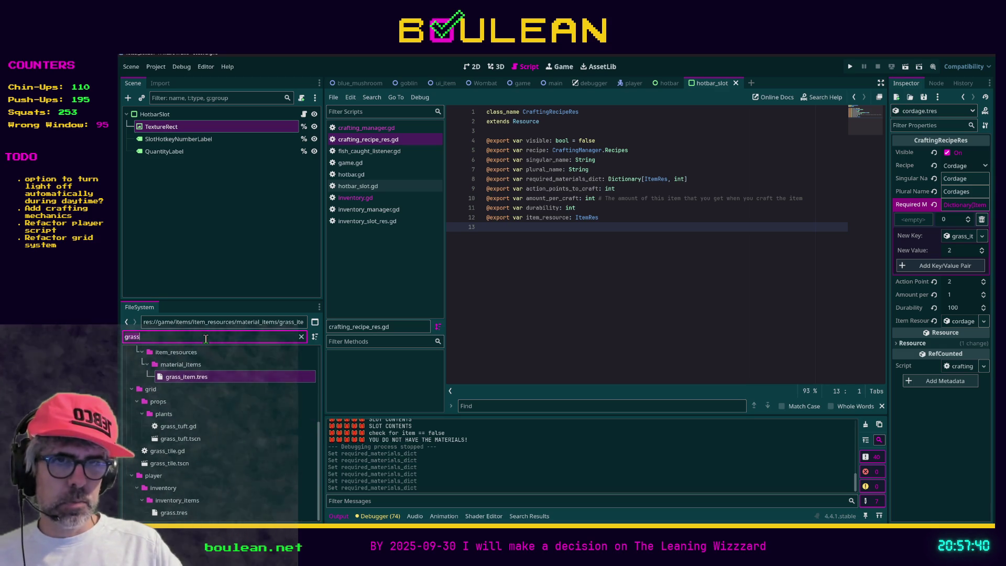
{"action": "key", "text": "ctrl+a"}
{"action": "type", "text": "cordage"}
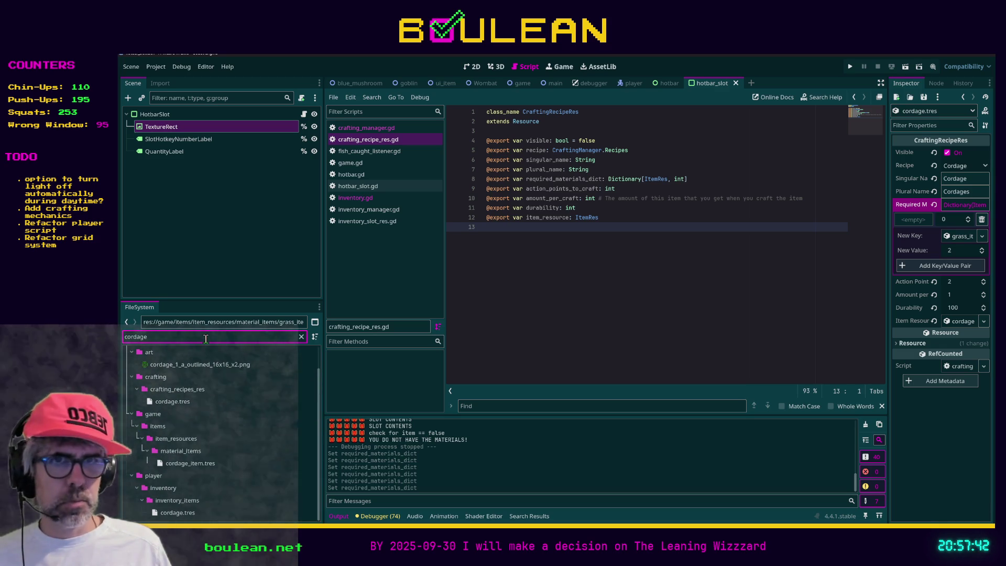
{"action": "left_click", "coordinate": [177, 401]}
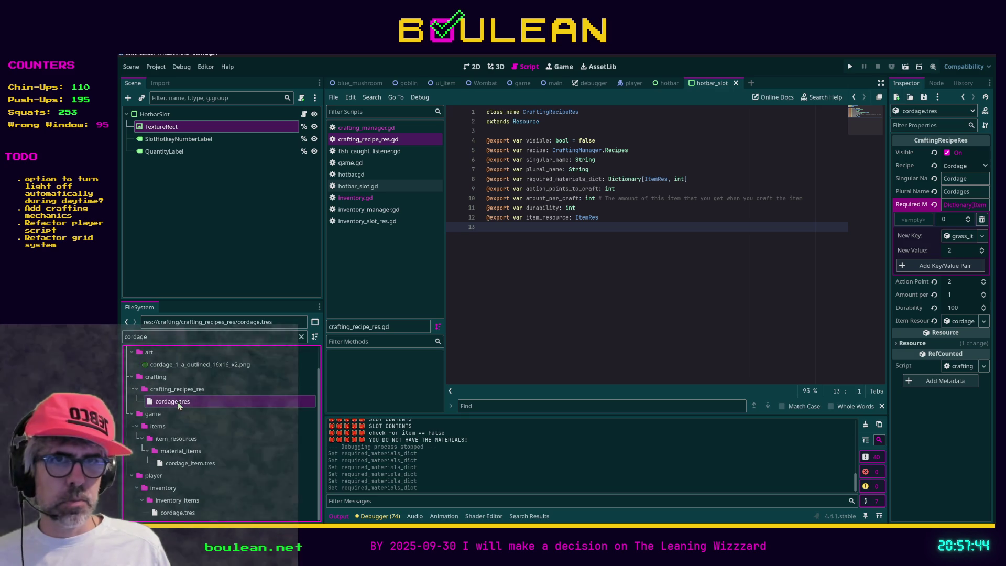
{"action": "scroll", "coordinate": [207, 407], "scroll_direction": "up", "scroll_amount": 2}
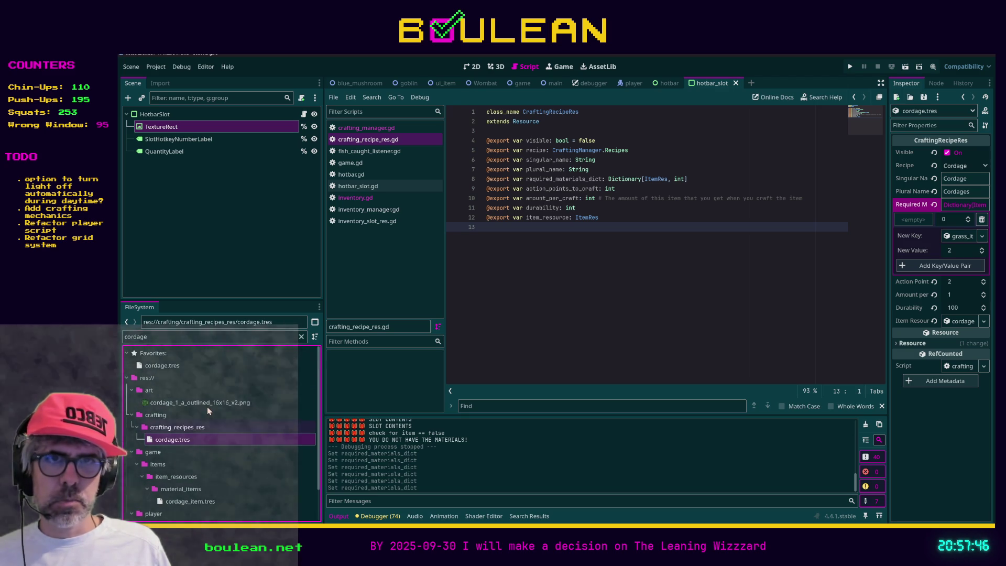
{"action": "left_click", "coordinate": [280, 351]}
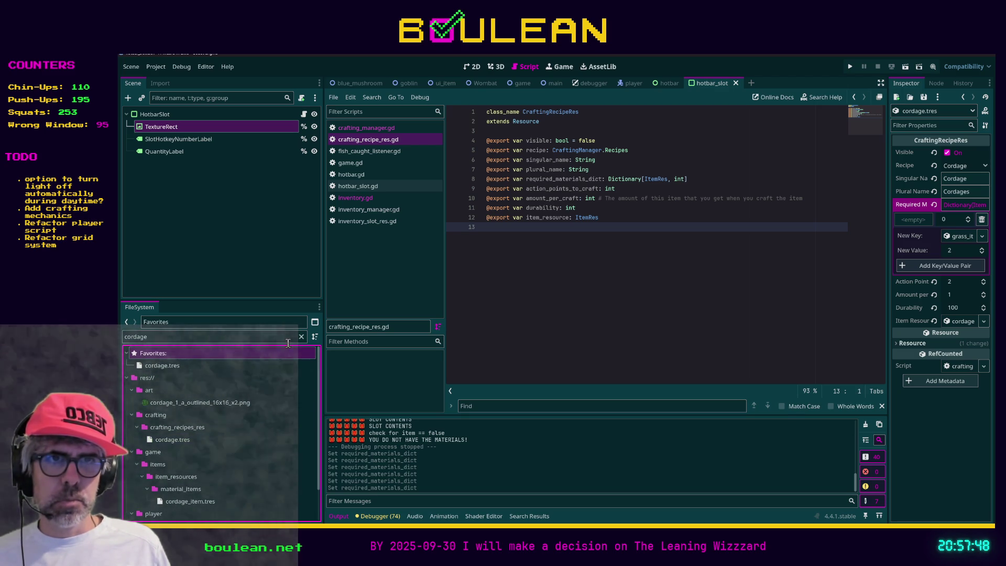
{"action": "left_click", "coordinate": [301, 336]}
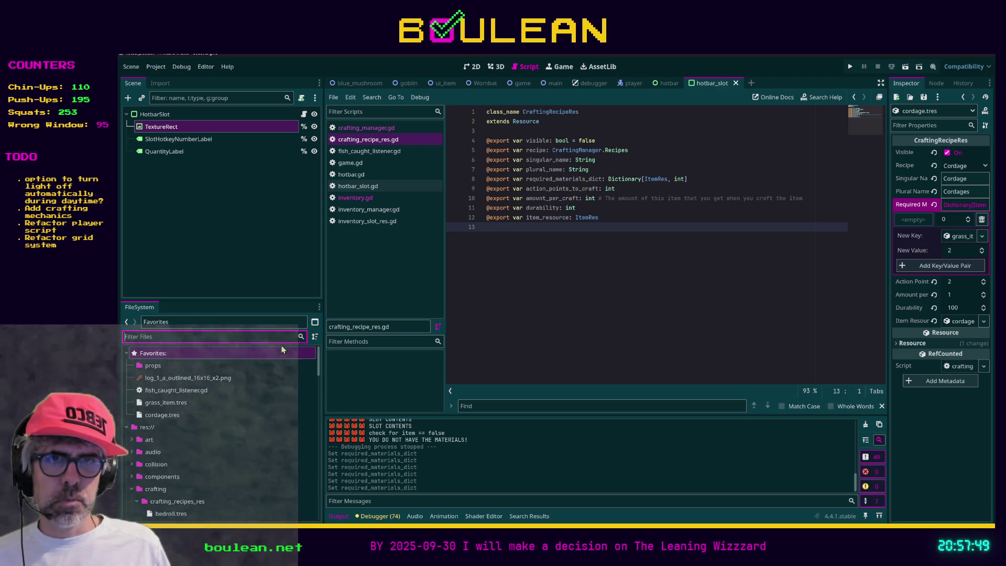
{"action": "left_click", "coordinate": [172, 404]}
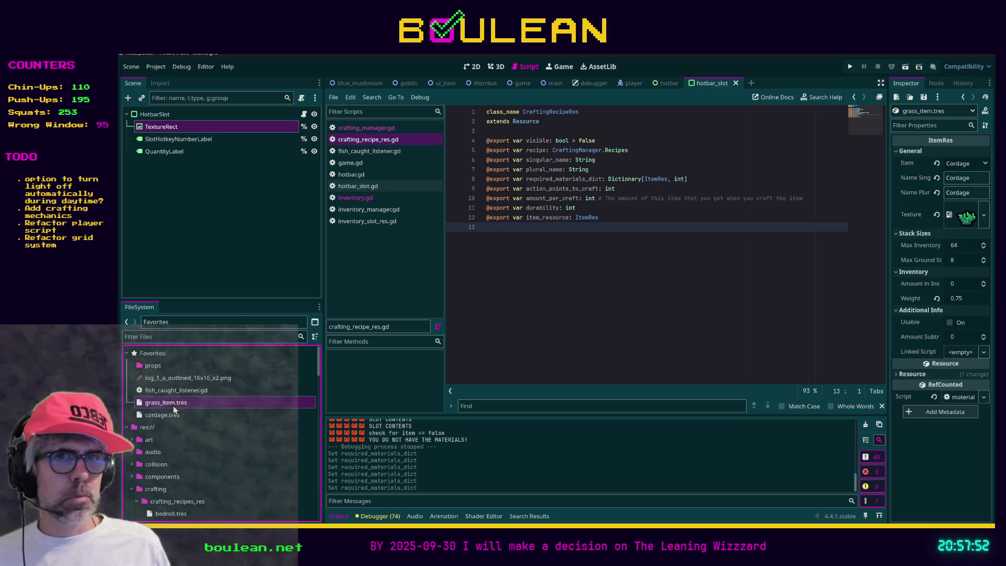
{"action": "left_click", "coordinate": [177, 418]}
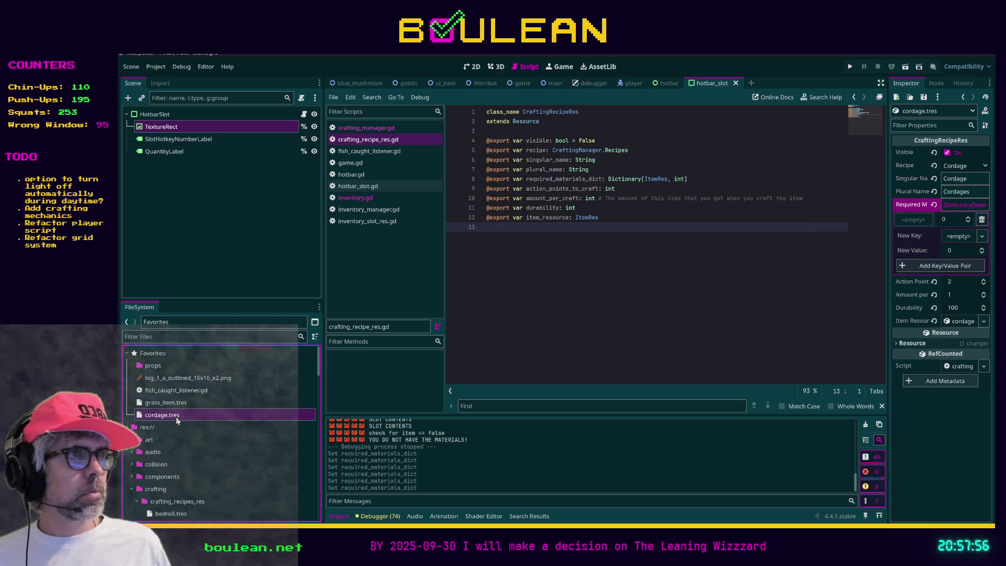
Add grass with amount 2 to cordage's required materials and delete the empty entry.
{"action": "left_click", "coordinate": [961, 205]}
{"action": "left_click", "coordinate": [962, 206]}
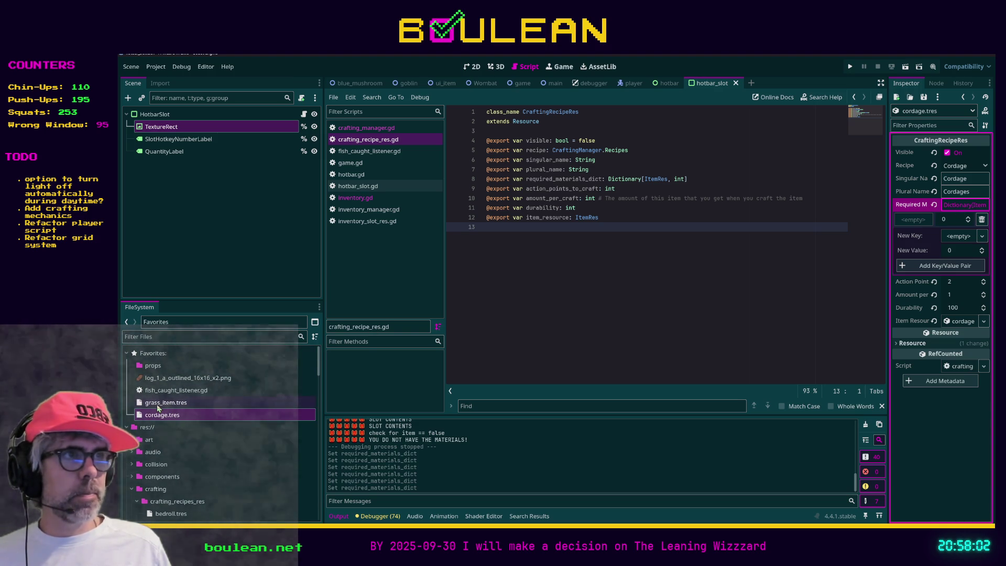
{"action": "left_click_drag", "start_coordinate": [157, 404], "coordinate": [953, 238]}
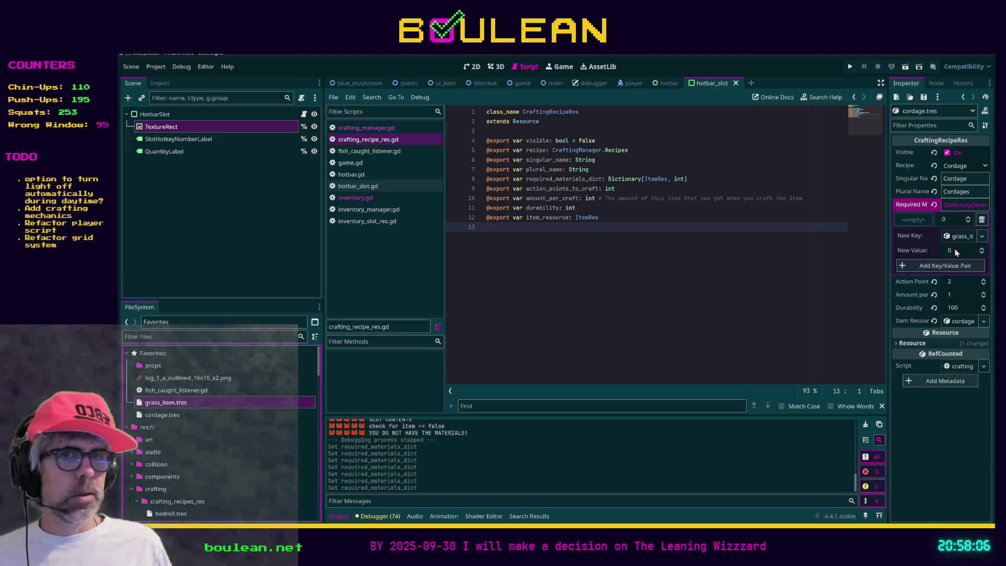
{"action": "left_click", "coordinate": [956, 250]}
{"action": "type", "text": "2"}
{"action": "left_click", "coordinate": [943, 265]}
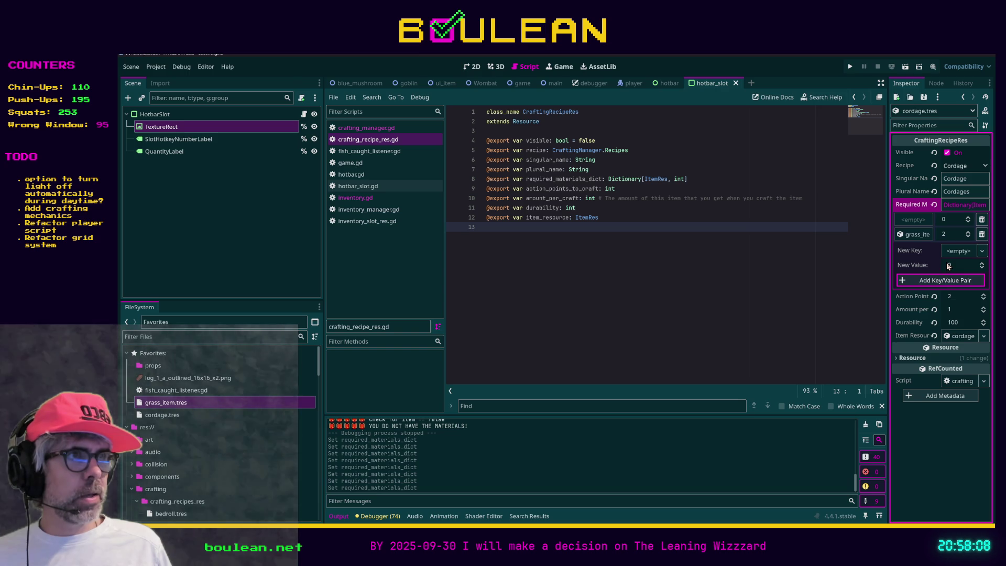
{"action": "left_click", "coordinate": [982, 220]}
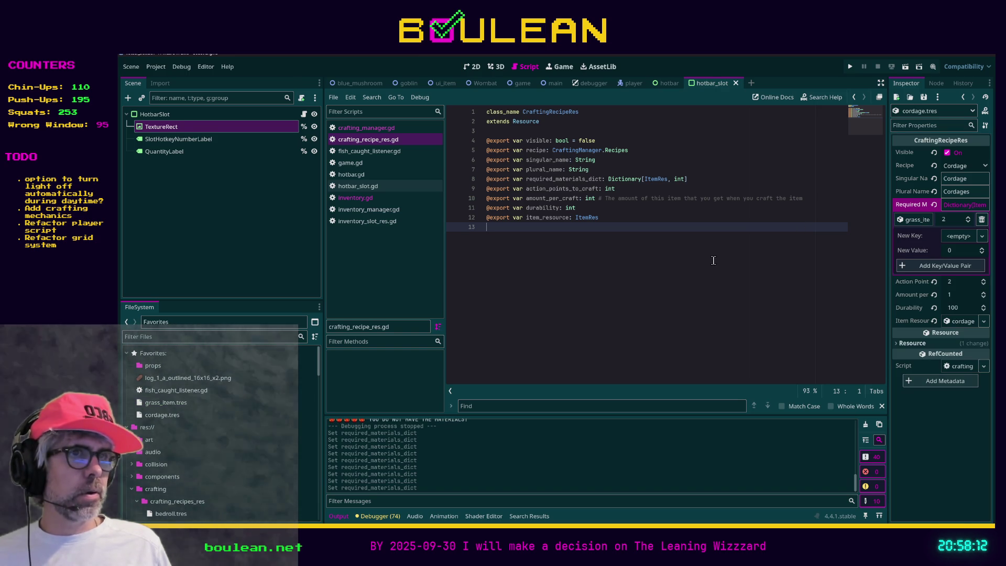
{"action": "key", "text": "F5"}
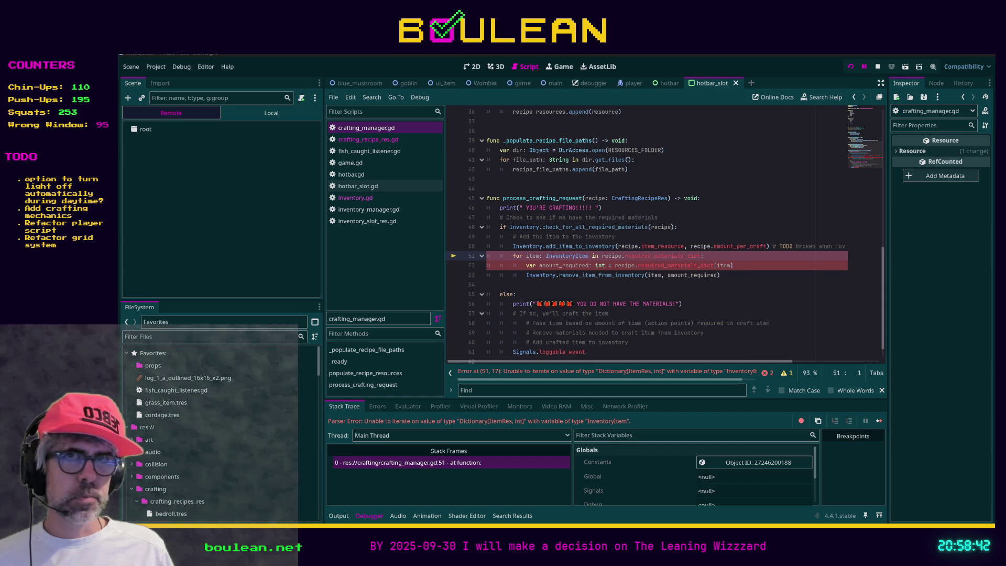
Change the crafting loop variable type on line 51 to ItemRes.
{"action": "left_click", "coordinate": [487, 285]}
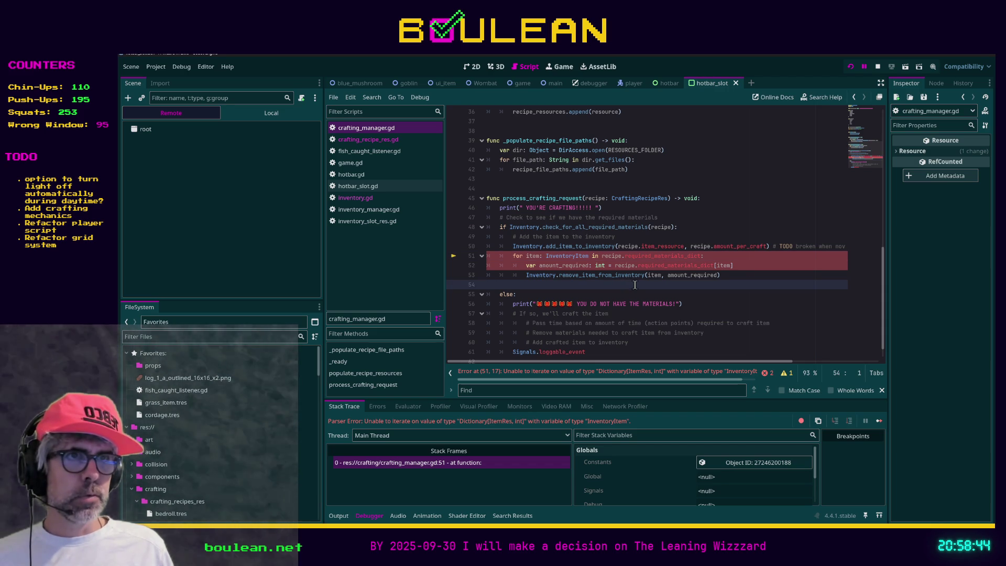
{"action": "double_click", "coordinate": [575, 257]}
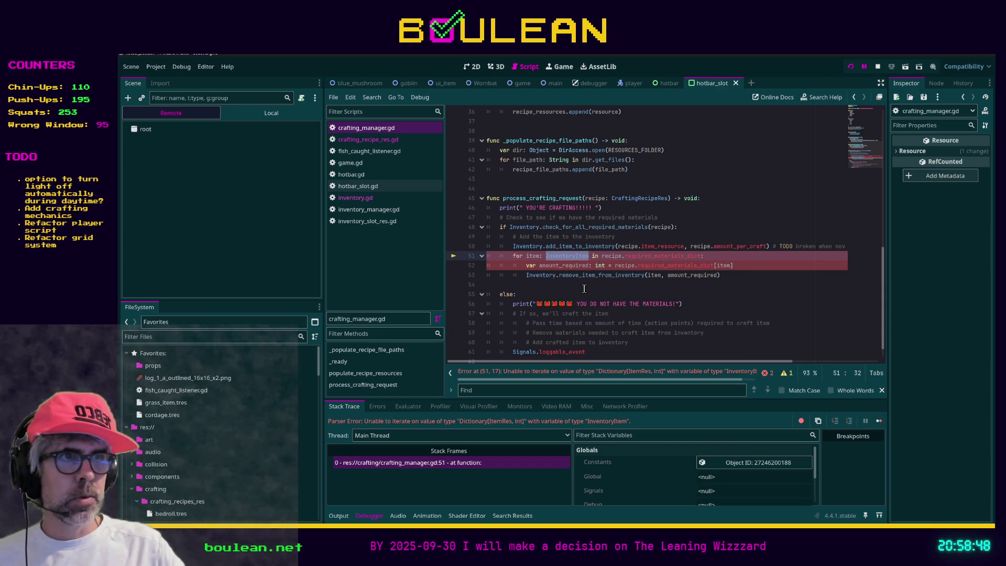
{"action": "type", "text": "ItemRes"}
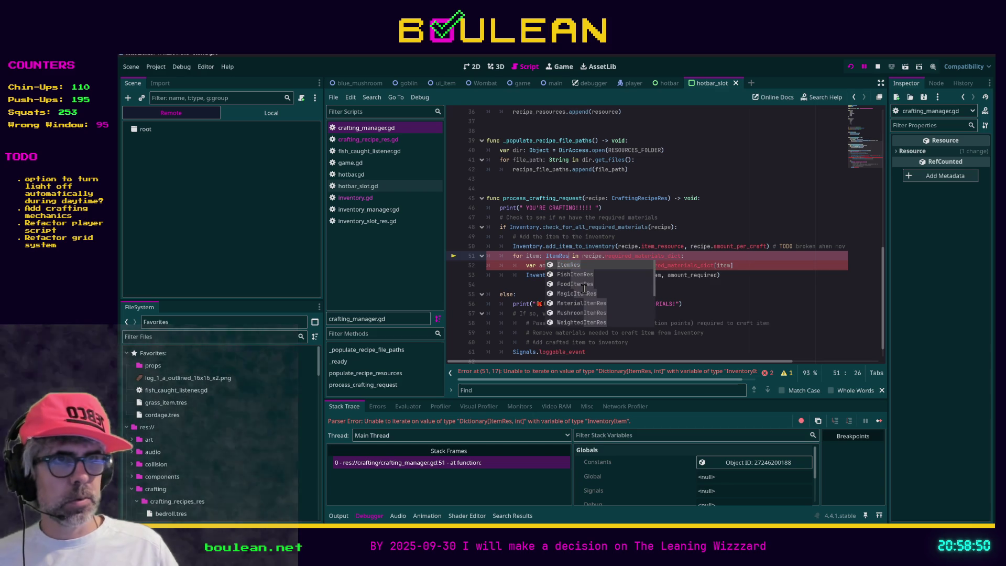
{"action": "key", "text": "Escape"}
{"action": "key", "text": "Down"}
{"action": "key", "text": "Down"}
{"action": "key", "text": "Down"}
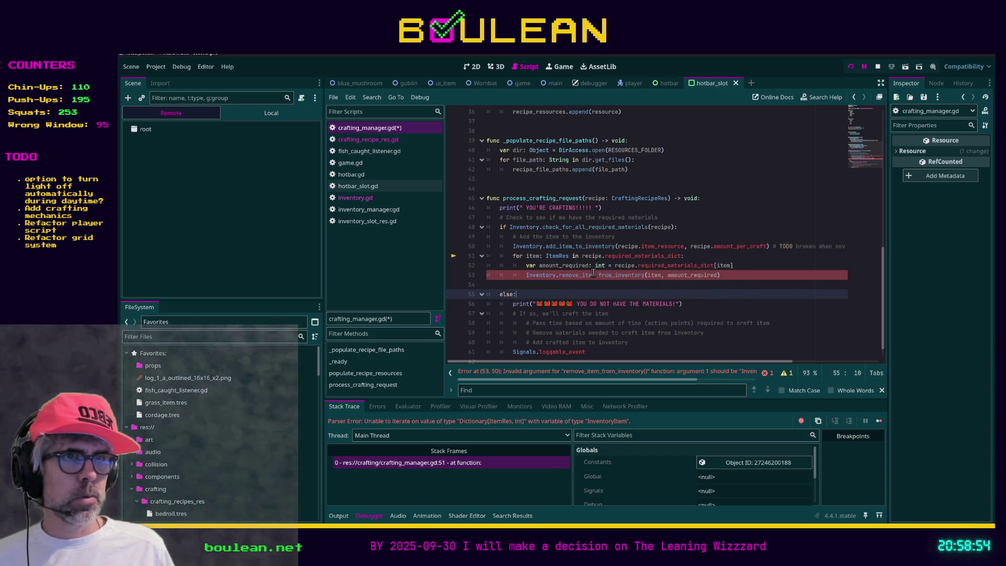
{"action": "scroll", "coordinate": [633, 282], "scroll_direction": "down", "scroll_amount": 1}
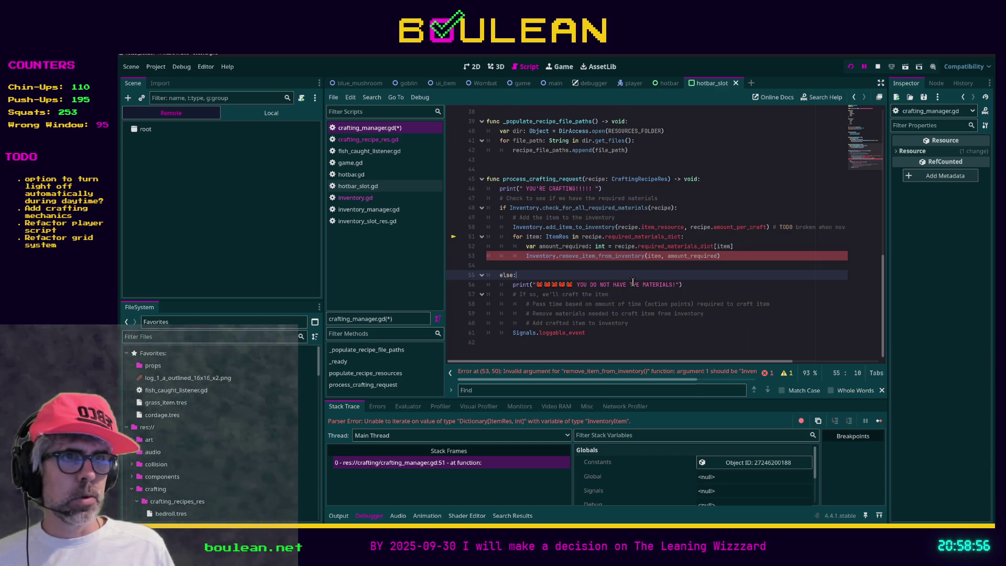
{"action": "scroll", "coordinate": [633, 282], "scroll_direction": "up", "scroll_amount": 3}
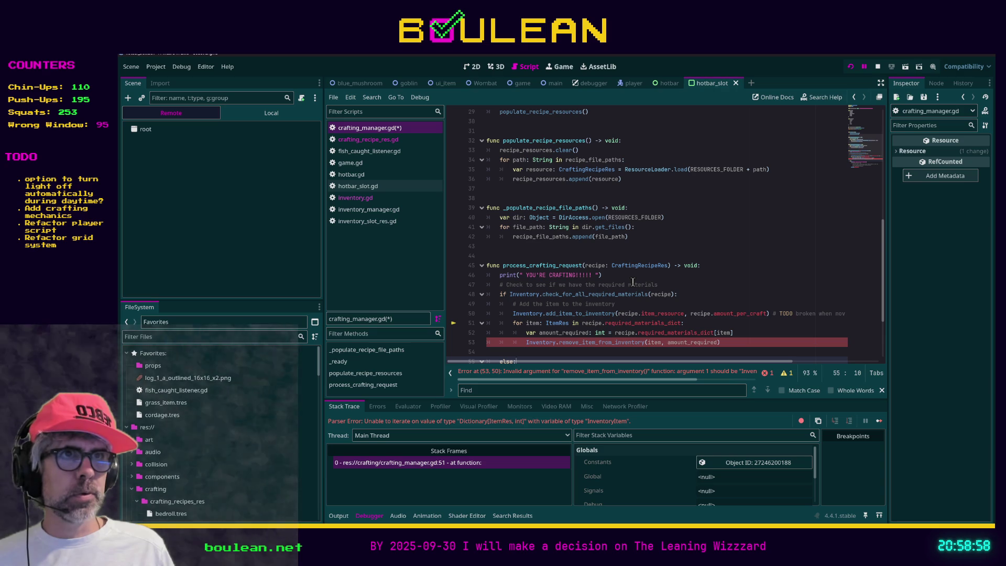
Change remove_item_from_inventory's line 124 parameter to ItemRes, save both scripts, and restart the game.
{"action": "left_click", "coordinate": [603, 342], "text": "ctrl"}
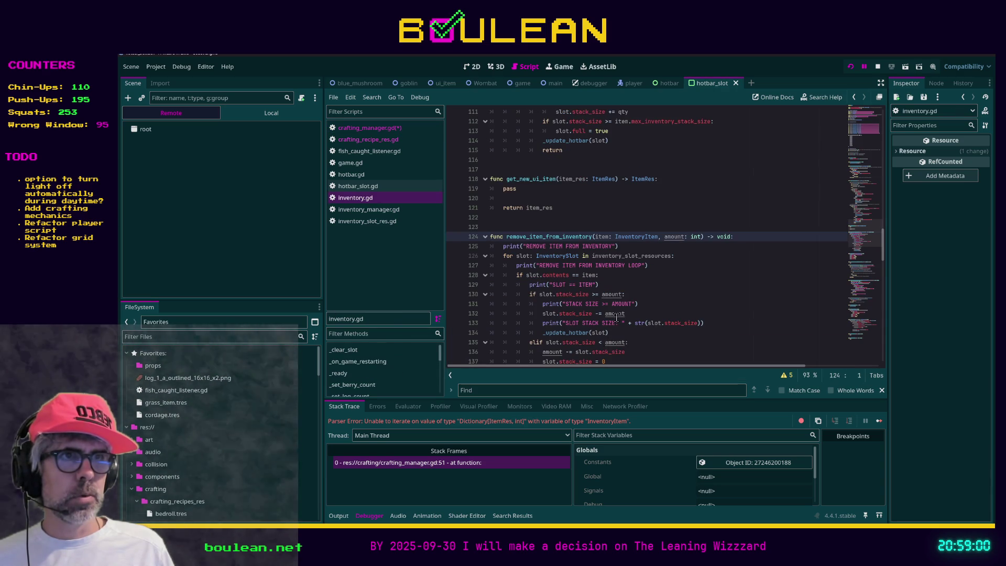
{"action": "double_click", "coordinate": [632, 236]}
{"action": "type", "text": "ItemR"}
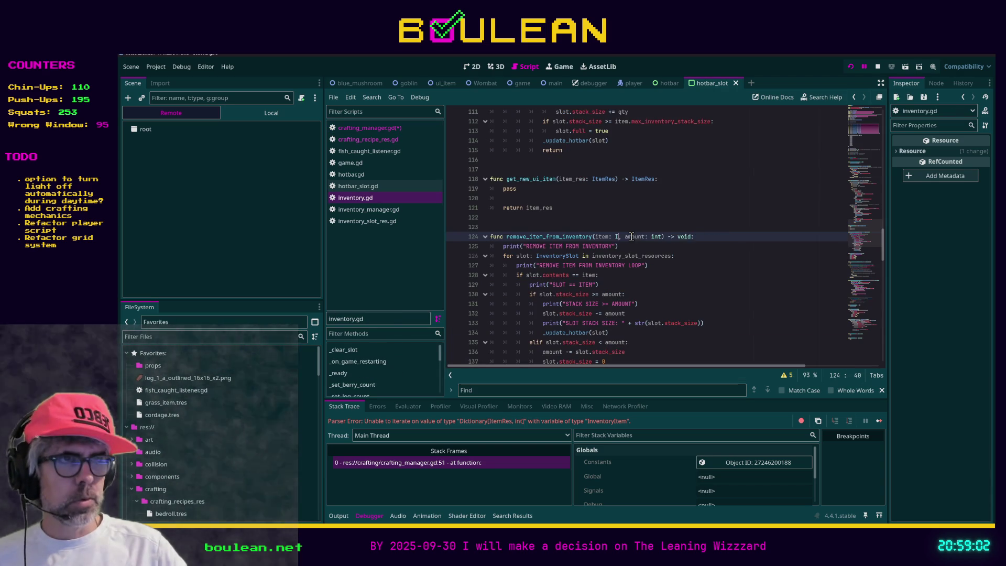
{"action": "type", "text": "Res"}
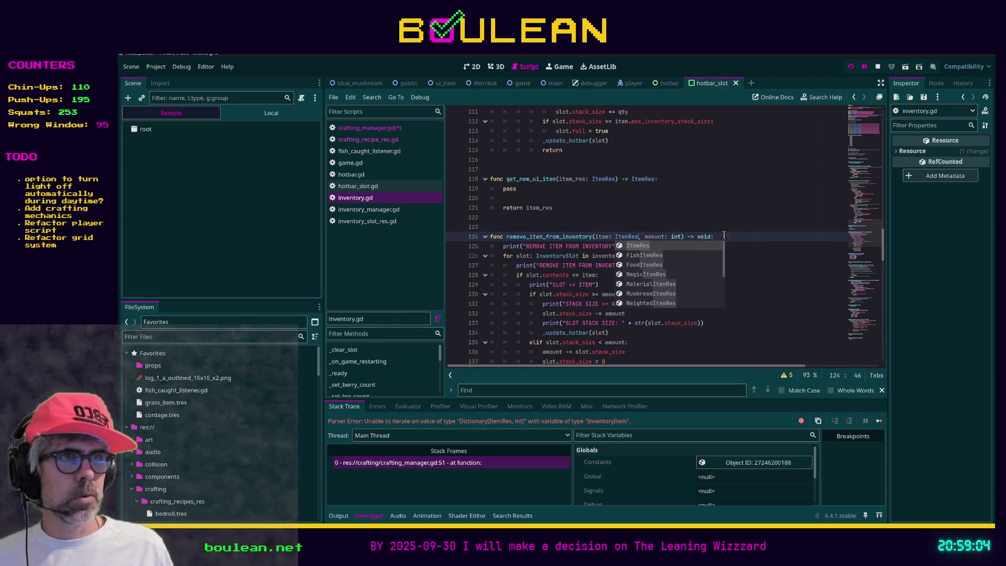
{"action": "left_click", "coordinate": [748, 238]}
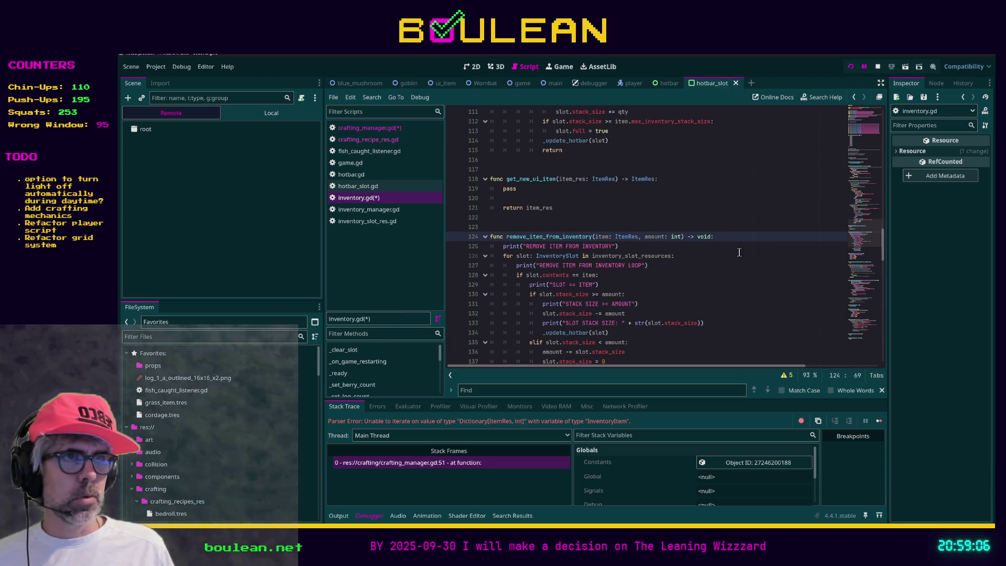
{"action": "left_click", "coordinate": [735, 260]}
{"action": "key", "text": "ctrl+s"}
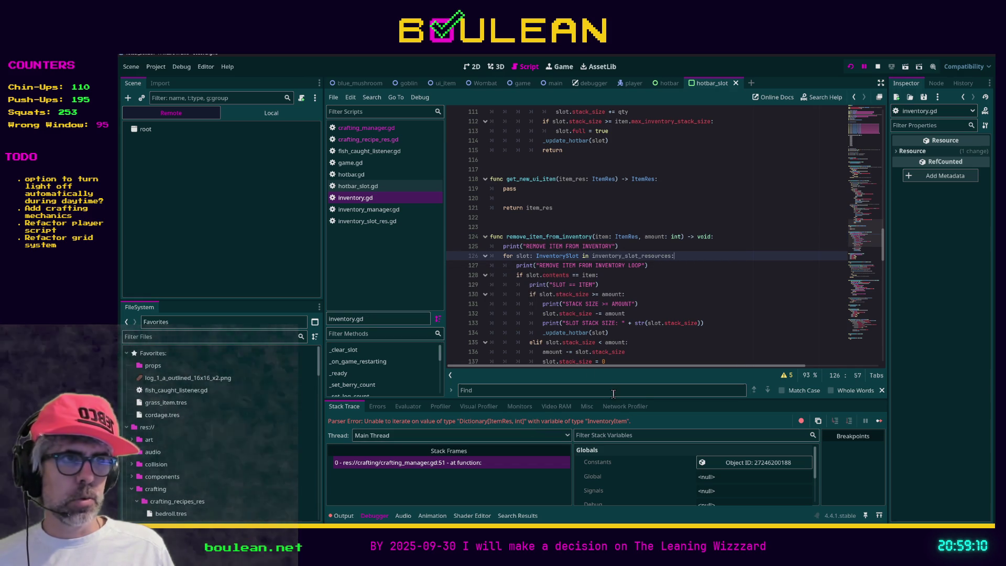
{"action": "left_click", "coordinate": [644, 392]}
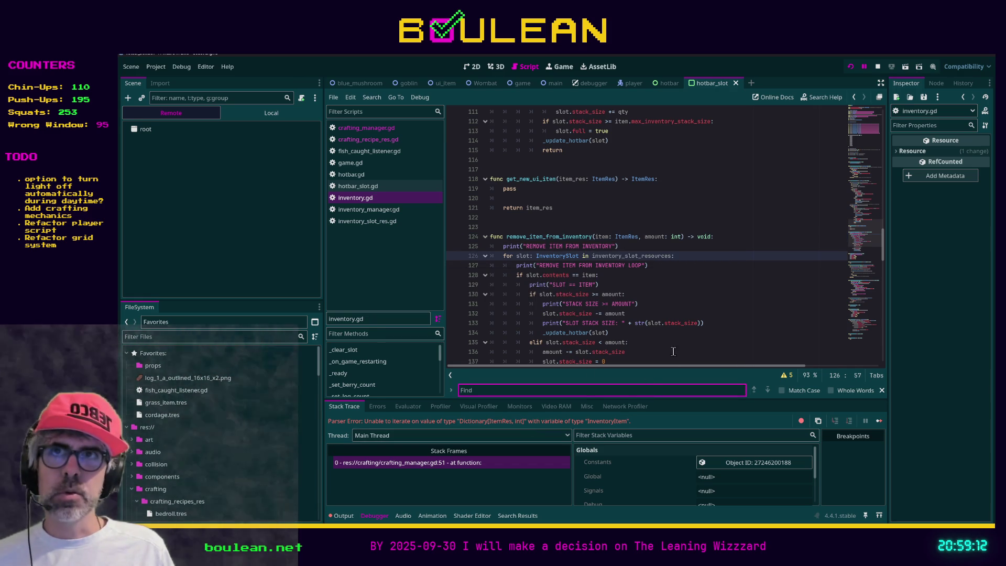
{"action": "key", "text": "F8"}
{"action": "key", "text": "F5"}
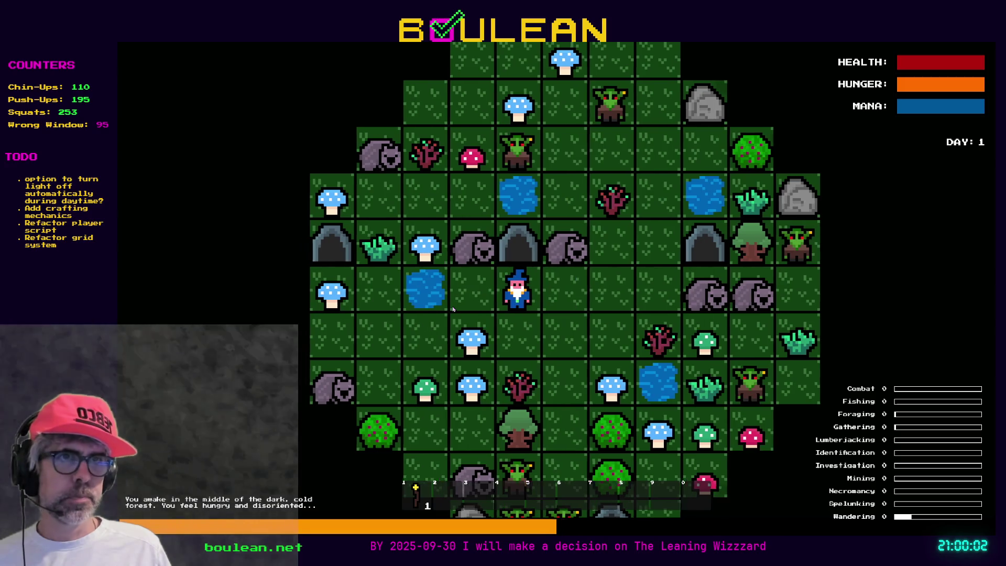
Chop the grass tuft above the wizard and clear all goblins via the debug panel.
{"action": "key", "text": "Left"}
{"action": "key", "text": "Left"}
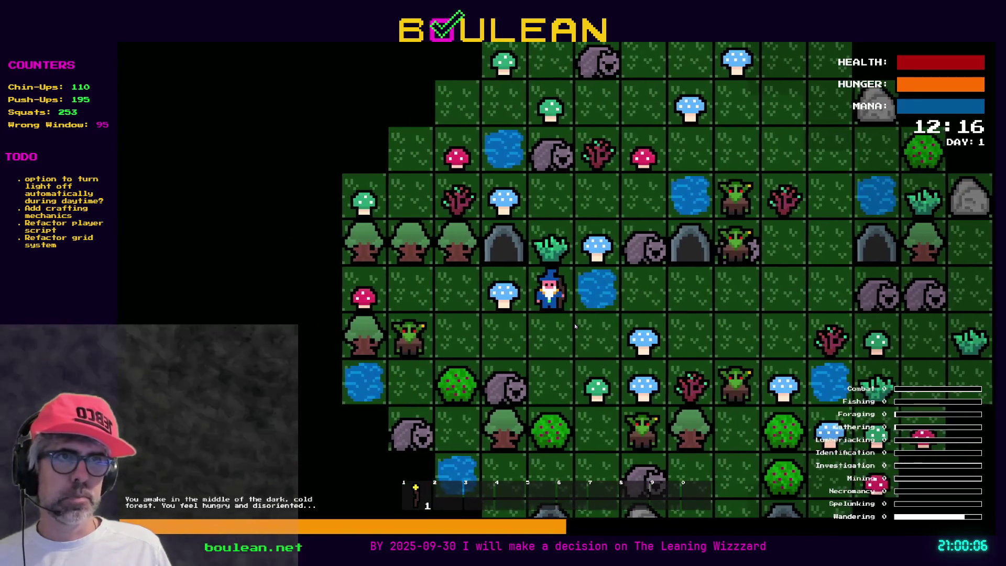
{"action": "key", "text": "Up"}
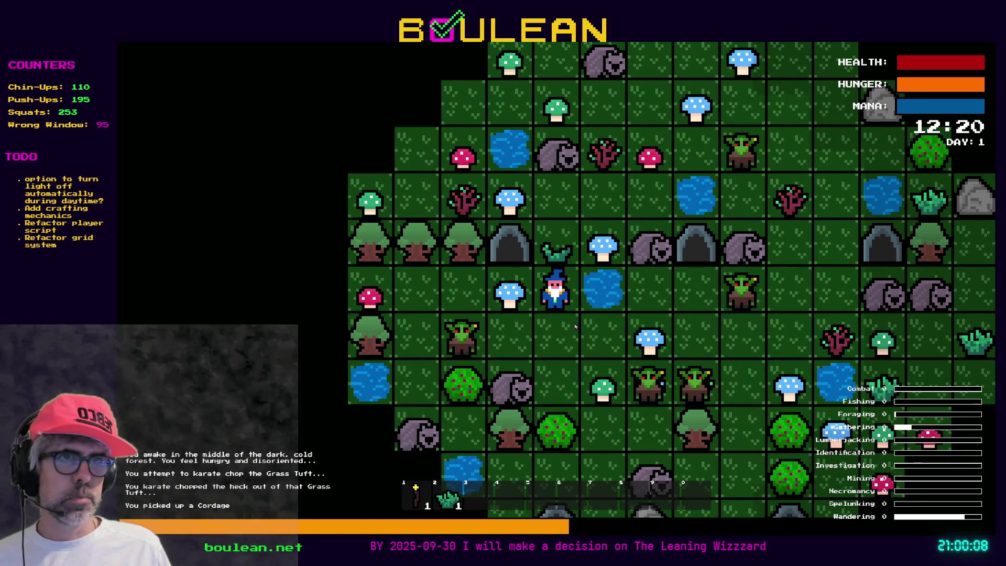
{"action": "key", "text": "Up"}
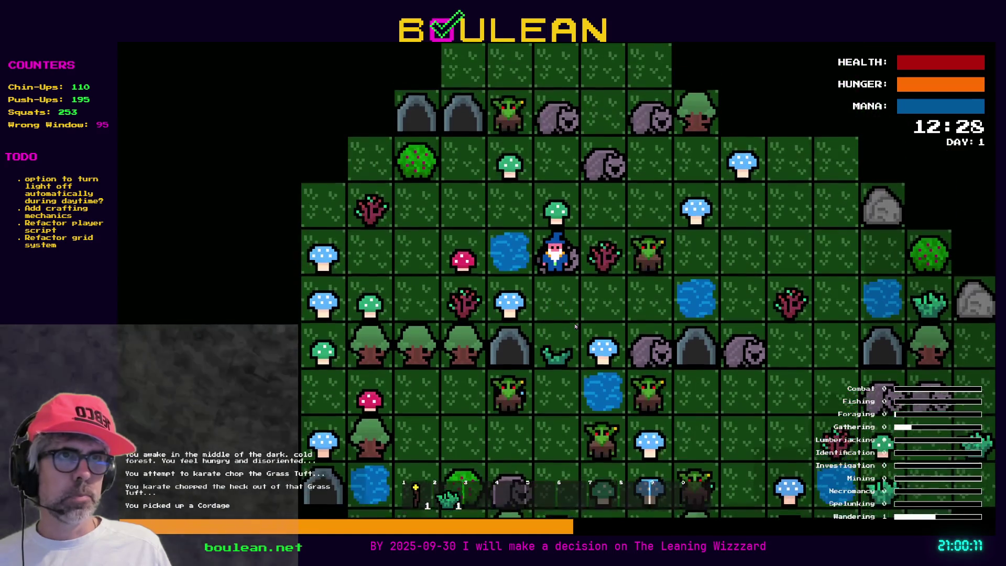
{"action": "key", "text": "Up"}
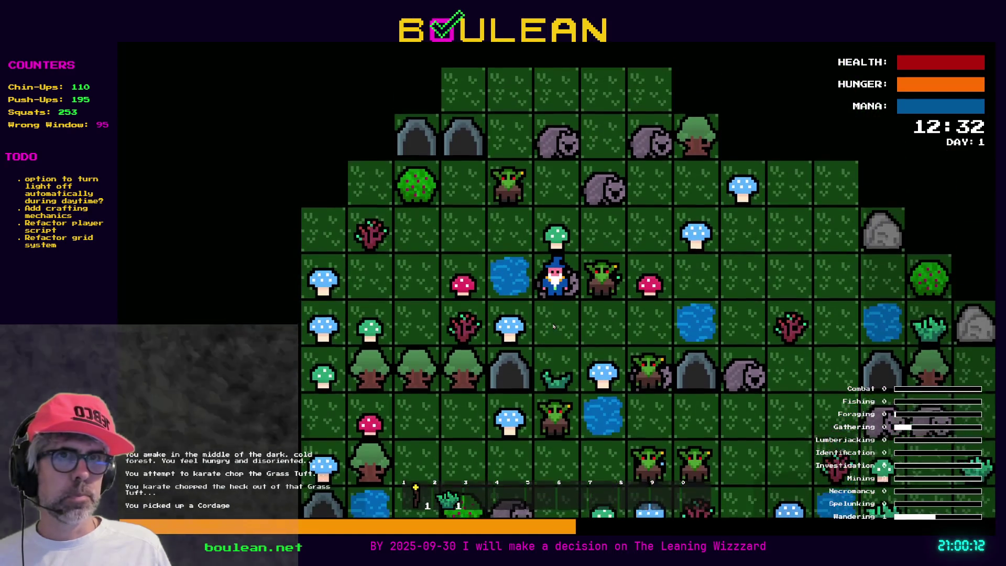
{"action": "key", "text": "grave"}
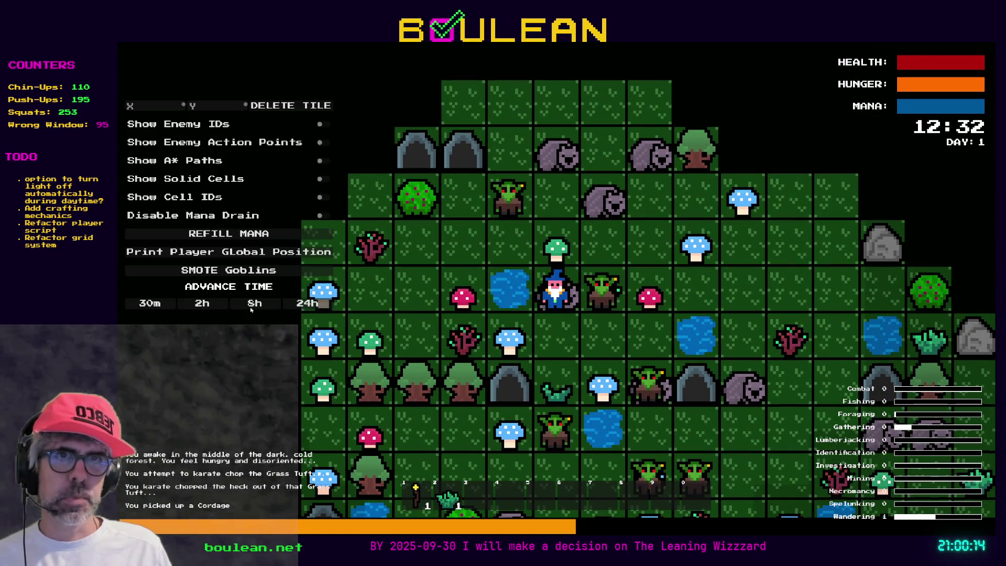
{"action": "left_click", "coordinate": [229, 269]}
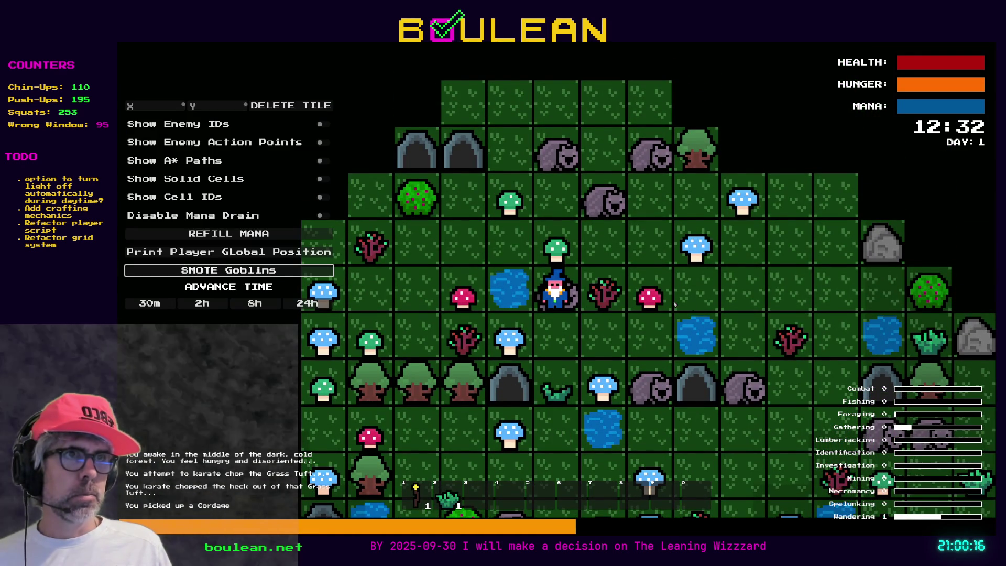
Walk the wizard right and down to chop another grass tuft.
{"action": "key", "text": "Right"}
{"action": "key", "text": "Up"}
{"action": "key", "text": "Up"}
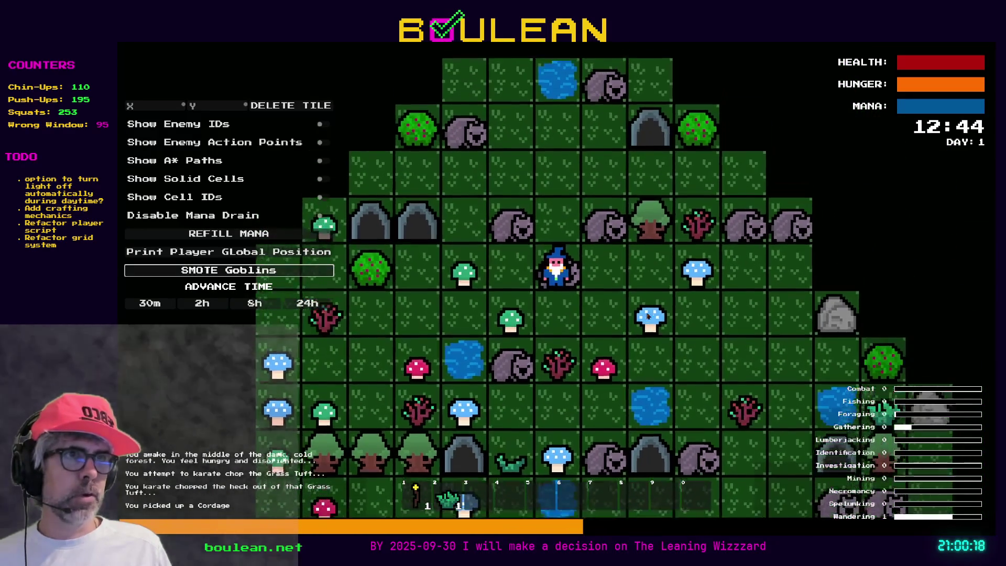
{"action": "key", "text": "Right"}
{"action": "key", "text": "Right"}
{"action": "key", "text": "Right"}
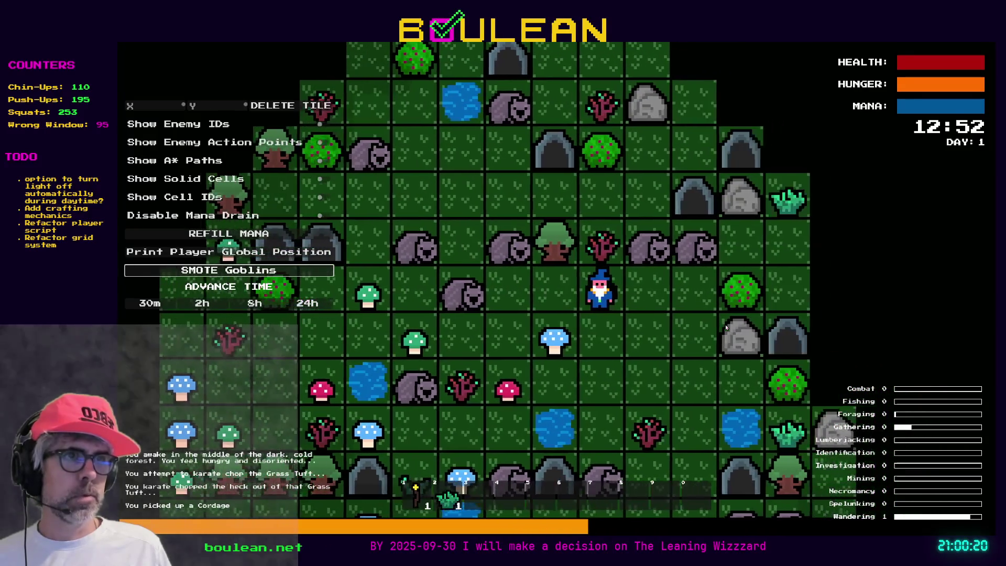
{"action": "key", "text": "Down"}
{"action": "key", "text": "Right"}
{"action": "key", "text": "Down"}
{"action": "key", "text": "Down"}
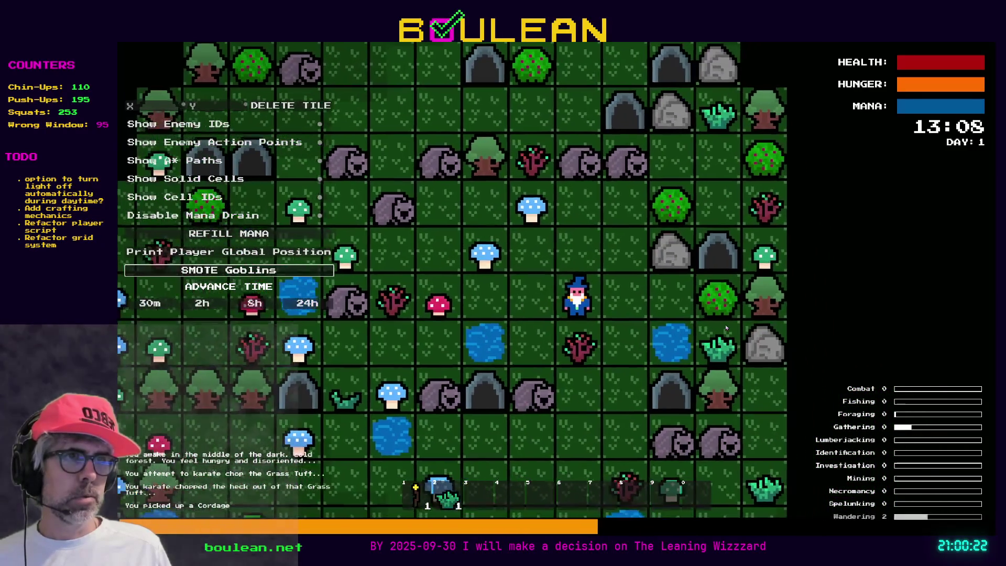
{"action": "key", "text": "Right"}
{"action": "key", "text": "Right"}
{"action": "key", "text": "Right"}
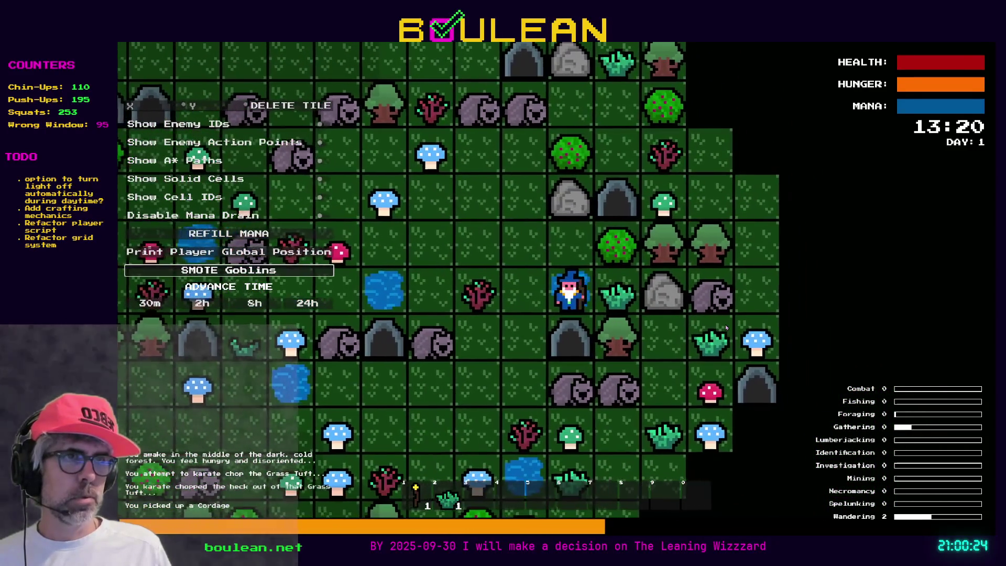
{"action": "key", "text": "Left"}
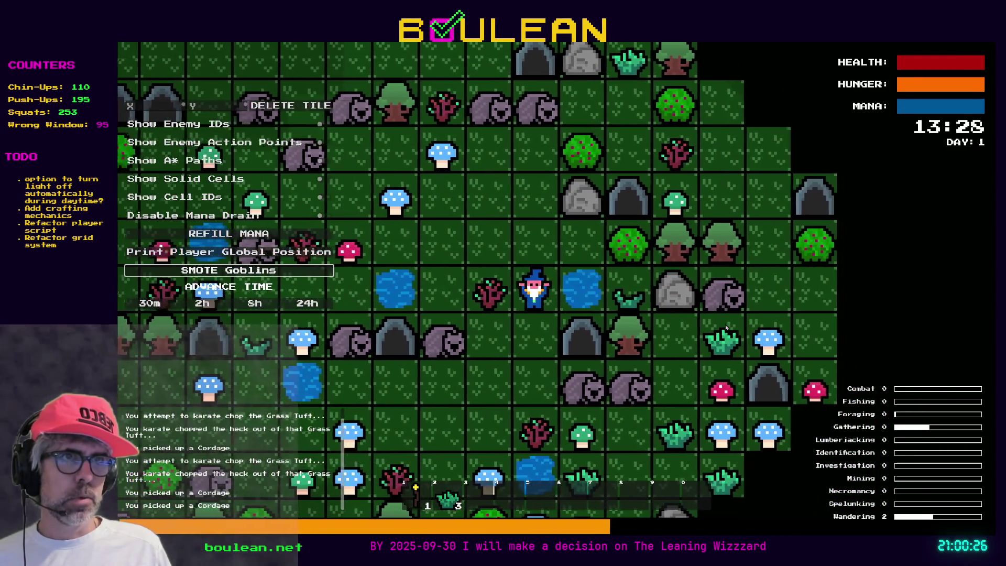
{"action": "key", "text": "Down"}
{"action": "key", "text": "Down"}
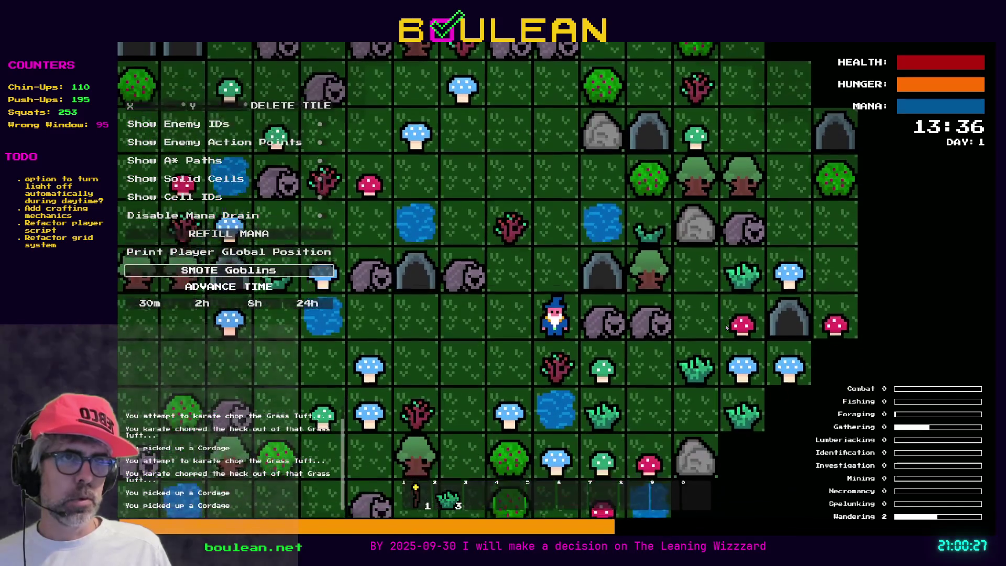
Open the crafting menu and try crafting Cordage.
{"action": "key", "text": "c"}
{"action": "left_click", "coordinate": [526, 217]}
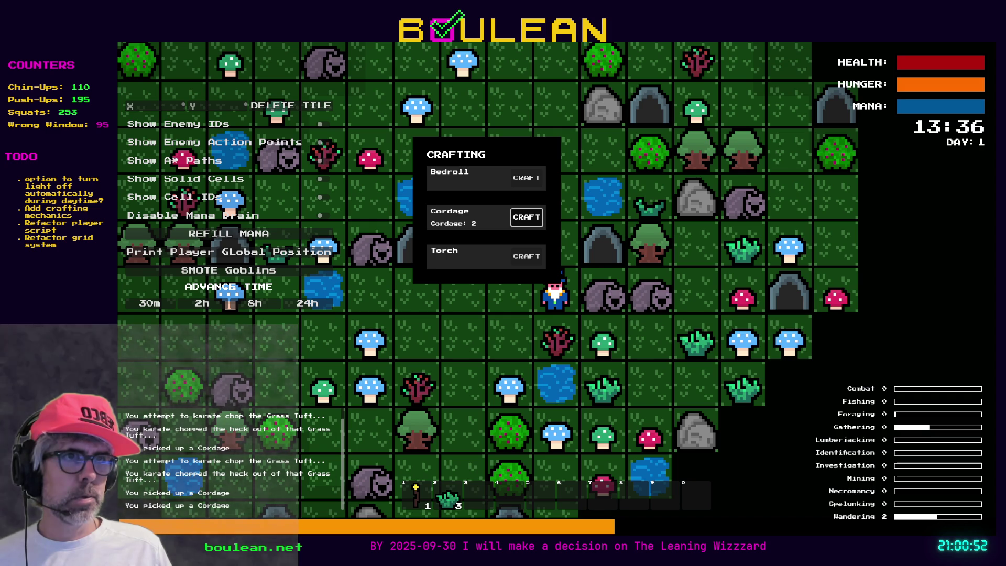
{"action": "left_click", "coordinate": [526, 217]}
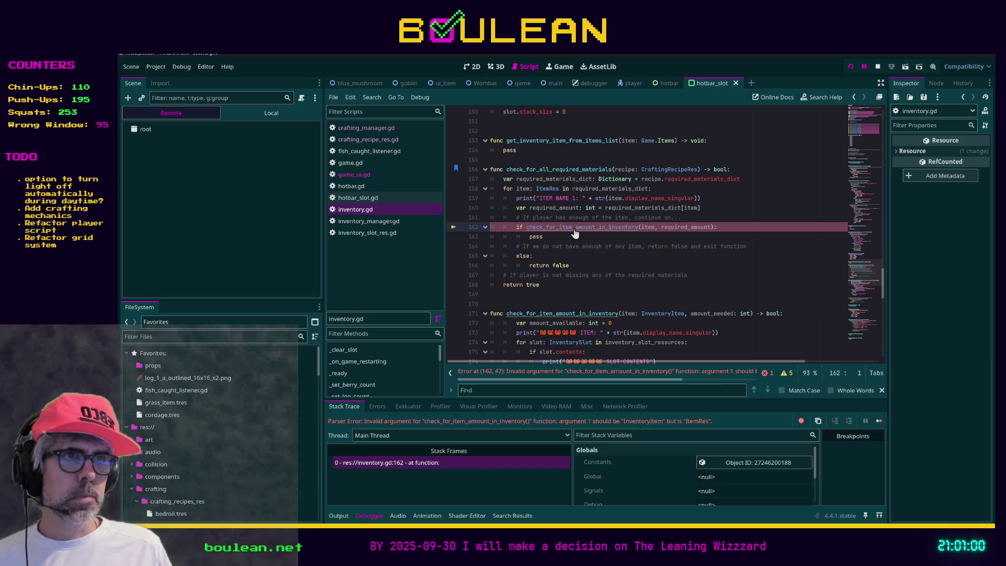
Change line 171's parameter type to ItemRes and line 173's display_name_singular to name_singular.
{"action": "double_click", "coordinate": [669, 313]}
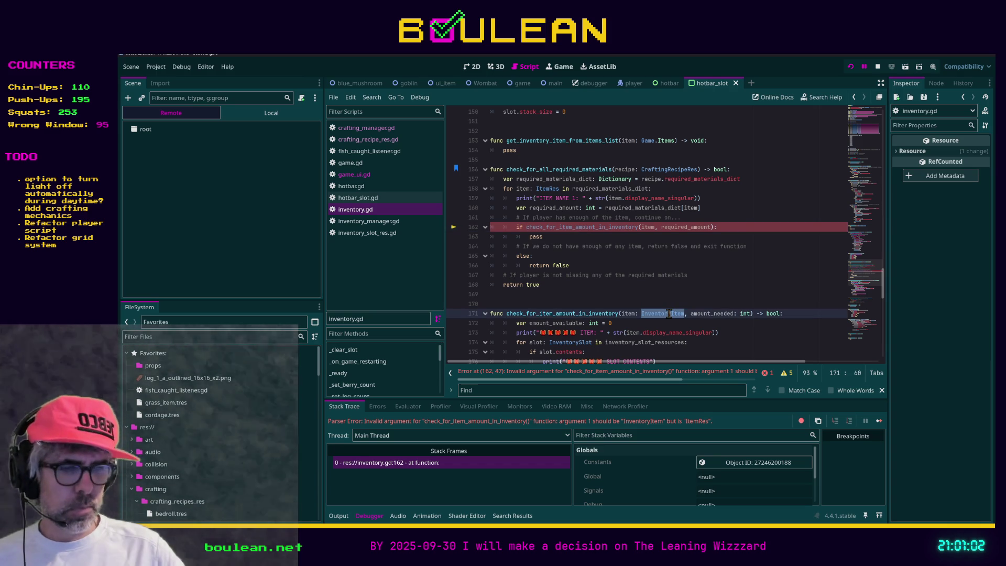
{"action": "type", "text": "ItemRes"}
{"action": "left_click", "coordinate": [737, 336]}
{"action": "double_click", "coordinate": [685, 333]}
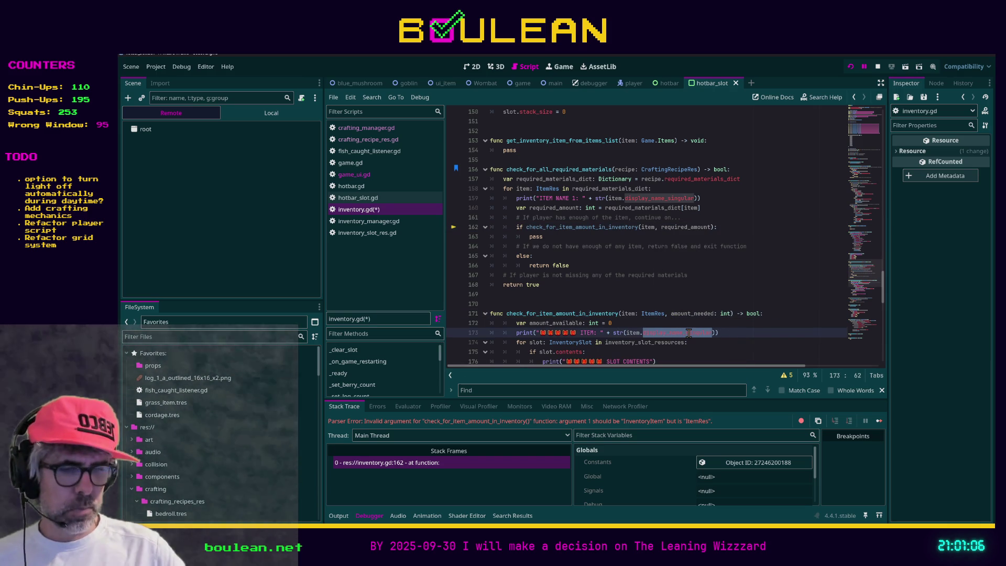
{"action": "type", "text": "name_singular"}
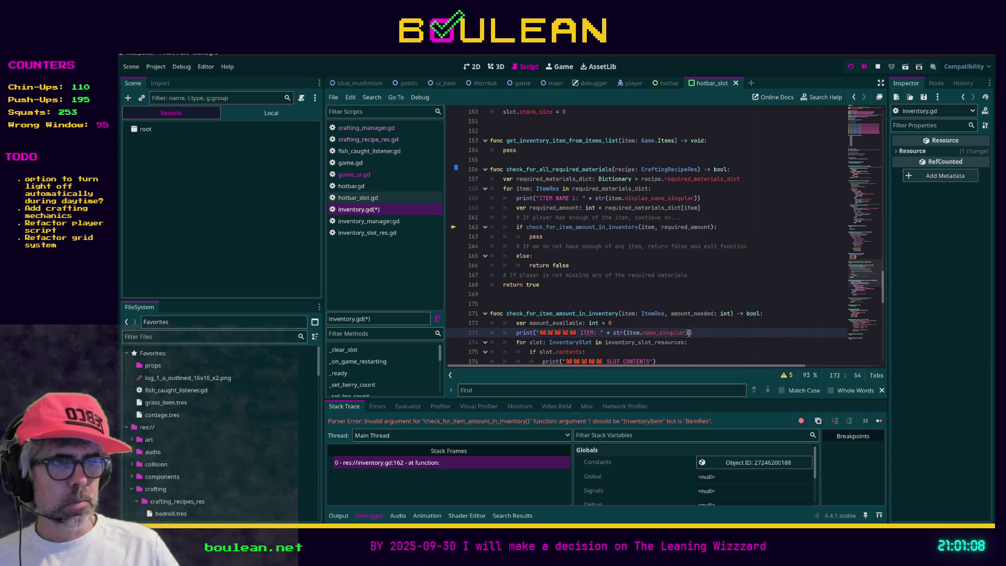
Look over the rest of the function, save inventory.gd, and relaunch the game.
{"action": "left_click", "coordinate": [729, 346]}
{"action": "scroll", "coordinate": [728, 345], "scroll_direction": "down", "scroll_amount": 2}
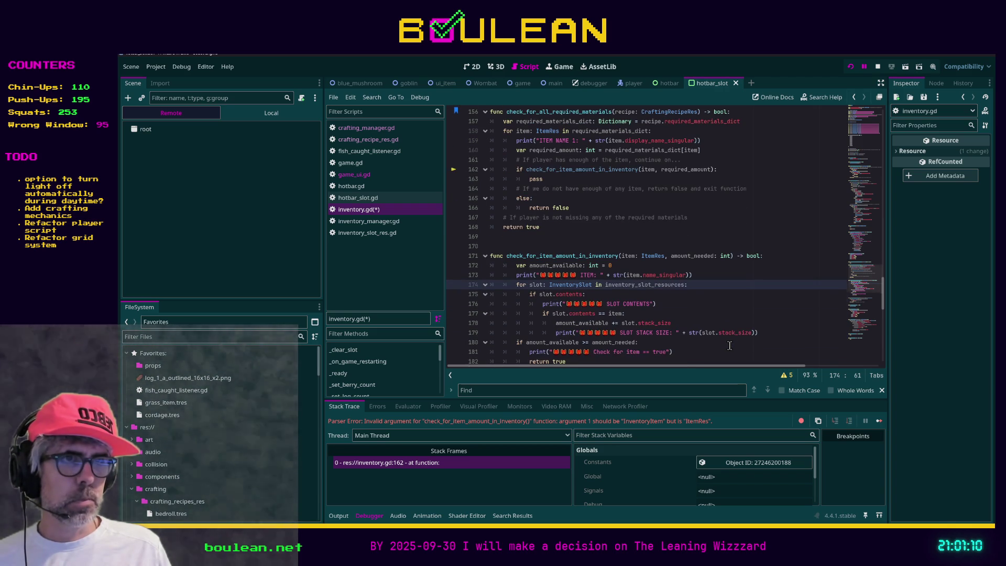
{"action": "left_click", "coordinate": [730, 352]}
{"action": "scroll", "coordinate": [719, 341], "scroll_direction": "down", "scroll_amount": 1}
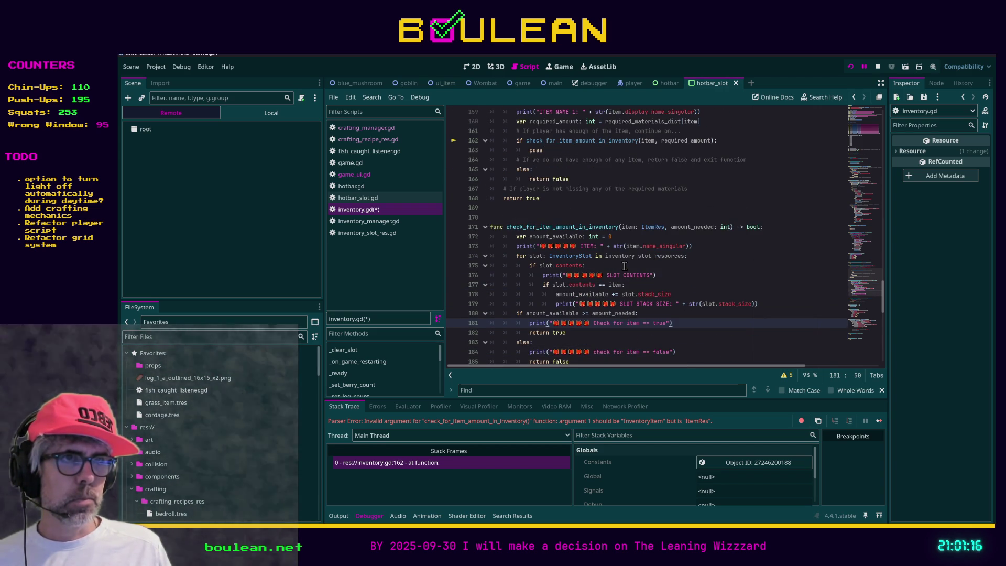
{"action": "scroll", "coordinate": [644, 297], "scroll_direction": "down", "scroll_amount": 1}
{"action": "scroll", "coordinate": [644, 296], "scroll_direction": "up", "scroll_amount": 1}
{"action": "left_click", "coordinate": [631, 336]}
{"action": "key", "text": "ctrl+s"}
{"action": "key", "text": "F5"}
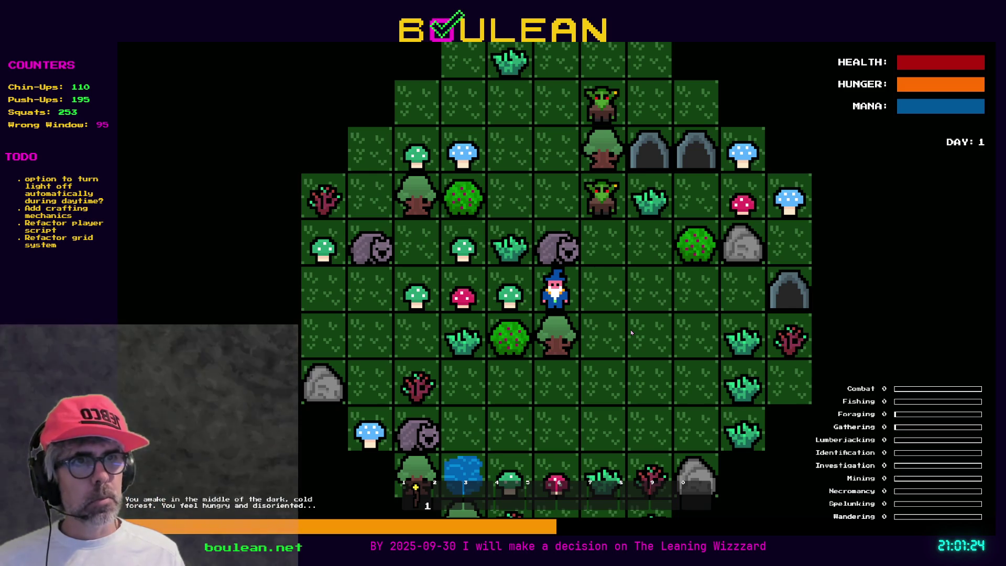
Chop a Grass Tuft and try crafting Cordage, which triggers a debugger error.
{"action": "key", "text": "Left"}
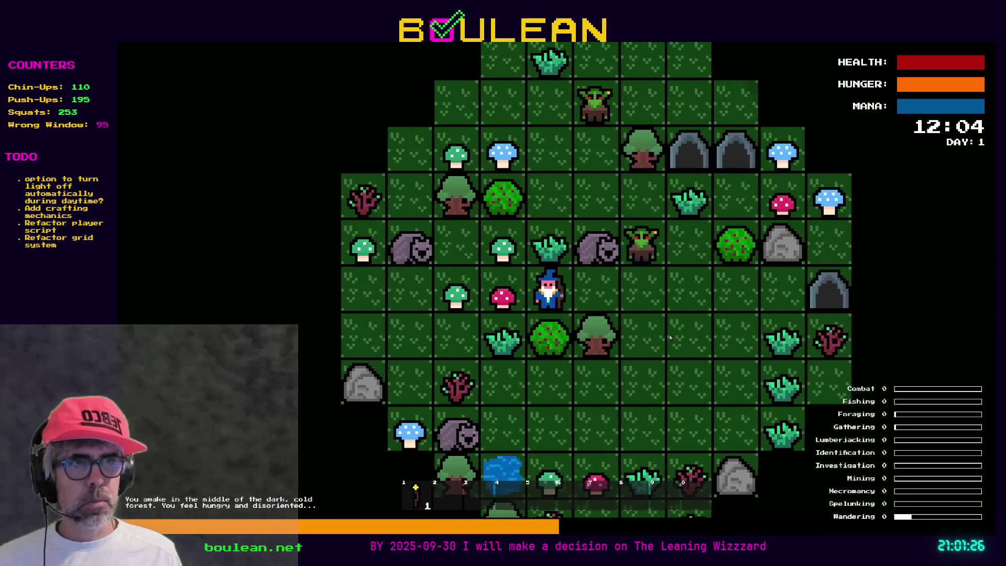
{"action": "key", "text": "Up"}
{"action": "key", "text": "Up"}
{"action": "key", "text": "Up"}
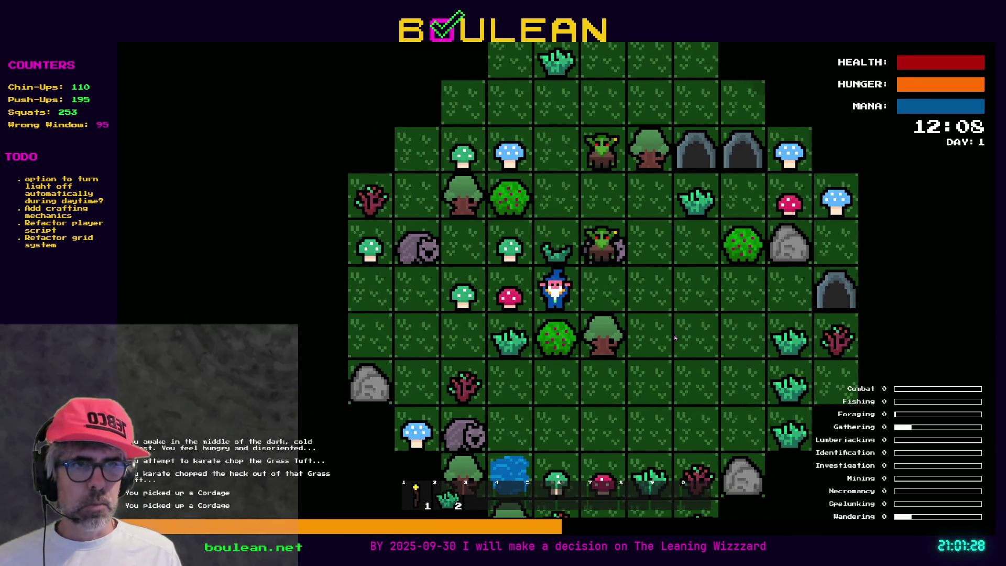
{"action": "key", "text": "c"}
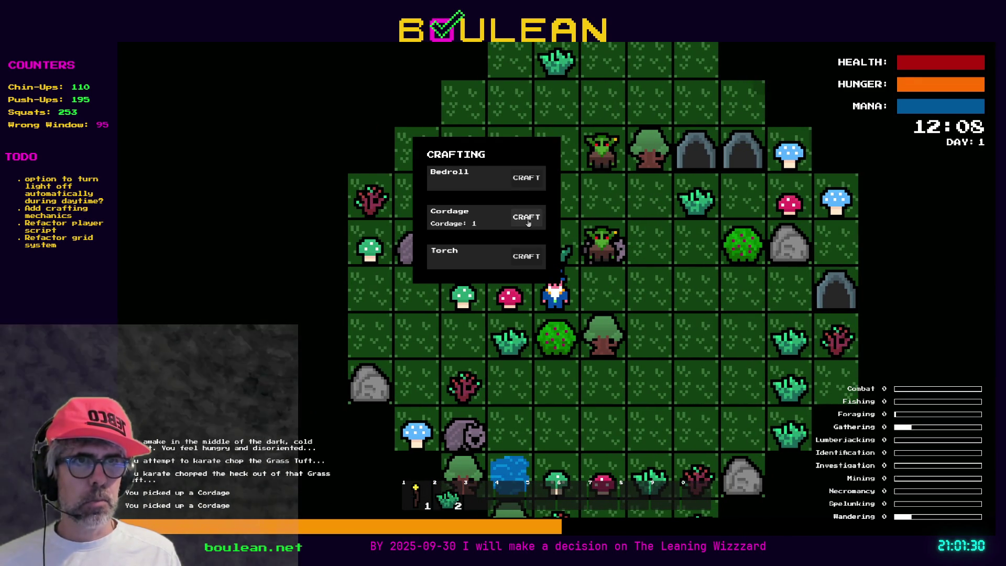
{"action": "left_click", "coordinate": [528, 223]}
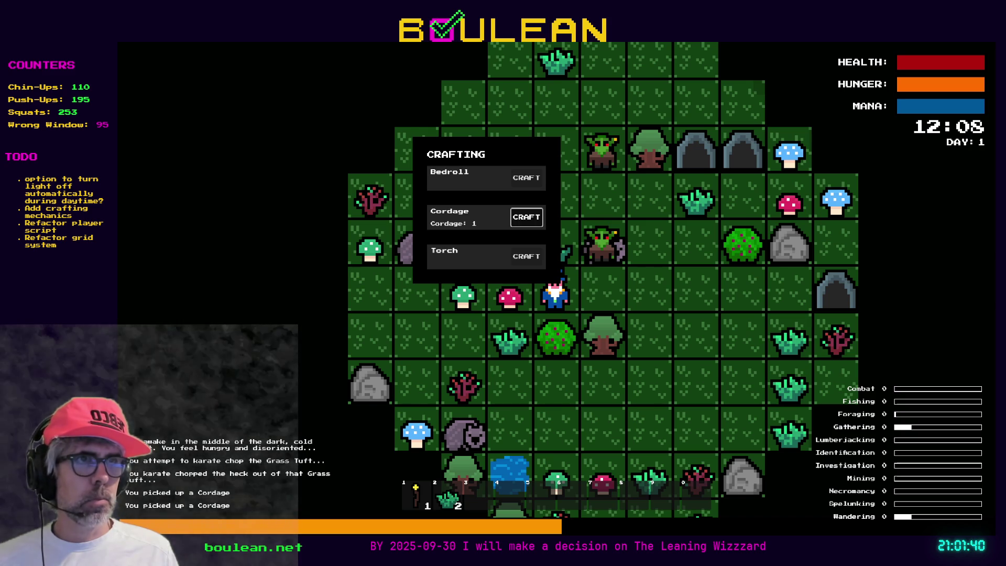
{"action": "key", "text": "Return"}
Relaunch the game, chop a Grass Tuft again and craft one Cordage successfully.
{"action": "key", "text": "F5"}
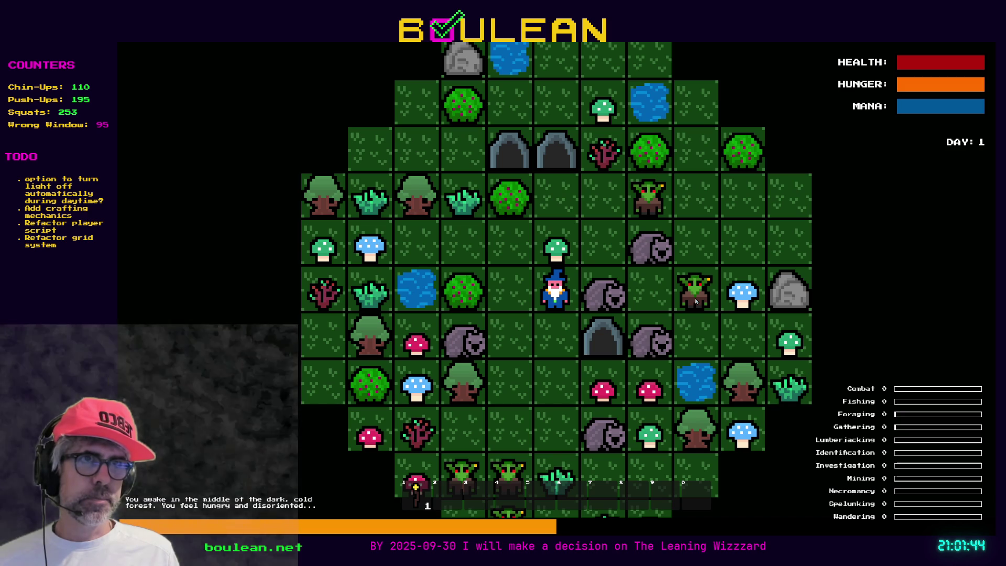
{"action": "key", "text": "Up"}
{"action": "key", "text": "Left"}
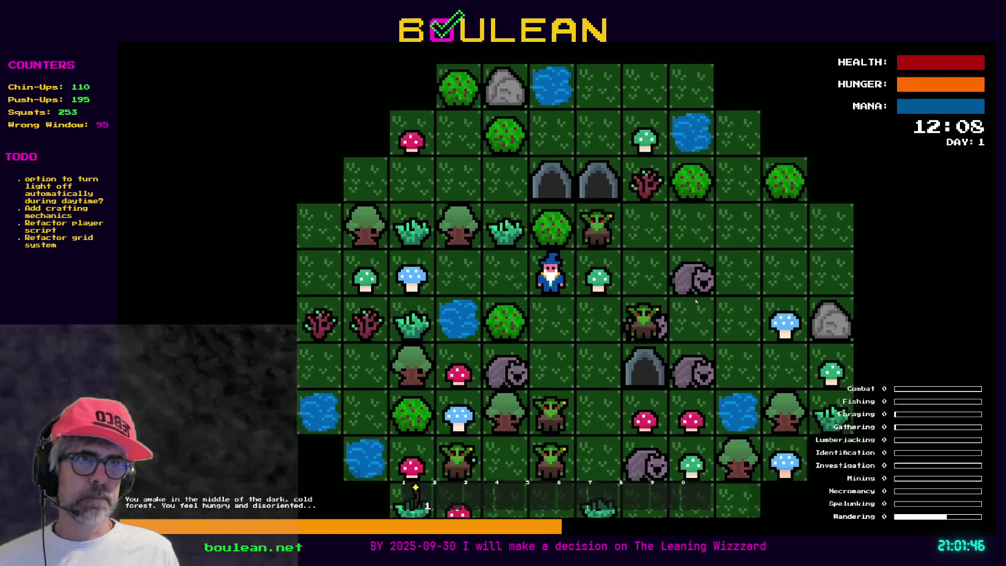
{"action": "key", "text": "Up"}
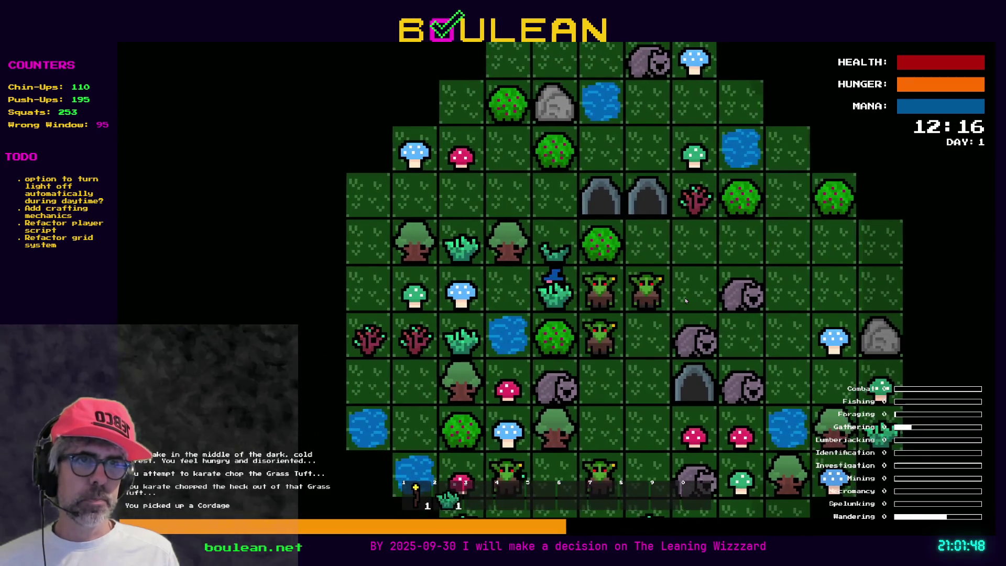
{"action": "key", "text": "c"}
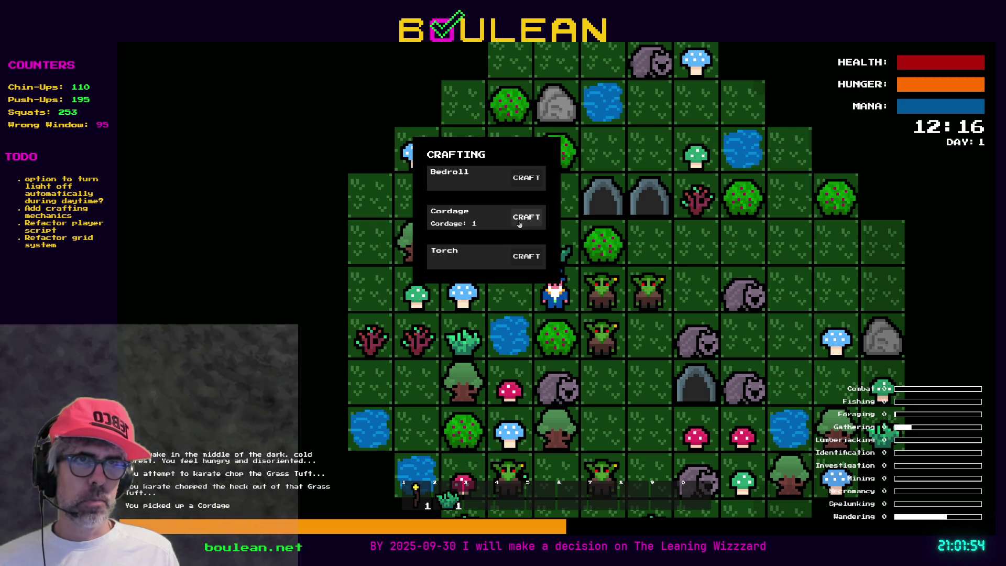
{"action": "left_click", "coordinate": [523, 224]}
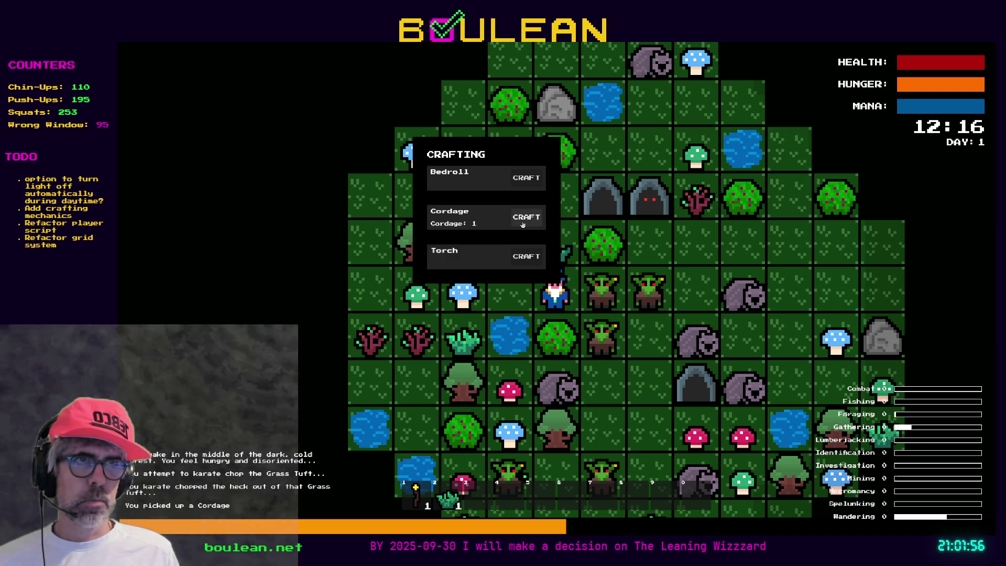
{"action": "left_click", "coordinate": [524, 224]}
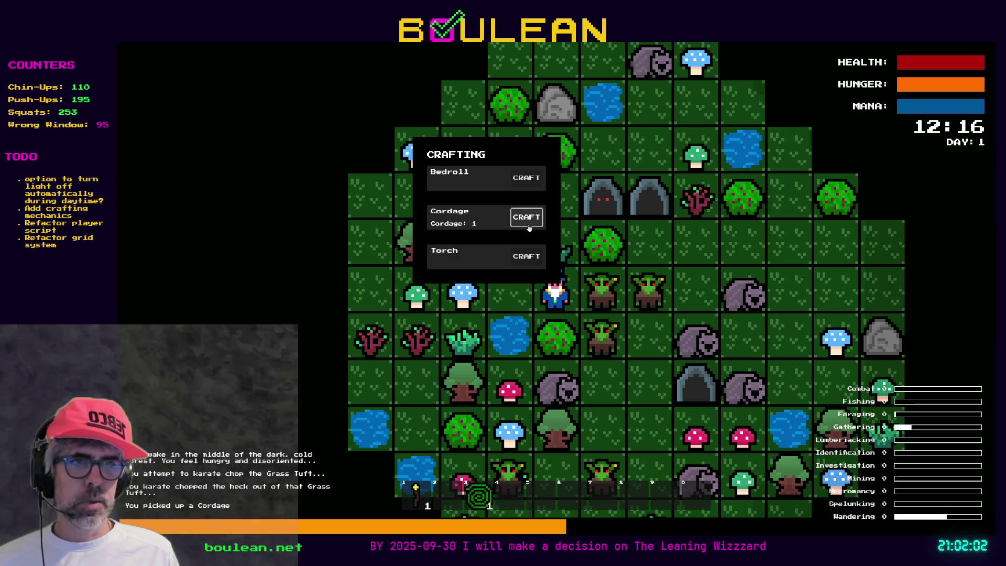
{"action": "left_click", "coordinate": [509, 296]}
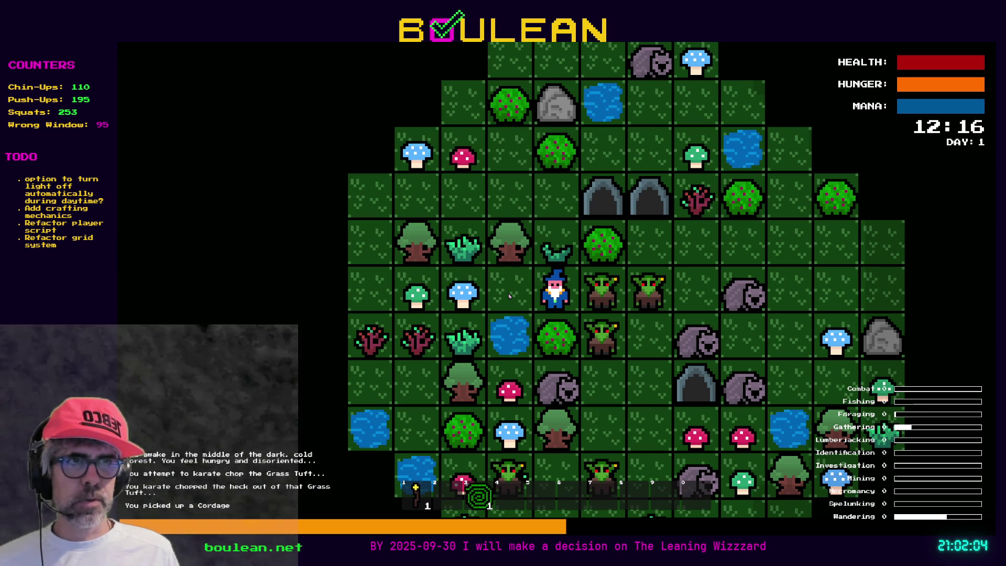
Chop another Grass Tuft, craft two more Cordage for three total, then quit the game.
{"action": "left_click", "coordinate": [509, 296]}
{"action": "key", "text": "Left"}
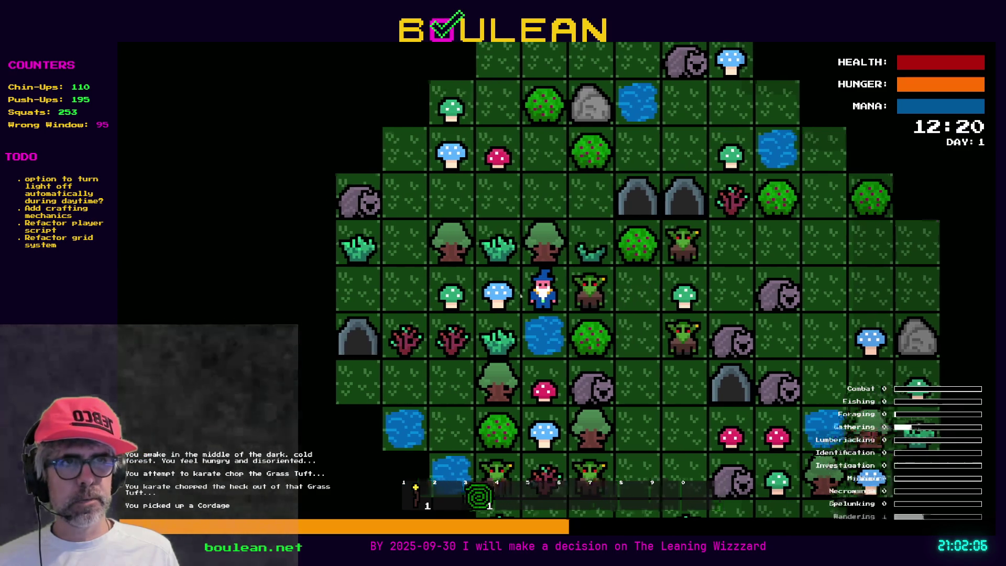
{"action": "key", "text": "Down"}
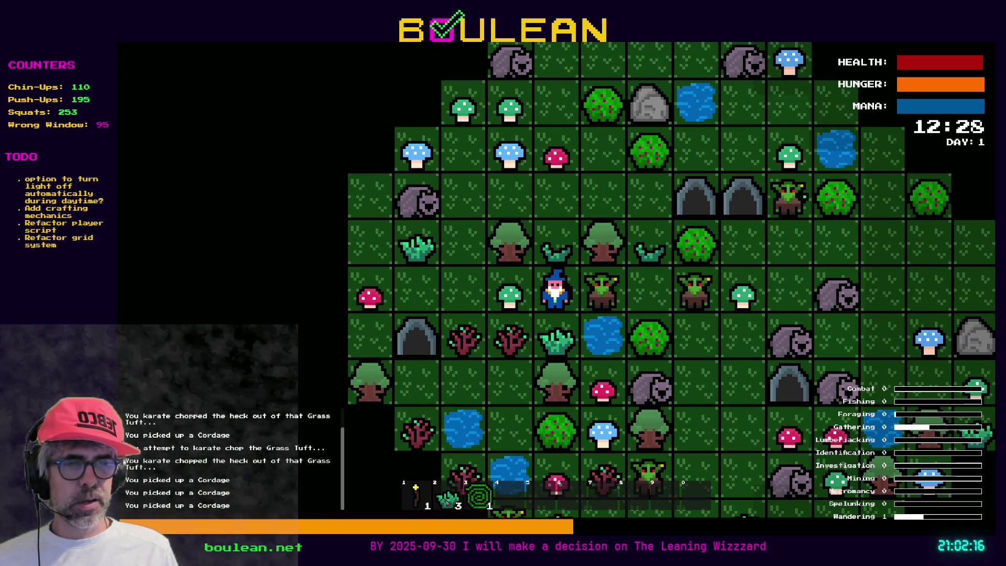
{"action": "key", "text": "c"}
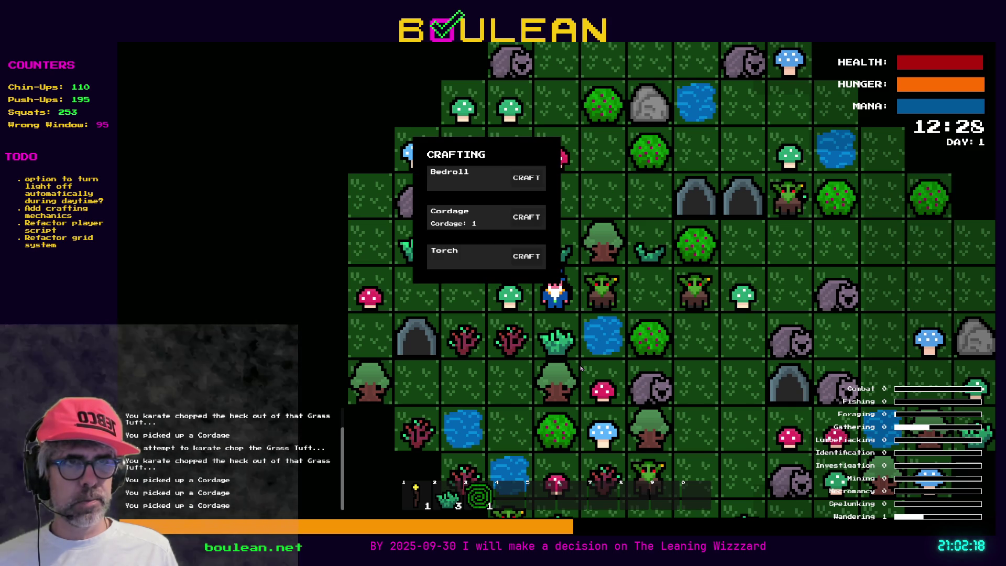
{"action": "left_click", "coordinate": [533, 219]}
{"action": "left_click", "coordinate": [533, 219]}
{"action": "key", "text": "c"}
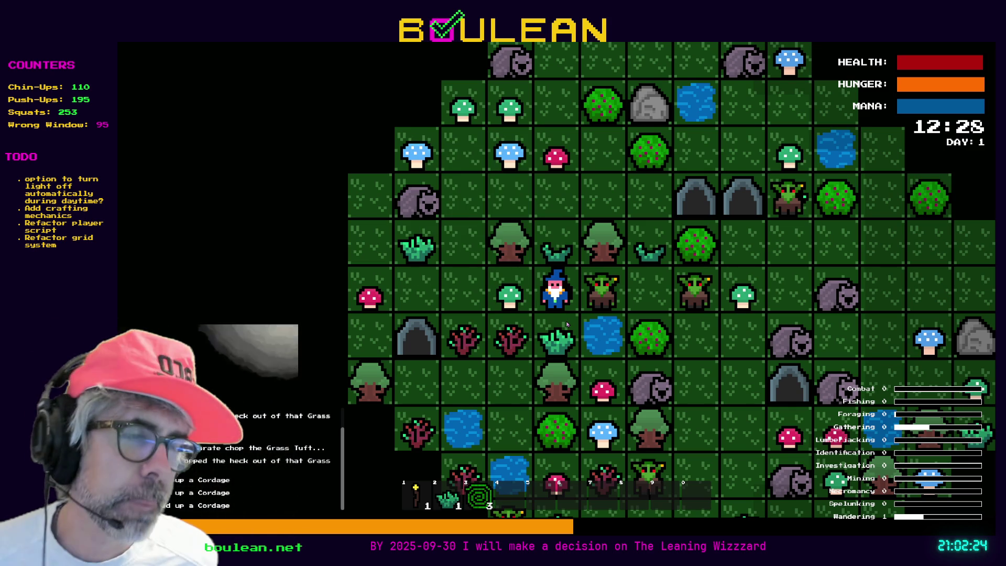
{"action": "key", "text": "alt+F4"}
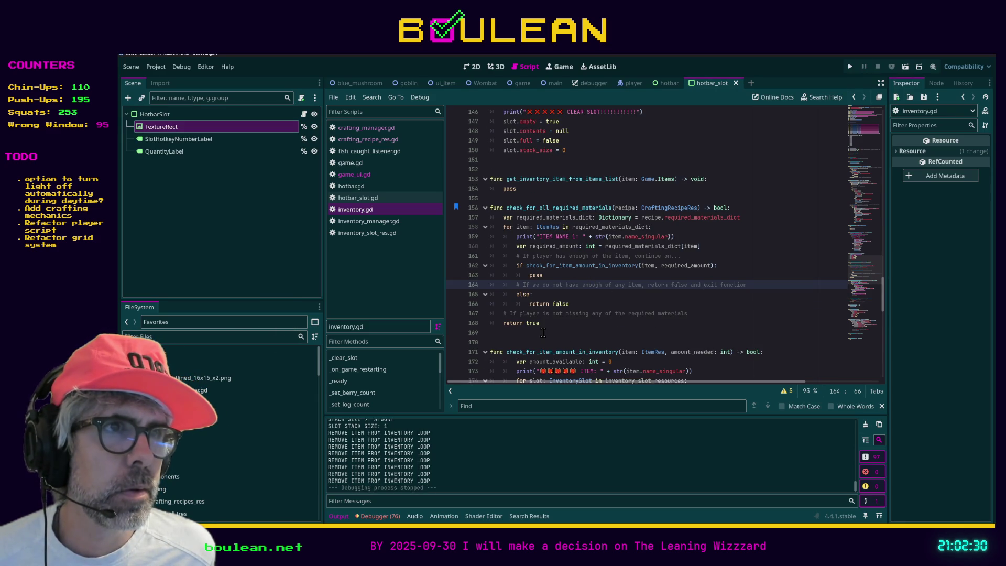
{"action": "scroll", "coordinate": [545, 331], "scroll_direction": "down", "scroll_amount": 1}
{"action": "scroll", "coordinate": [550, 310], "scroll_direction": "down", "scroll_amount": 1}
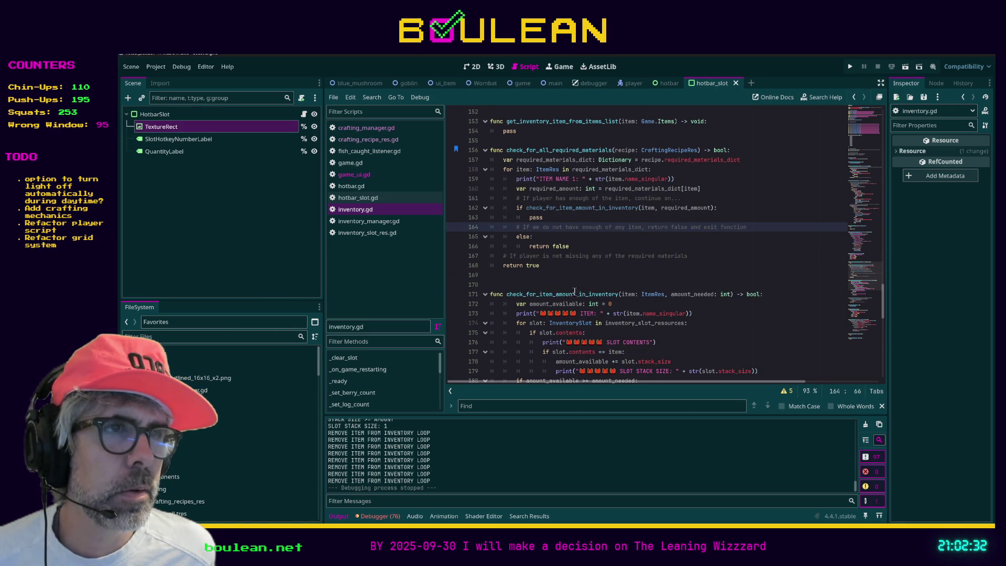
{"action": "scroll", "coordinate": [576, 289], "scroll_direction": "down", "scroll_amount": 1}
{"action": "scroll", "coordinate": [577, 290], "scroll_direction": "up", "scroll_amount": 1}
{"action": "scroll", "coordinate": [576, 290], "scroll_direction": "up", "scroll_amount": 1}
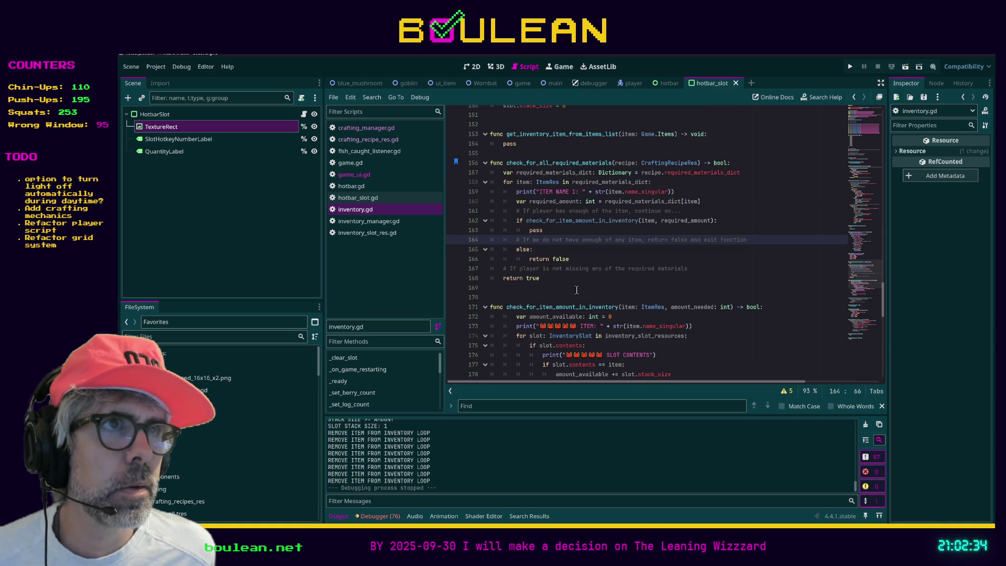
{"action": "scroll", "coordinate": [577, 290], "scroll_direction": "up", "scroll_amount": 4}
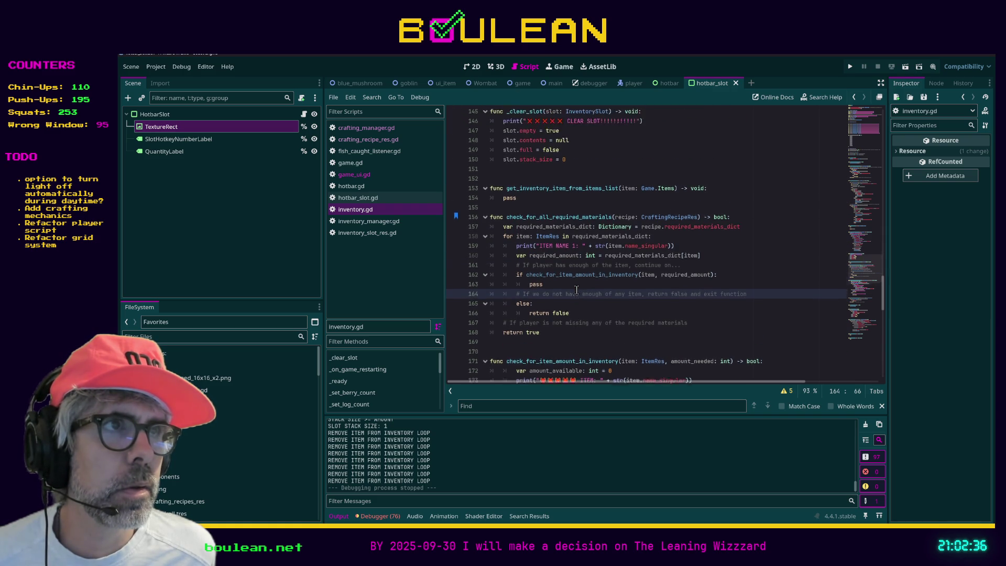
{"action": "scroll", "coordinate": [577, 290], "scroll_direction": "down", "scroll_amount": 12}
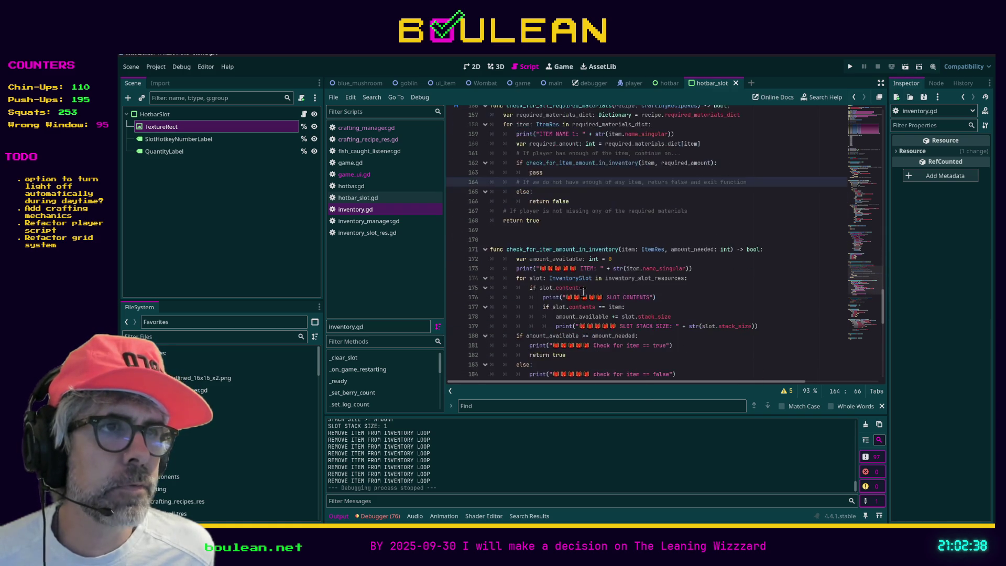
{"action": "scroll", "coordinate": [582, 291], "scroll_direction": "down", "scroll_amount": 1}
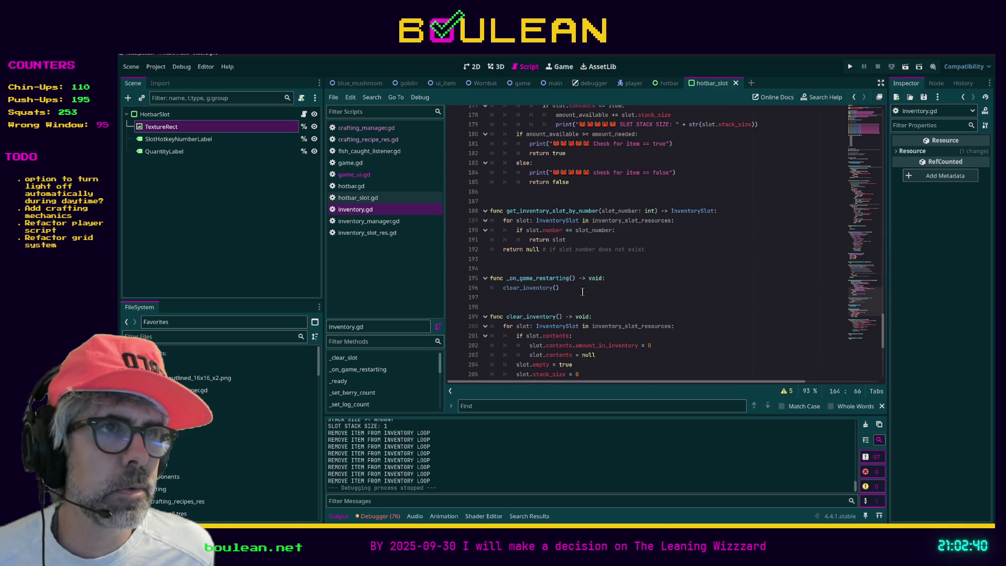
{"action": "scroll", "coordinate": [593, 301], "scroll_direction": "down", "scroll_amount": 8}
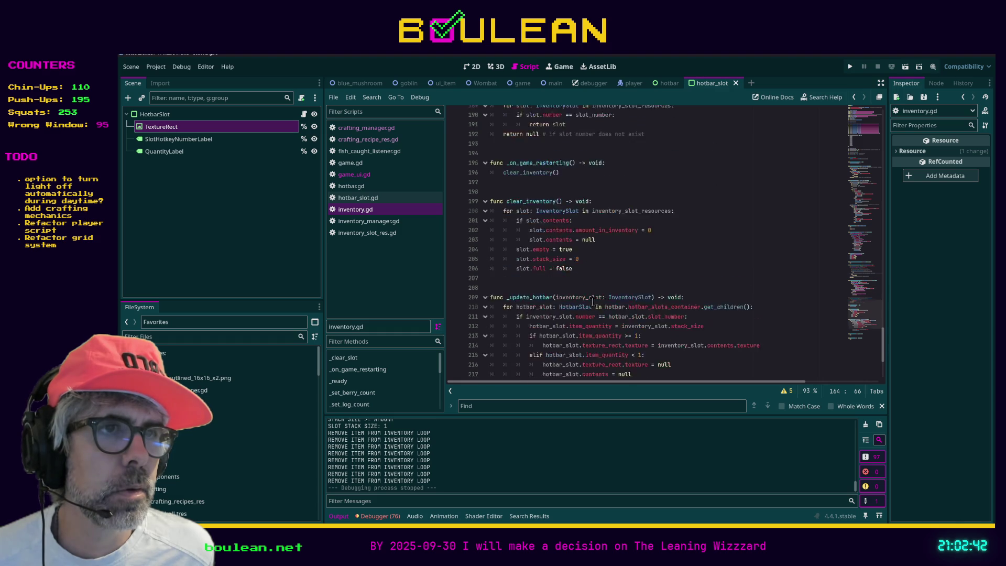
{"action": "scroll", "coordinate": [592, 293], "scroll_direction": "up", "scroll_amount": 20}
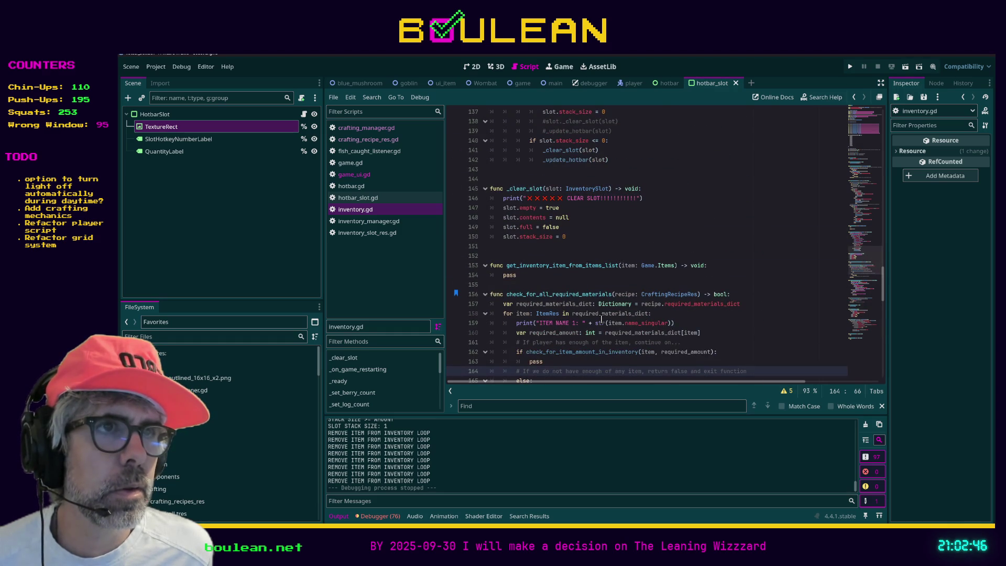
{"action": "scroll", "coordinate": [687, 273], "scroll_direction": "down", "scroll_amount": 1}
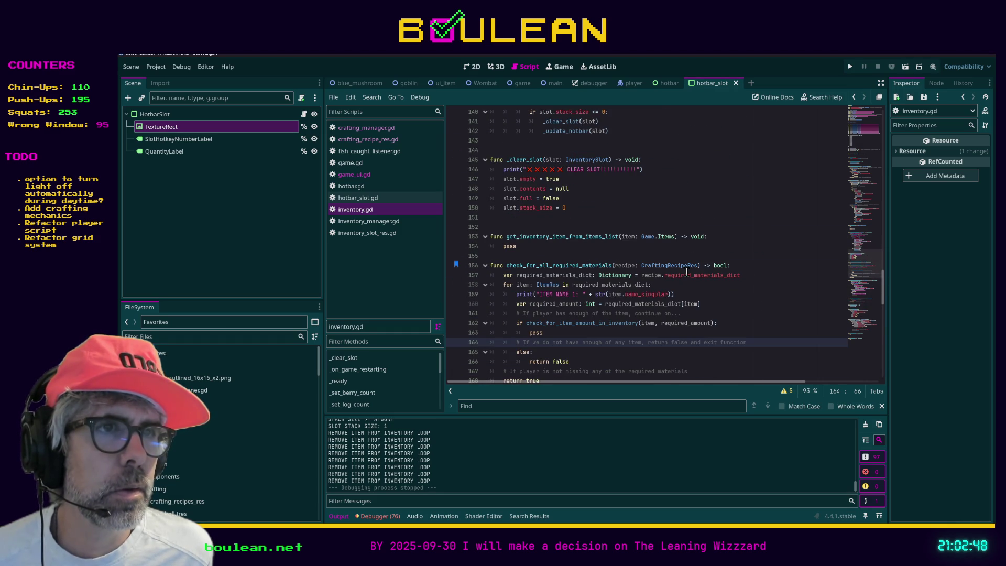
{"action": "scroll", "coordinate": [687, 272], "scroll_direction": "down", "scroll_amount": 1}
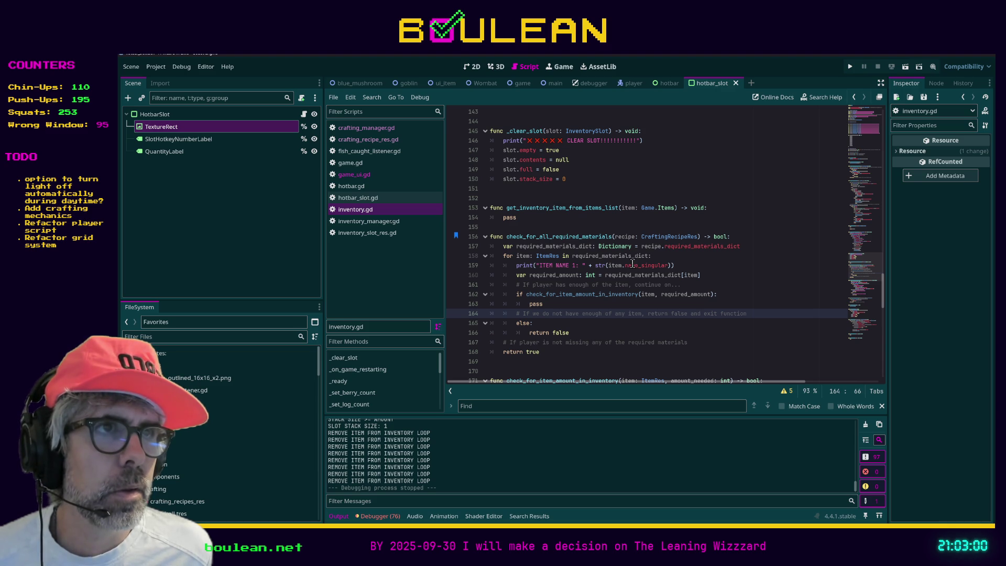
{"action": "double_click", "coordinate": [573, 238]}
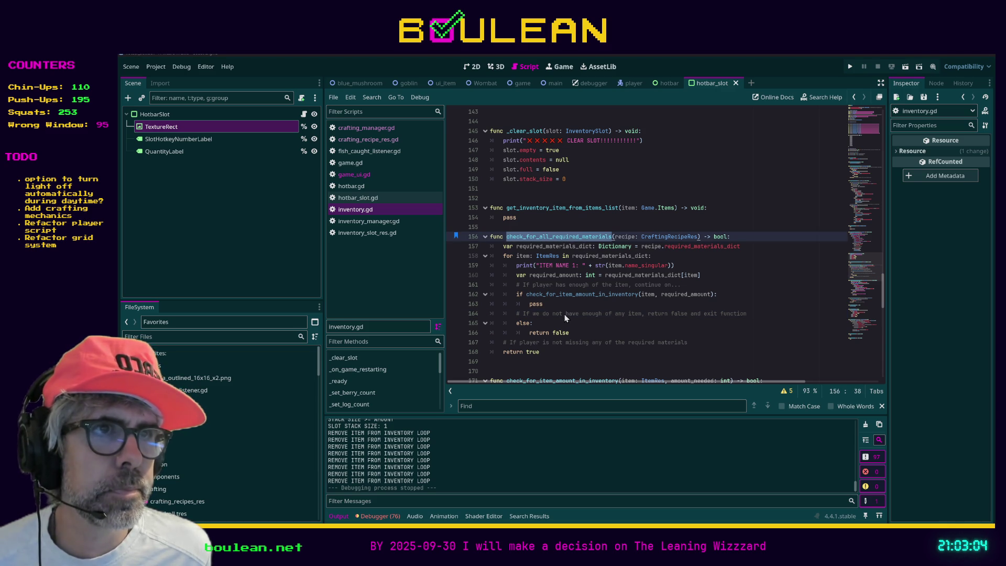
{"action": "key", "text": "ctrl+shift+f"}
{"action": "key", "text": "Return"}
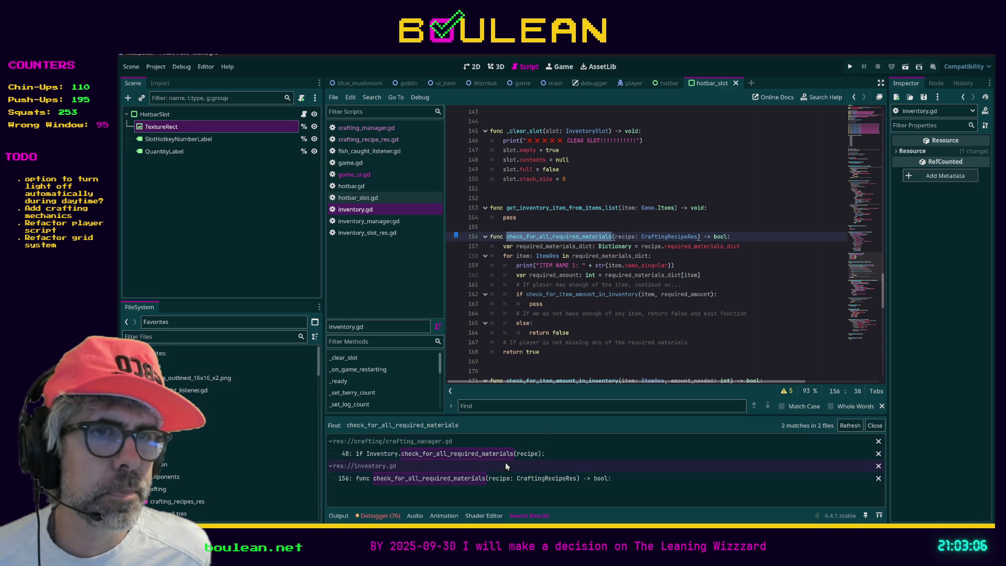
Move the add_item_to_inventory call in crafting_manager.gd below the material-removal for loop.
{"action": "left_click", "coordinate": [495, 454]}
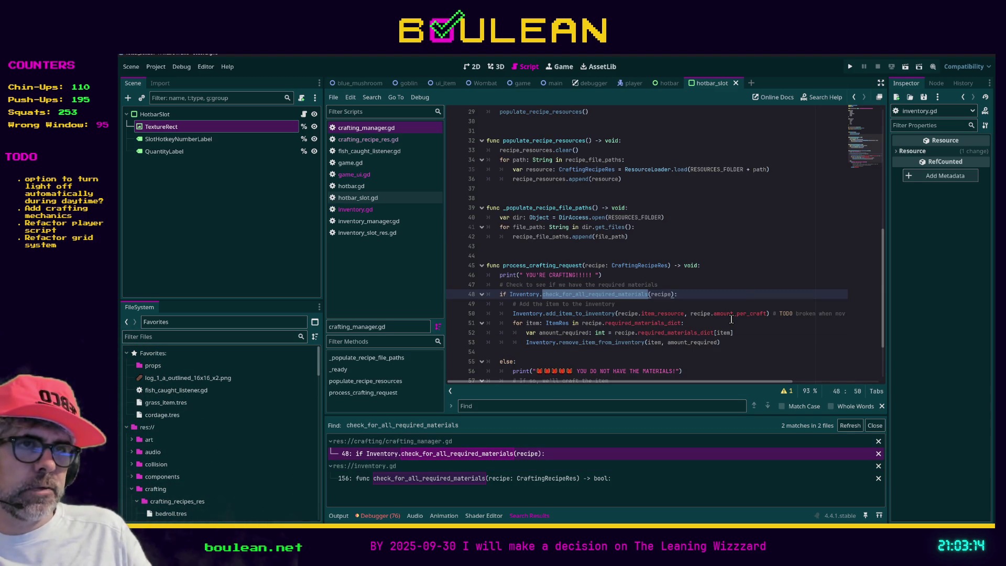
{"action": "scroll", "coordinate": [723, 292], "scroll_direction": "down", "scroll_amount": 1}
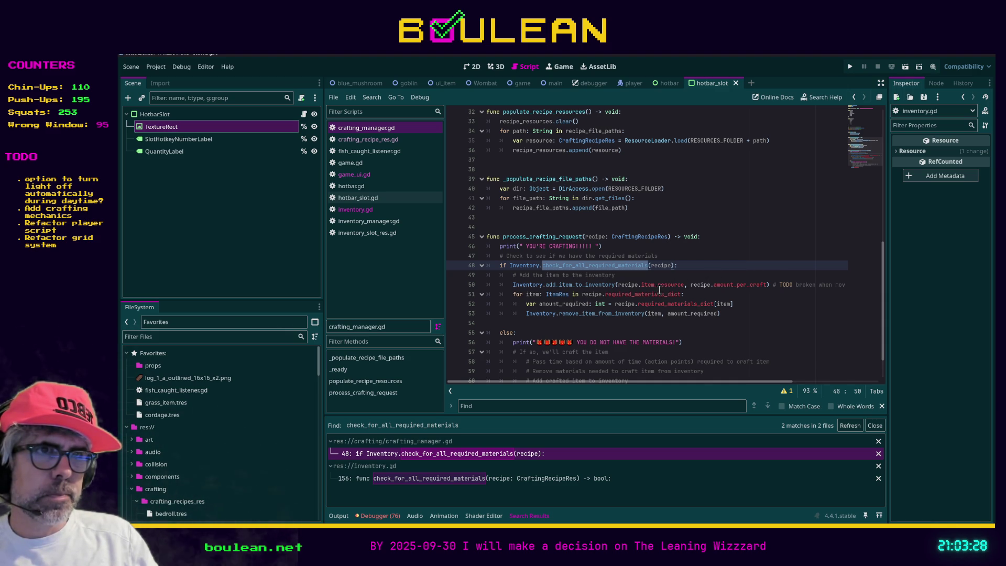
{"action": "left_click", "coordinate": [619, 284]}
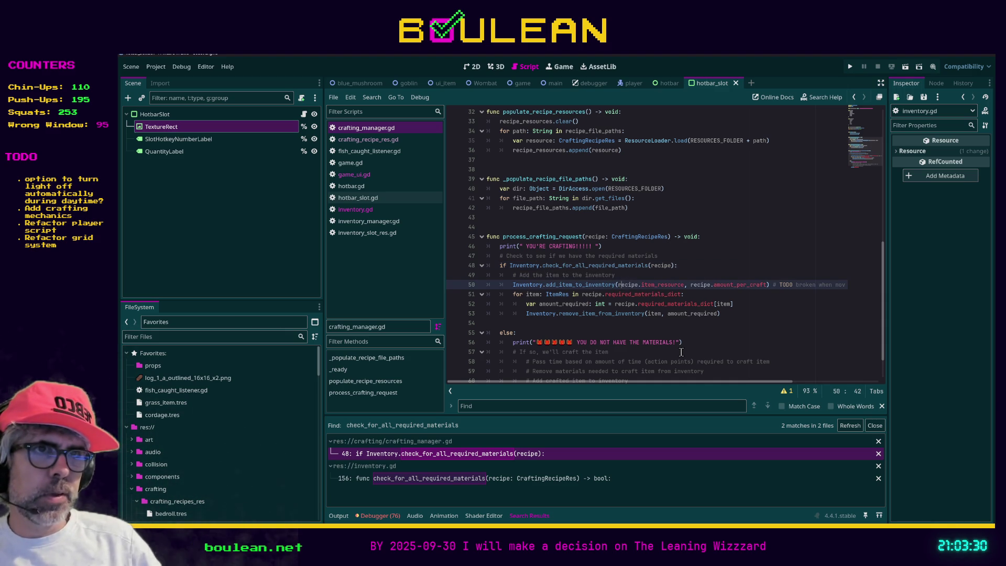
{"action": "key", "text": "alt+Down"}
{"action": "key", "text": "alt+Down"}
{"action": "key", "text": "alt+Down"}
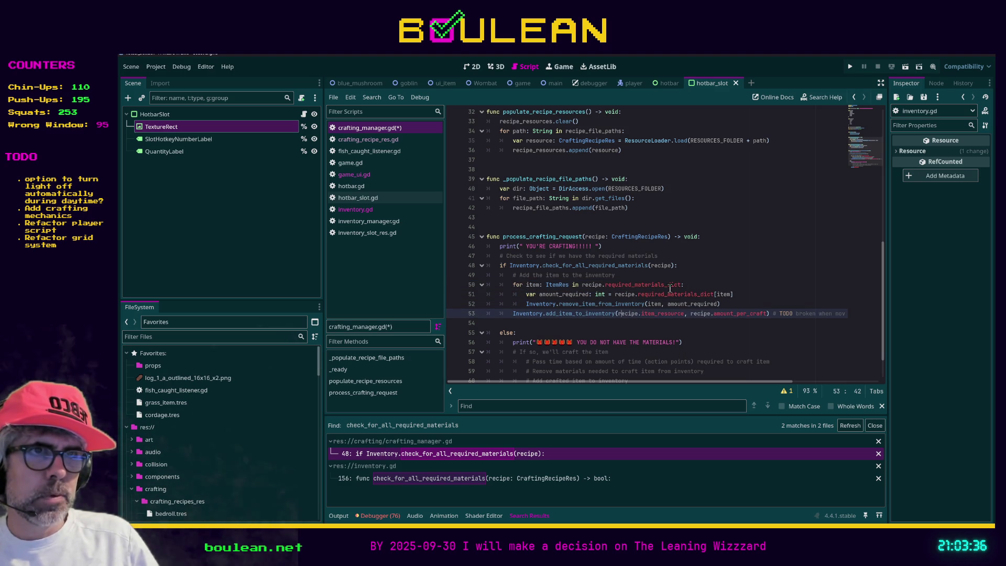
{"action": "left_click", "coordinate": [557, 275]}
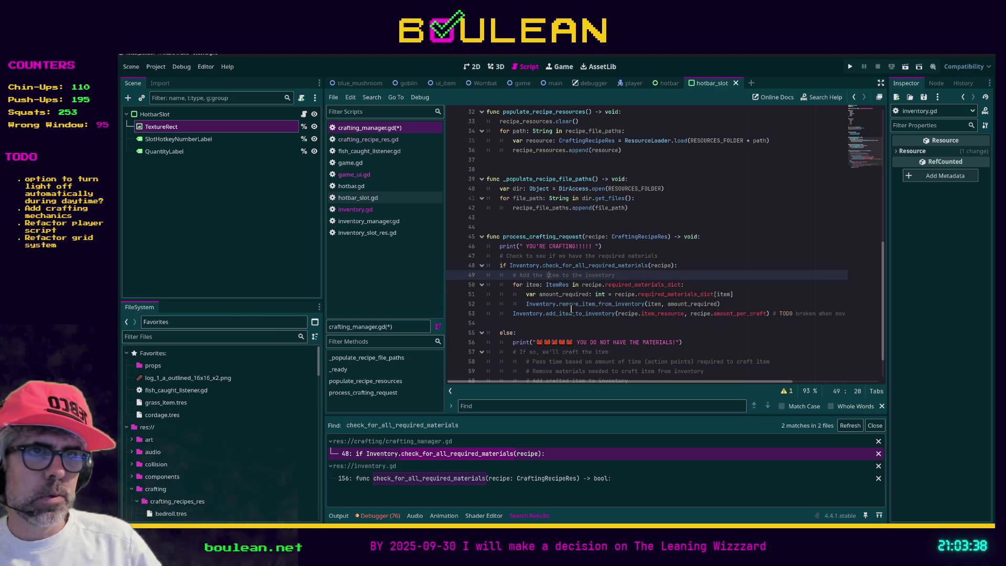
Add the comment '# Remove the items from the inventory' above the loop, save, and run the game.
{"action": "key", "text": "alt+Down"}
{"action": "key", "text": "alt+Down"}
{"action": "key", "text": "alt+Down"}
{"action": "key", "text": "Up"}
{"action": "key", "text": "Up"}
{"action": "key", "text": "Up"}
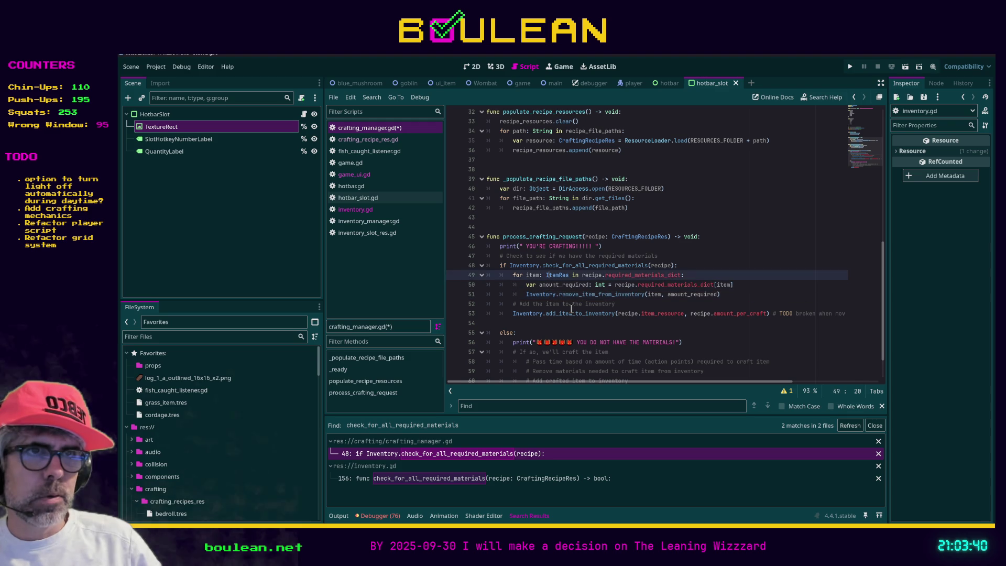
{"action": "key", "text": "Return"}
{"action": "key", "text": "Up"}
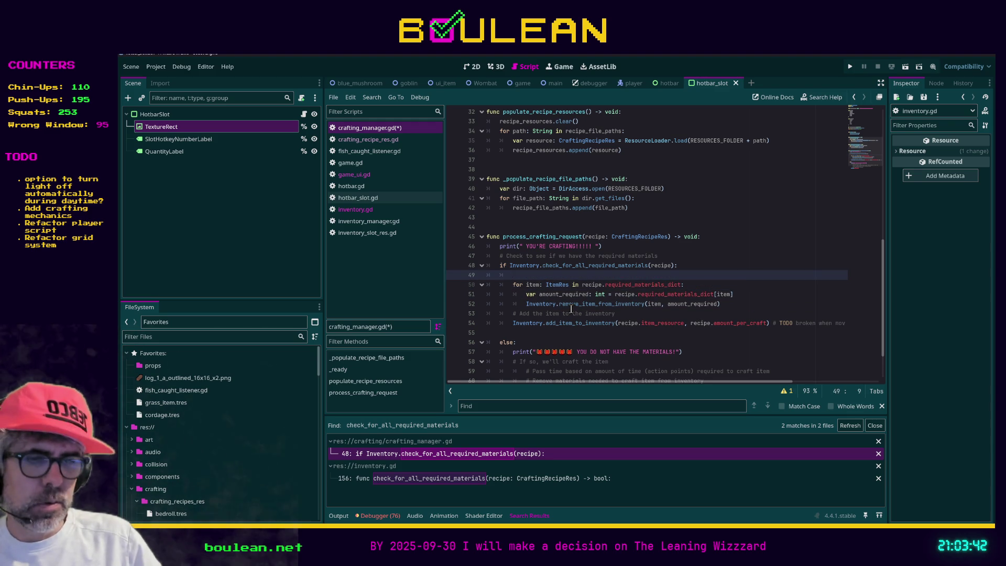
{"action": "type", "text": "the items from the"}
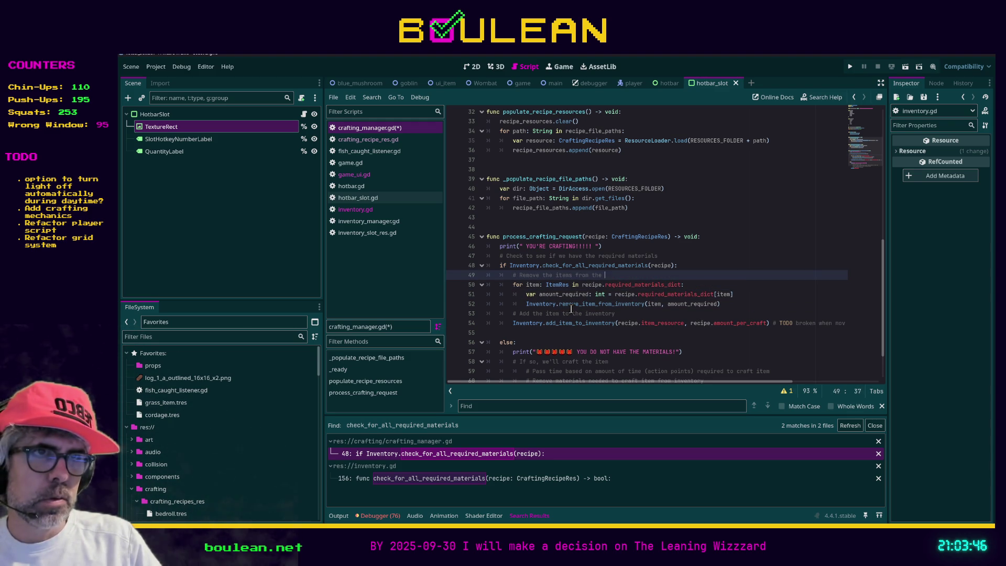
{"action": "type", "text": "nvent"}
{"action": "key", "text": "ctrl+s"}
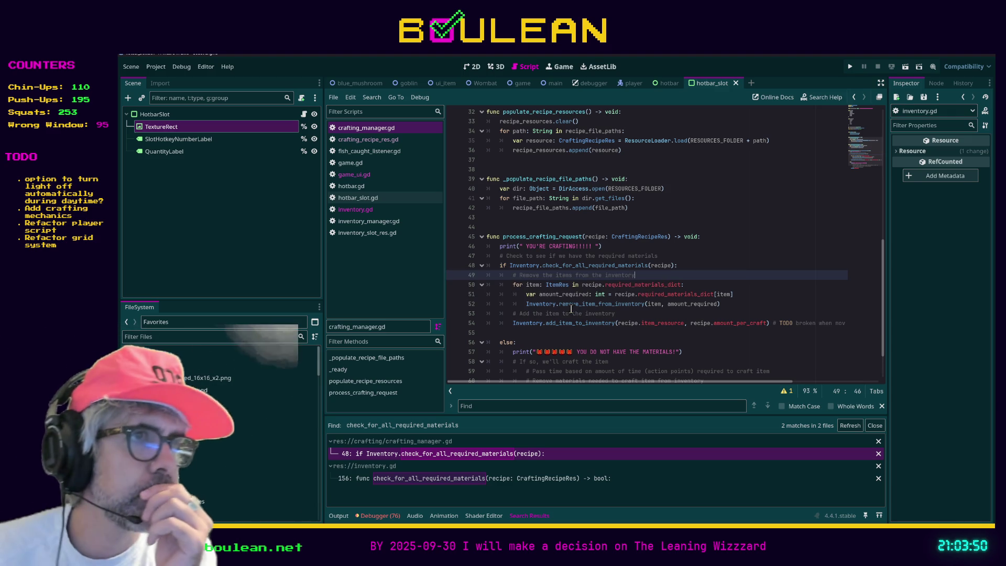
{"action": "key", "text": "F5"}
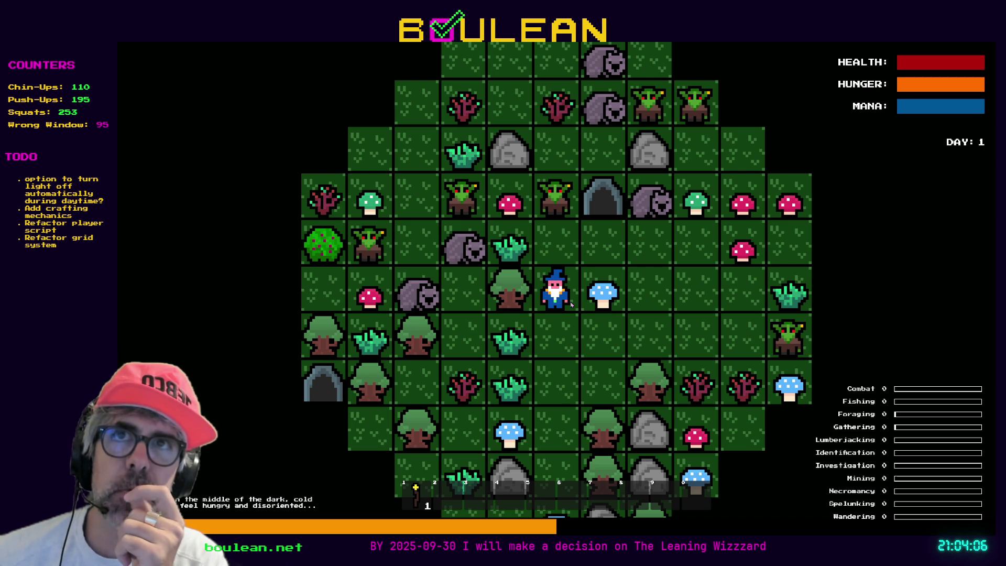
Walk the wizard right to karate-chop the adjacent goblin, then open the debug menu.
{"action": "key", "text": "Down"}
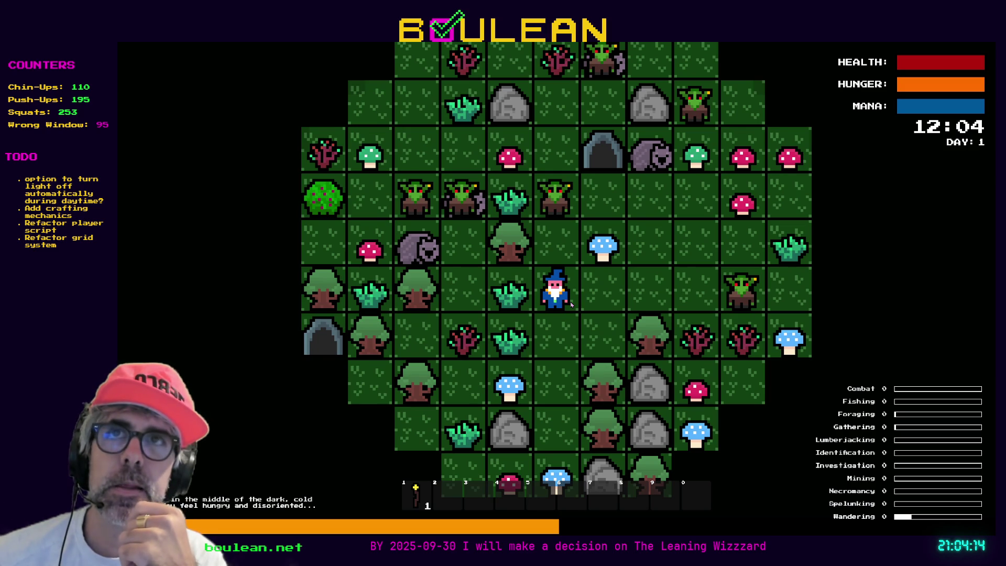
{"action": "key", "text": "Right"}
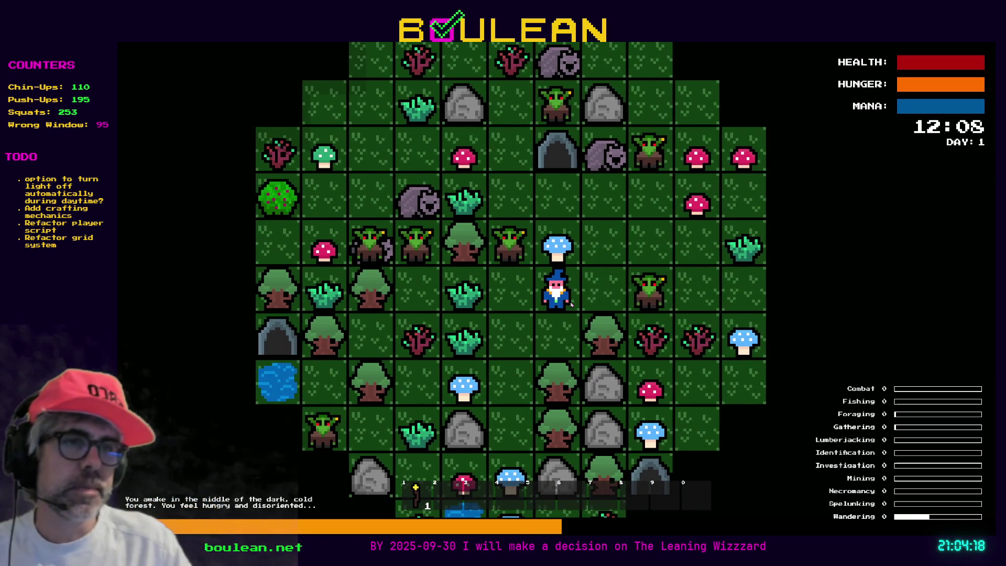
{"action": "key", "text": "Right"}
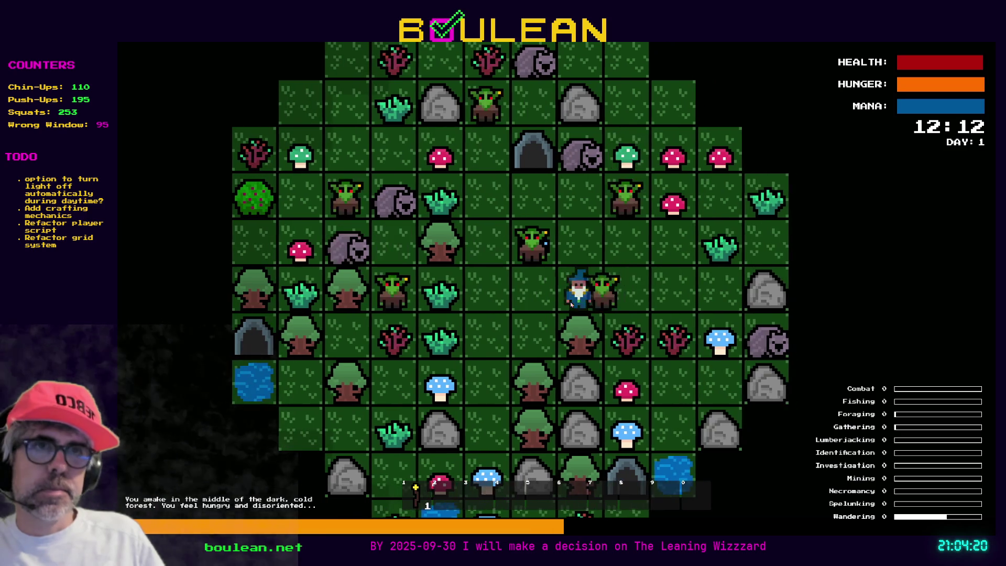
{"action": "key", "text": "Right"}
{"action": "key", "text": "Right"}
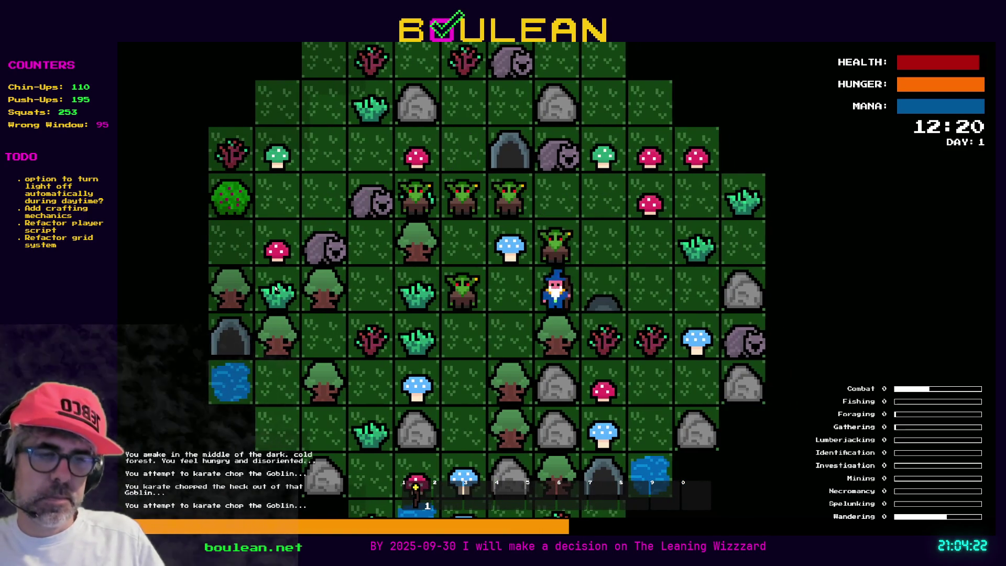
{"action": "key", "text": "grave"}
Smite all goblins and chop two Grass Tufts to the wizard's left.
{"action": "left_click", "coordinate": [325, 270]}
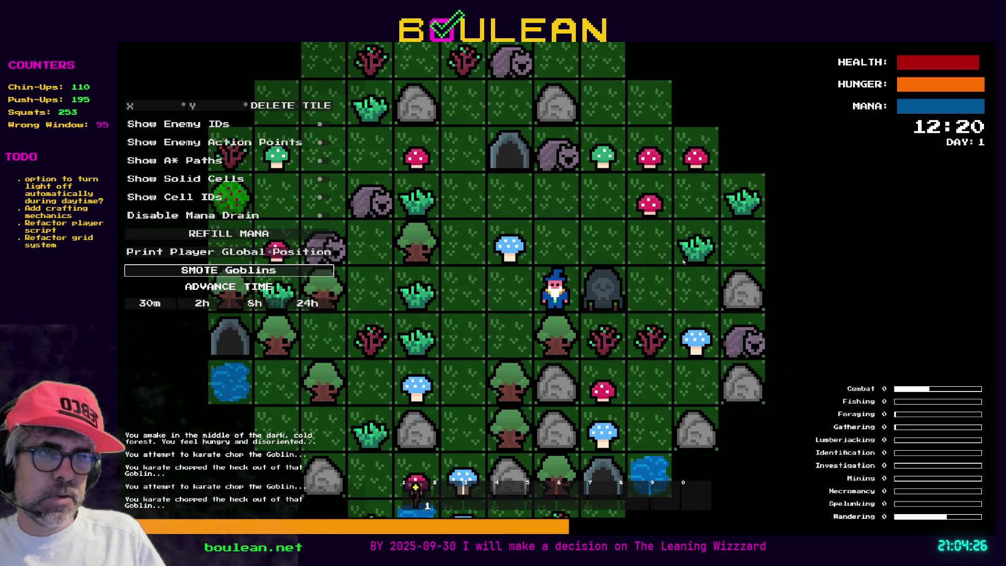
{"action": "key", "text": "Left"}
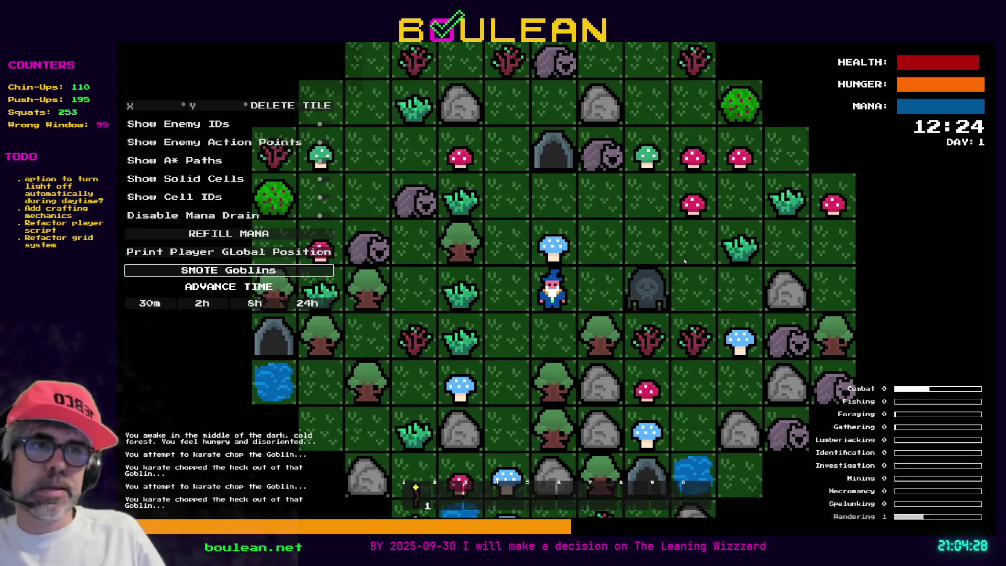
{"action": "key", "text": "Left"}
{"action": "key", "text": "Down"}
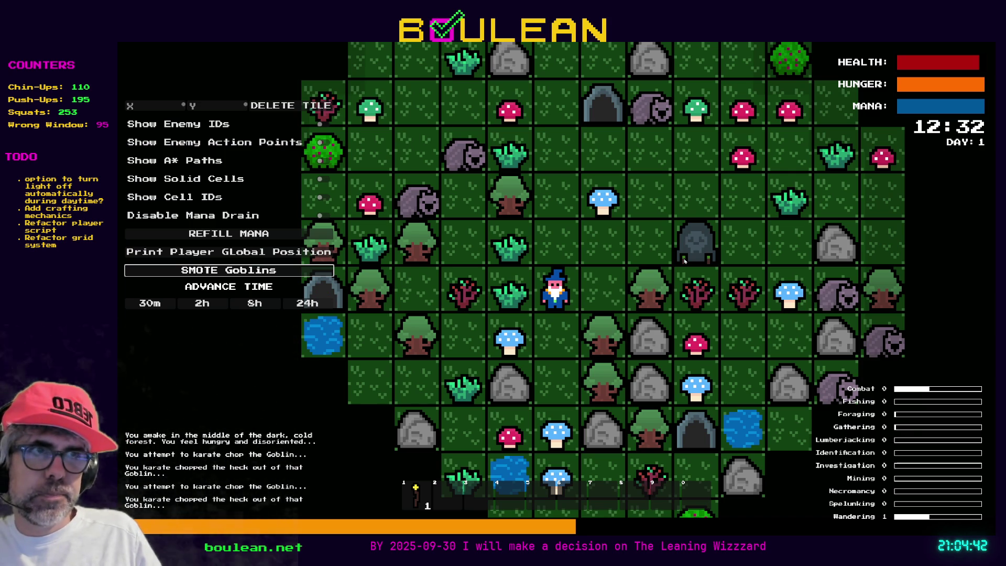
{"action": "key", "text": "Left"}
{"action": "key", "text": "Up"}
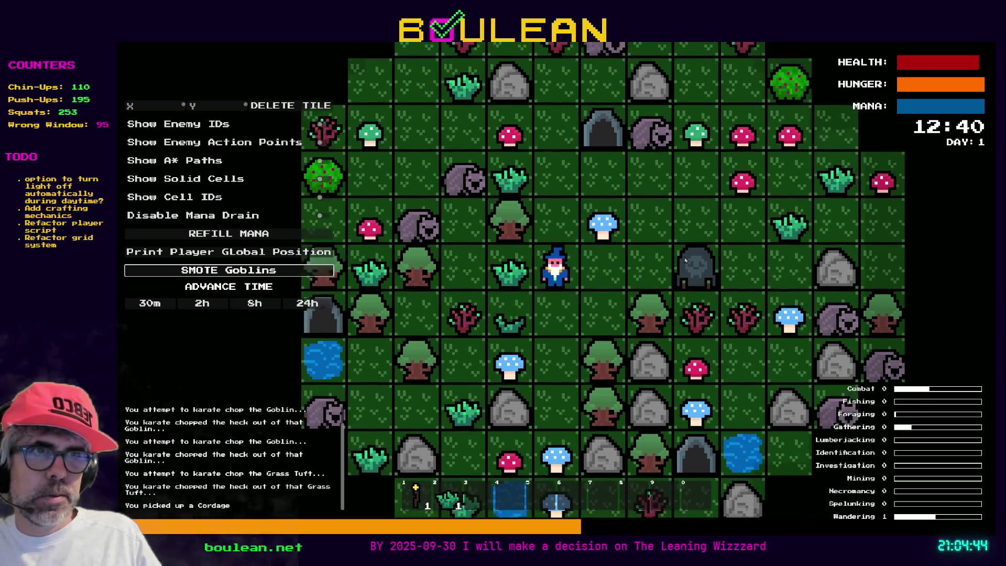
{"action": "key", "text": "Left"}
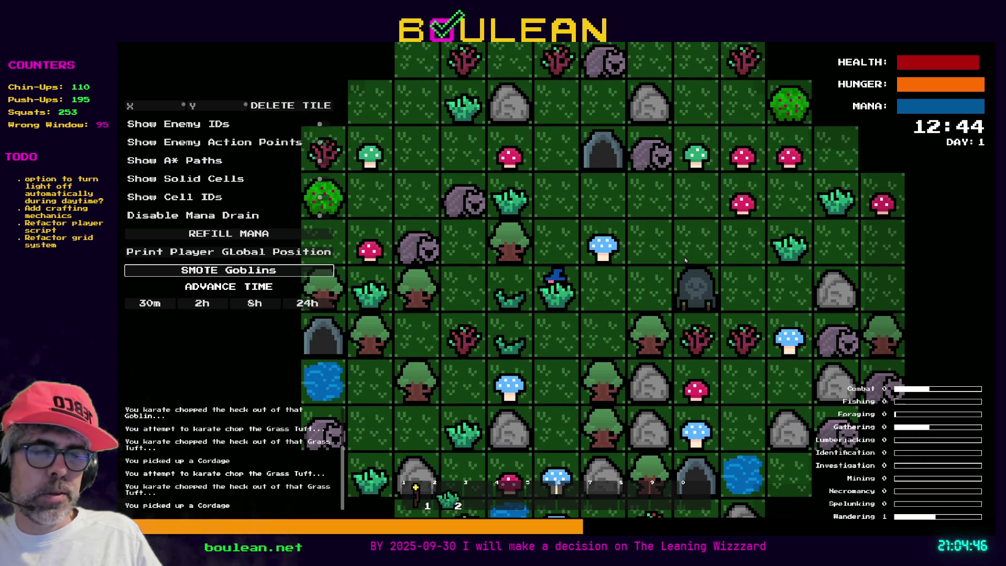
Collect a Blue Mushroom, chop a Gravestone for its Soul, chop more grass, and open crafting.
{"action": "key", "text": "Right"}
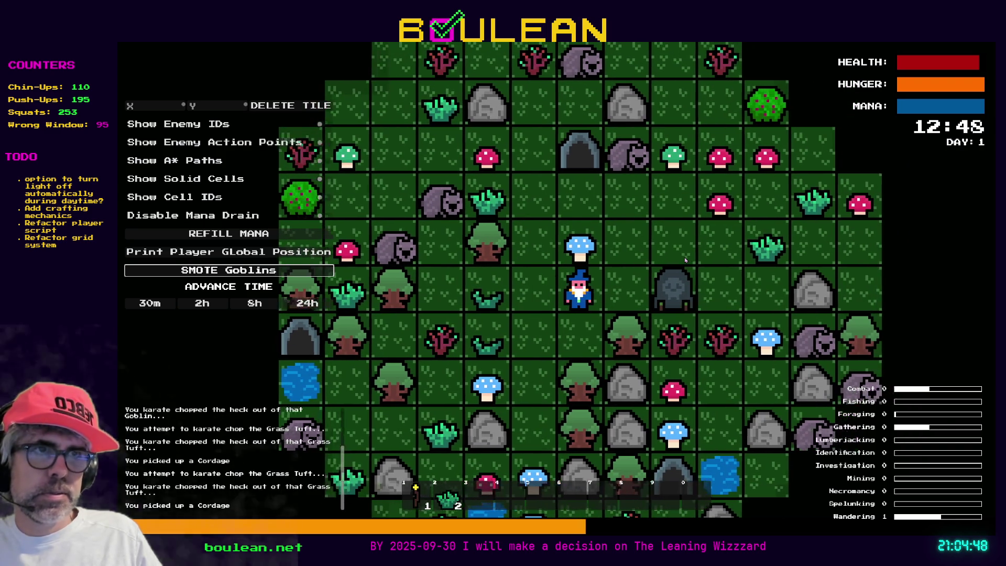
{"action": "key", "text": "Up"}
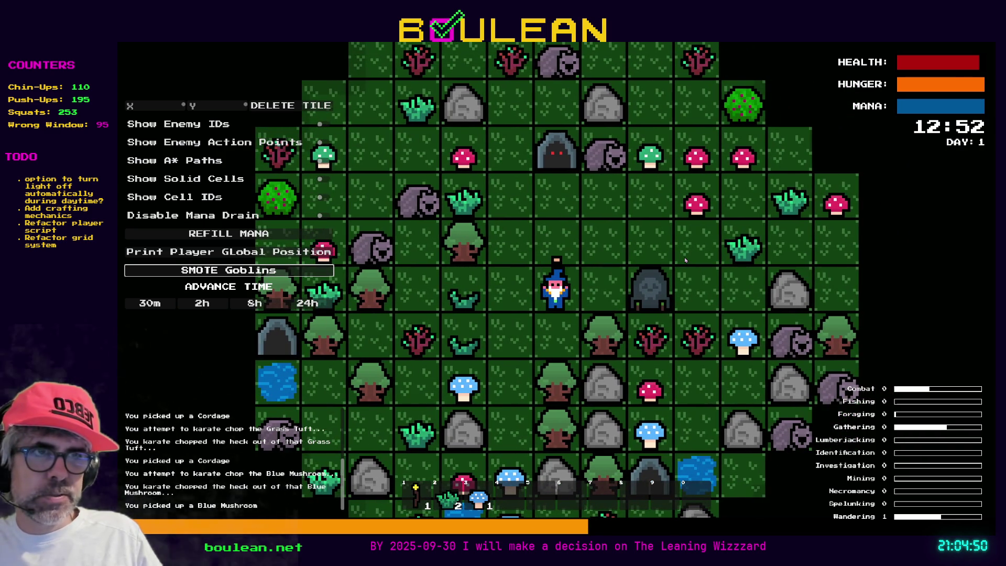
{"action": "key", "text": "Right"}
{"action": "key", "text": "Right"}
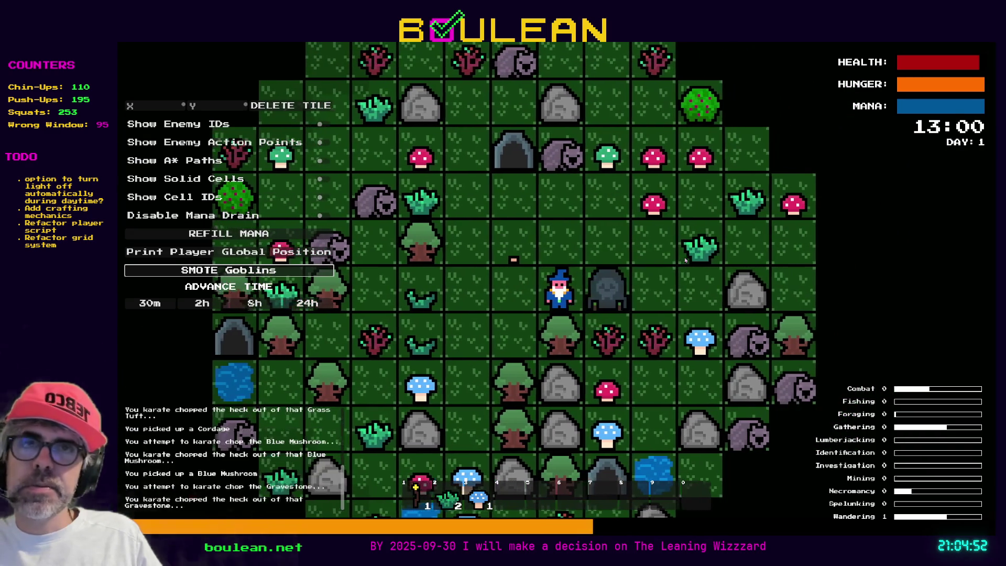
{"action": "key", "text": "Right"}
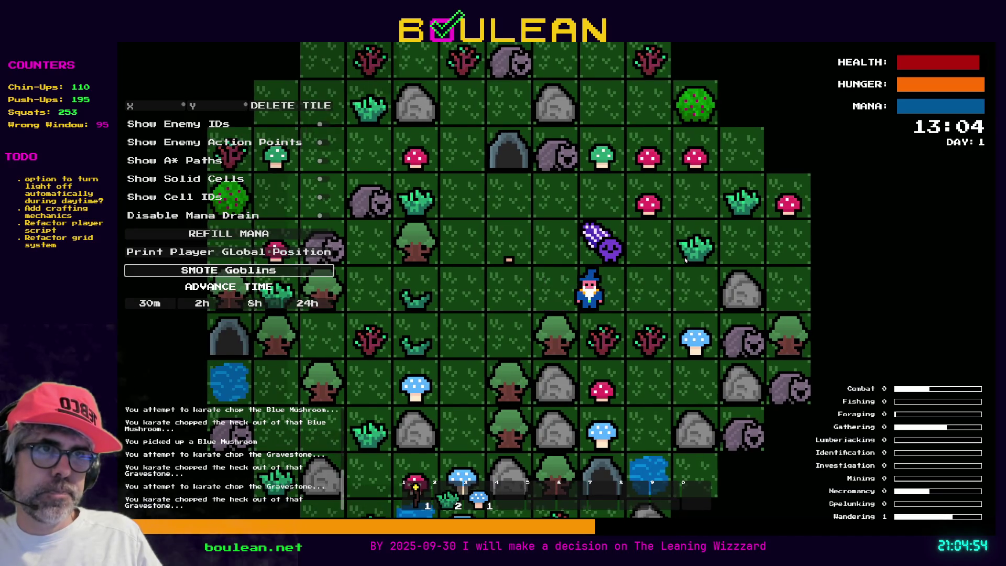
{"action": "key", "text": "Right"}
{"action": "key", "text": "Up"}
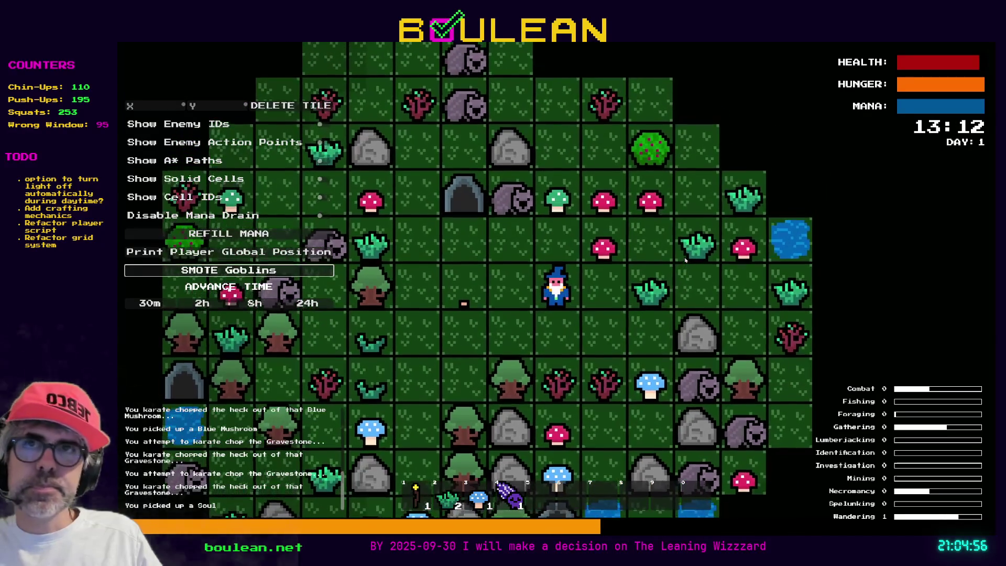
{"action": "key", "text": "Right"}
{"action": "key", "text": "Right"}
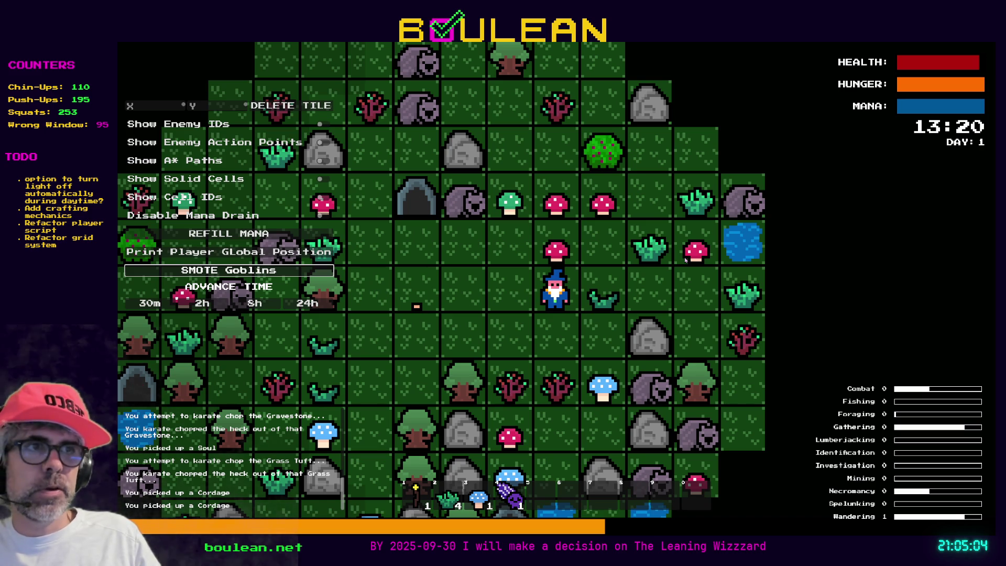
{"action": "key", "text": "Right"}
{"action": "key", "text": "Right"}
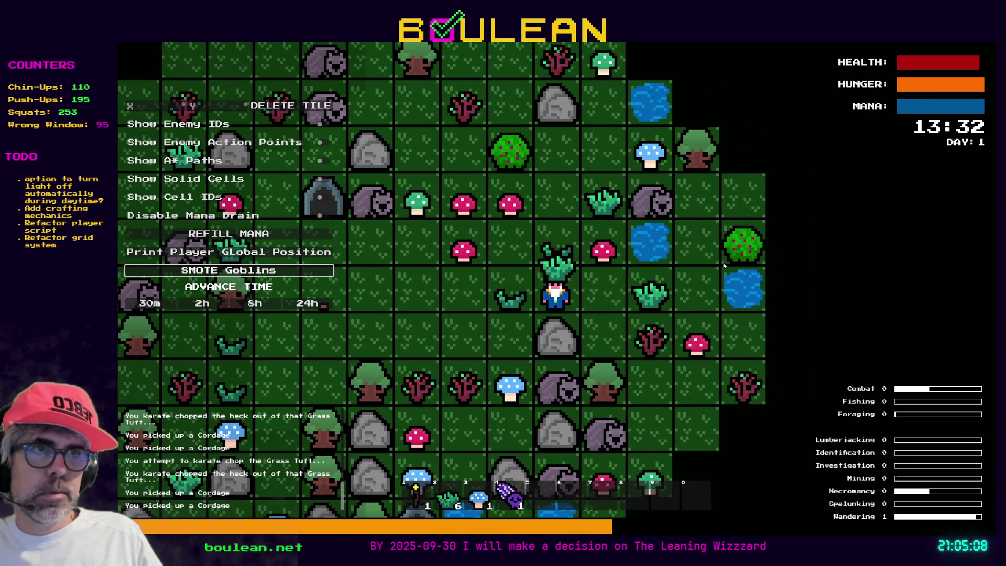
{"action": "key", "text": "c"}
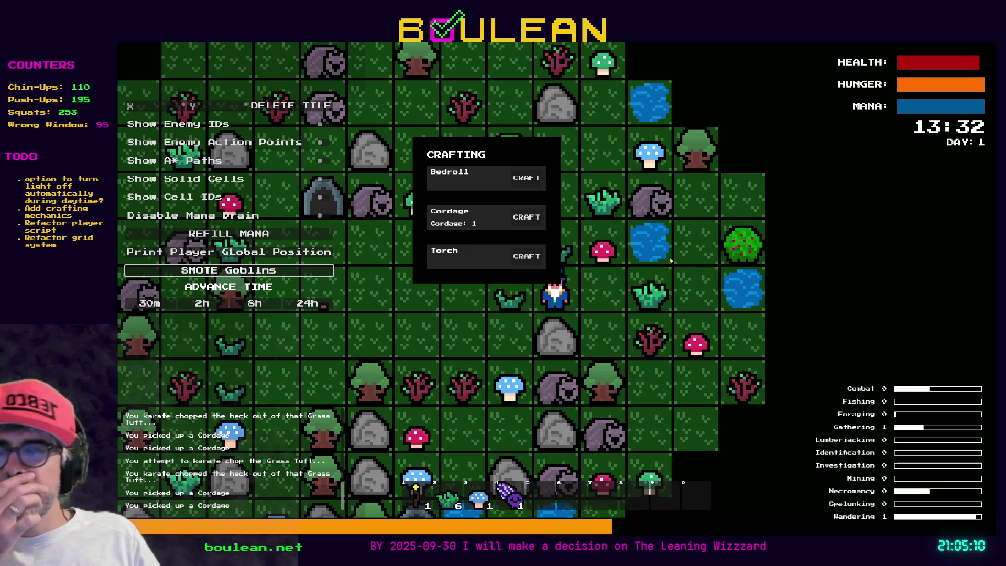
Craft one Cordage, close the panel, pick up the Red Mushroom, and restart on a new map.
{"action": "left_click", "coordinate": [528, 224]}
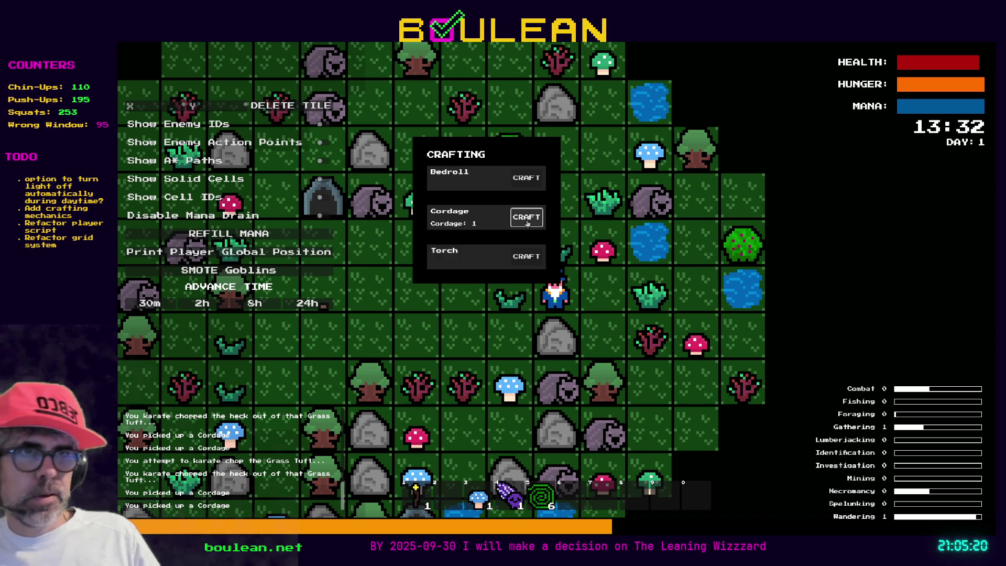
{"action": "left_click", "coordinate": [527, 217]}
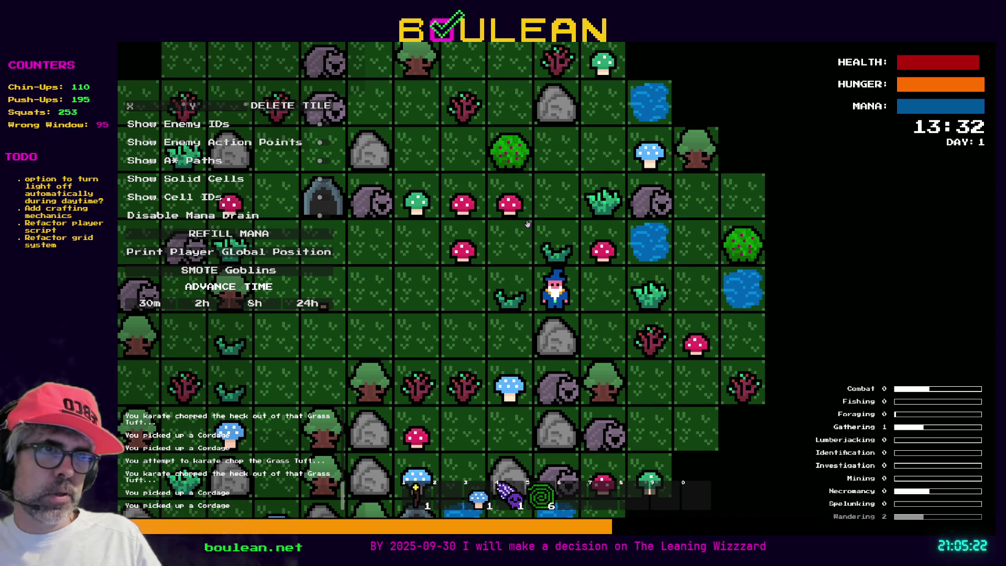
{"action": "key", "text": "Right"}
{"action": "key", "text": "Up"}
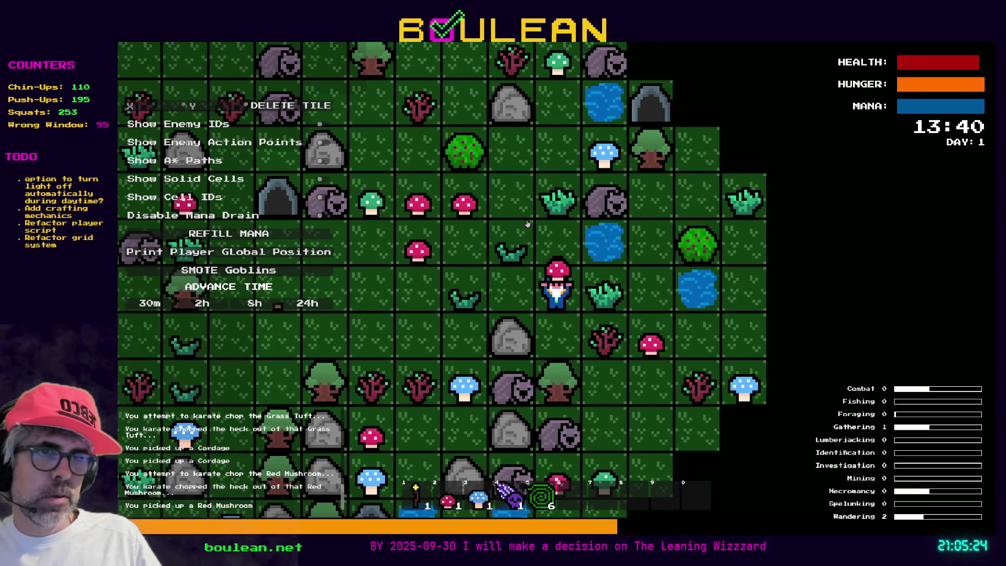
{"action": "key", "text": "F5"}
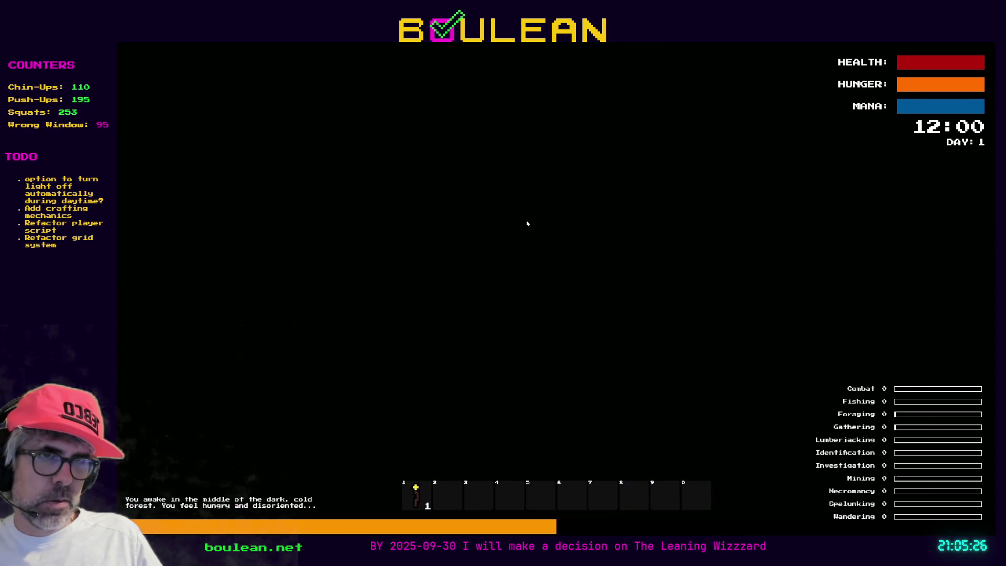
Chop a Grass Tuft, open the crafting menu, then restart onto another new map.
{"action": "key", "text": "Left"}
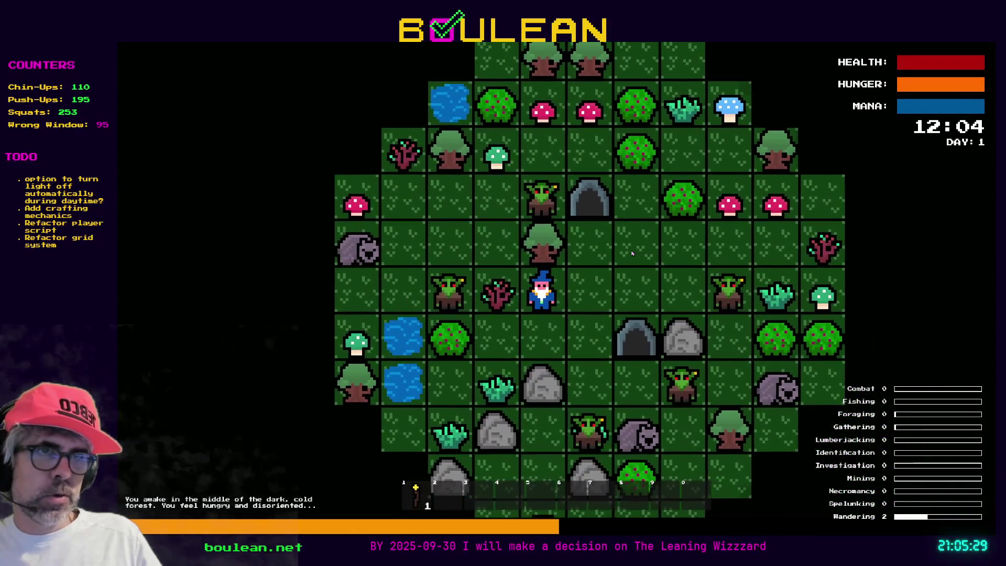
{"action": "key", "text": "Left"}
{"action": "key", "text": "Down"}
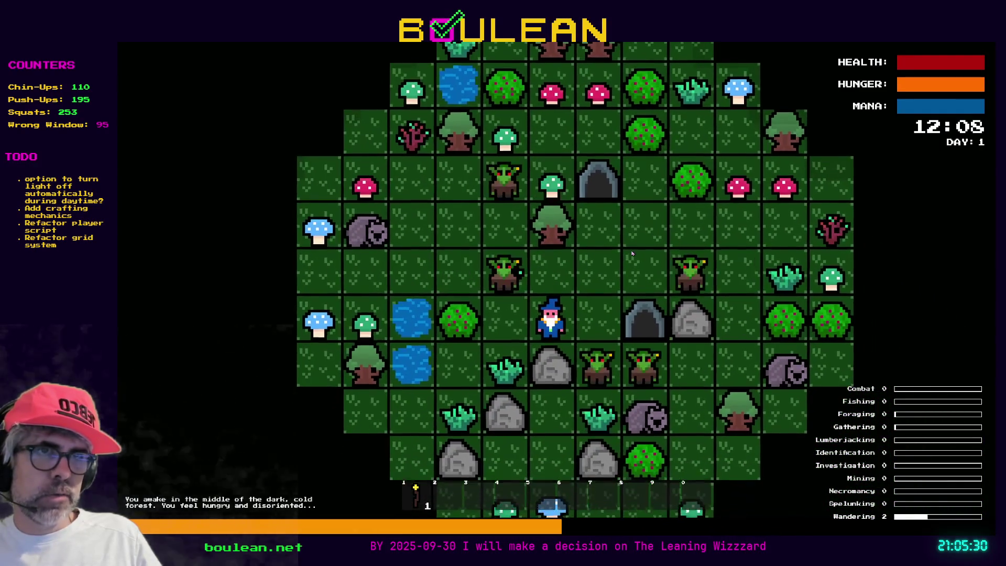
{"action": "key", "text": "Down"}
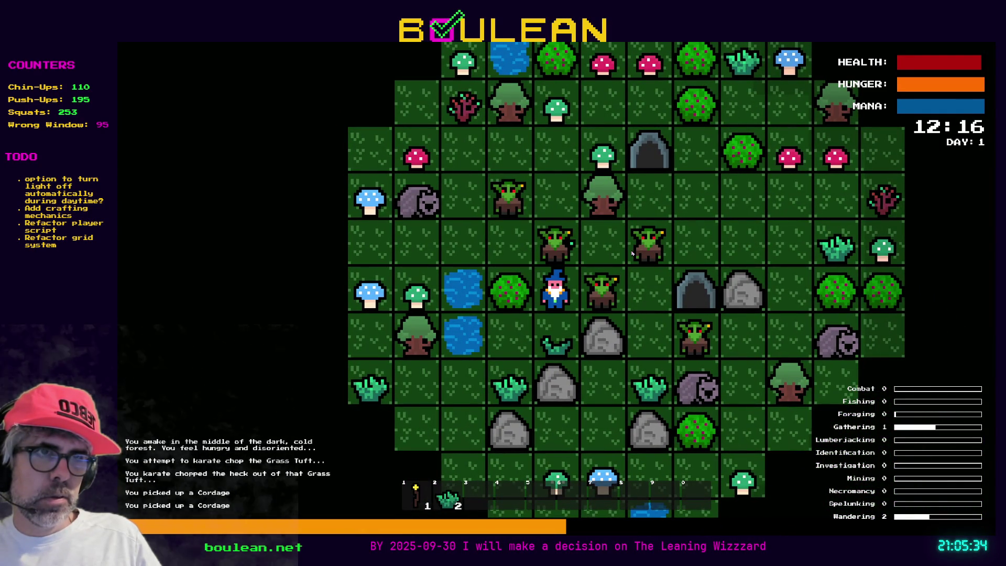
{"action": "key", "text": "c"}
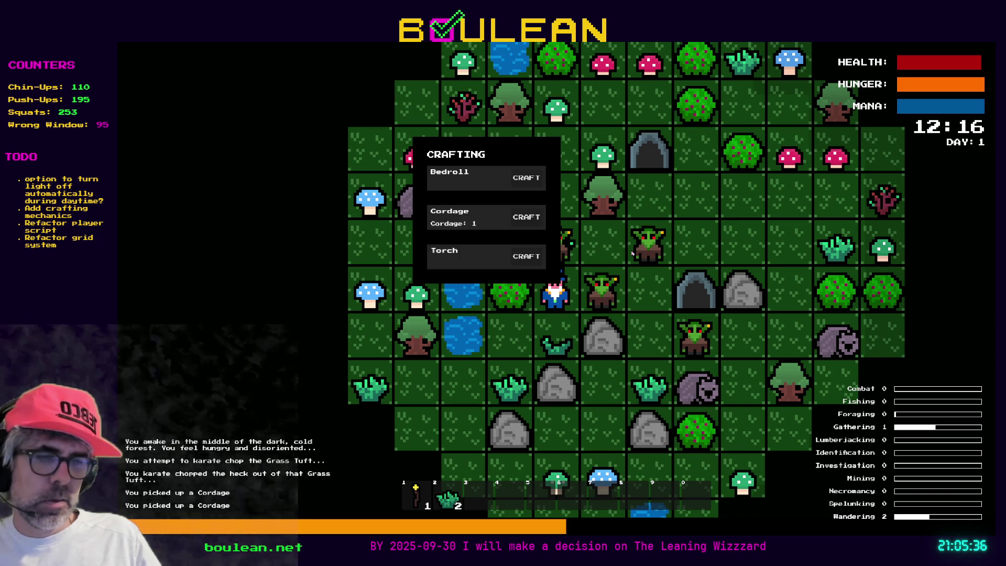
{"action": "key", "text": "r"}
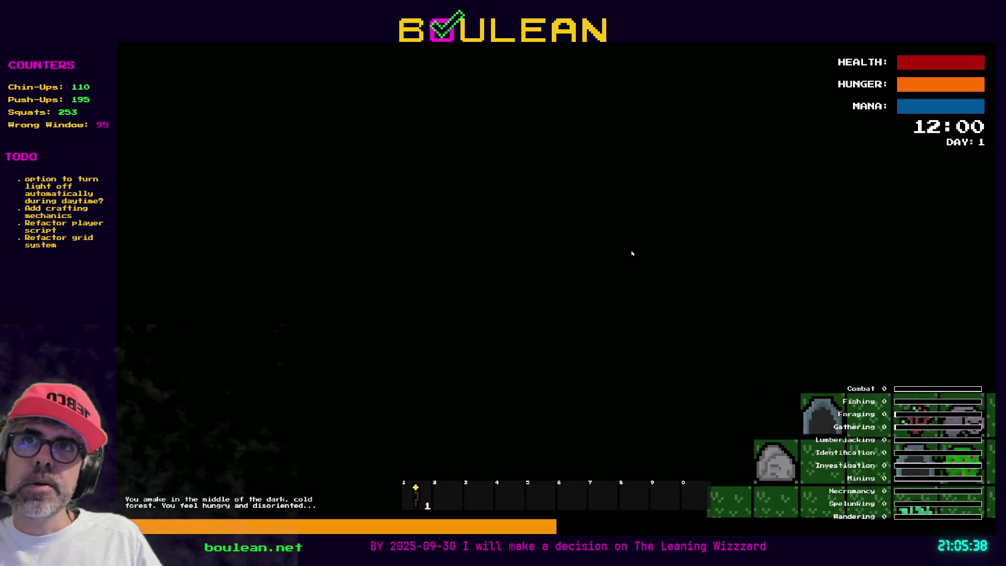
Step the wizard left and north, then show the debug options panel.
{"action": "key", "text": "Left"}
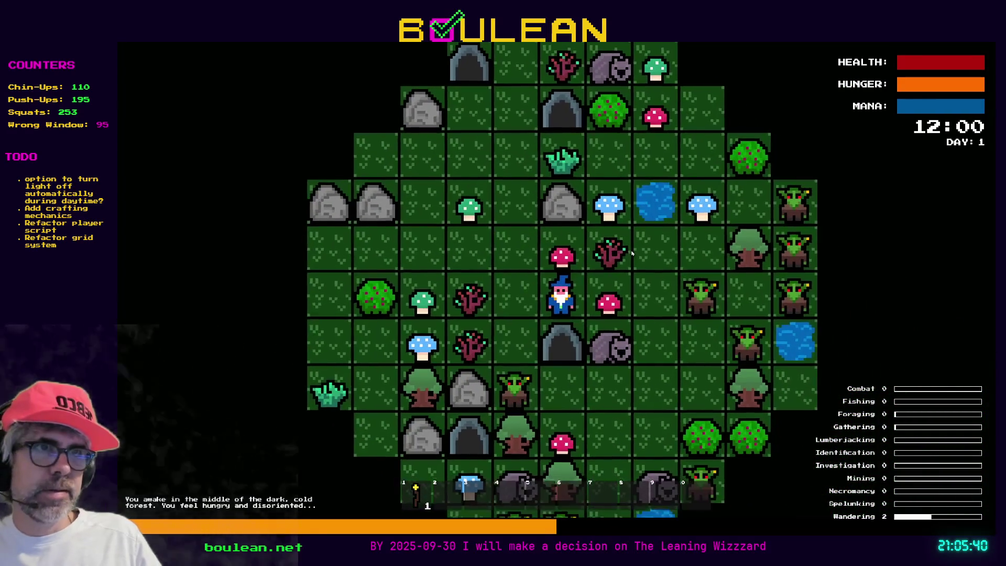
{"action": "key", "text": "Up"}
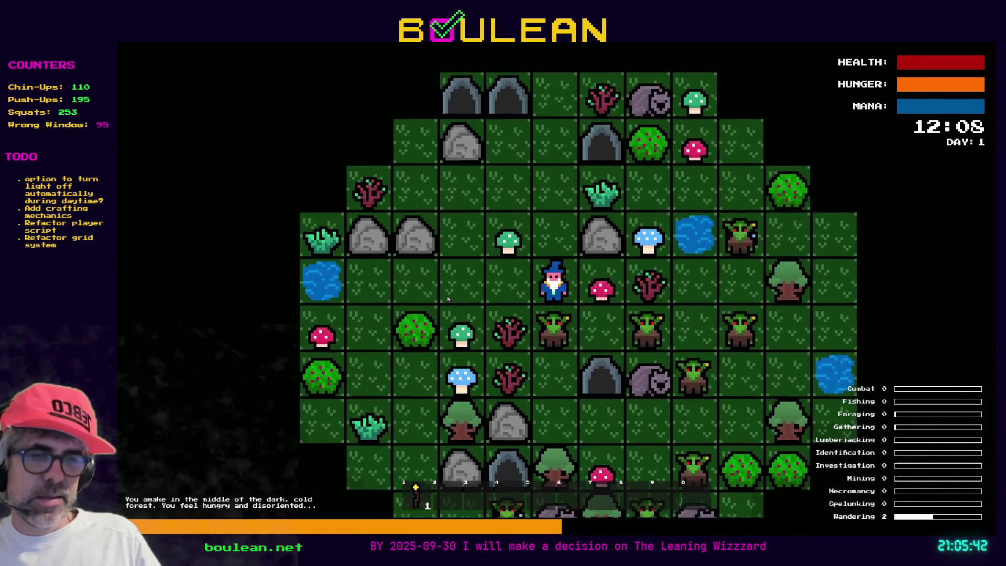
{"action": "key", "text": "grave"}
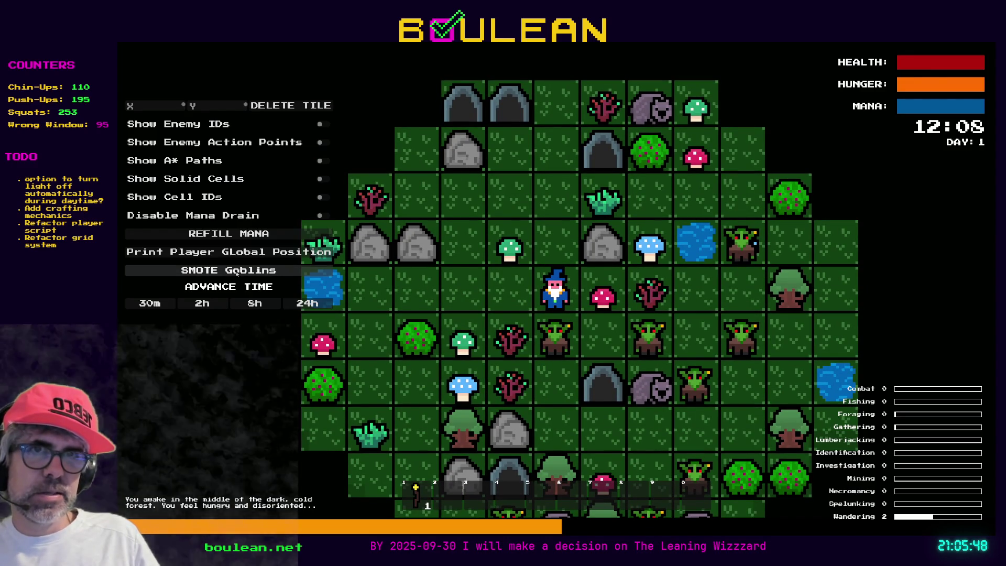
Smite all goblins, chop the nearby Grass Tuft, and bring up the crafting menu.
{"action": "left_click", "coordinate": [272, 270]}
{"action": "key", "text": "Up"}
{"action": "key", "text": "Up"}
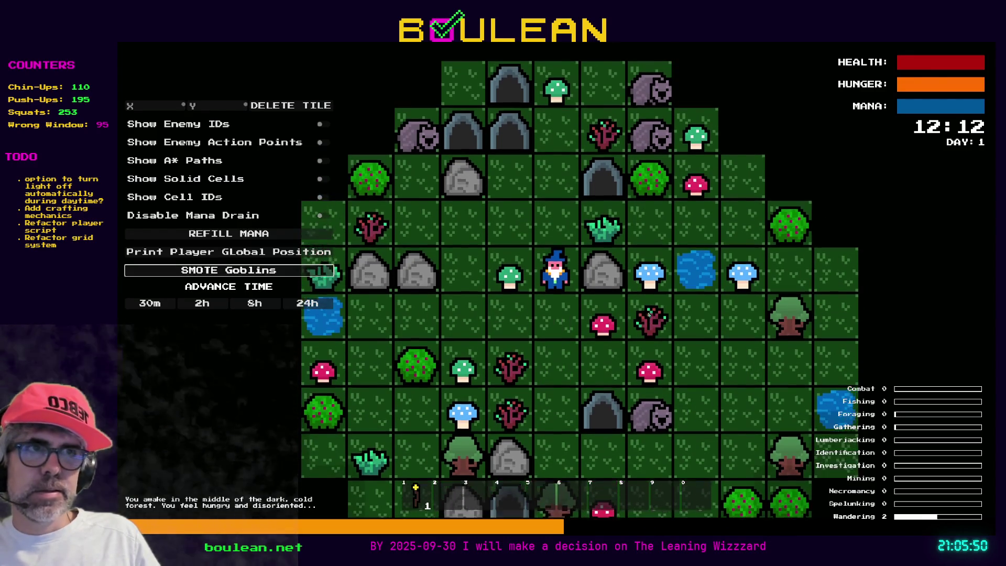
{"action": "key", "text": "Right"}
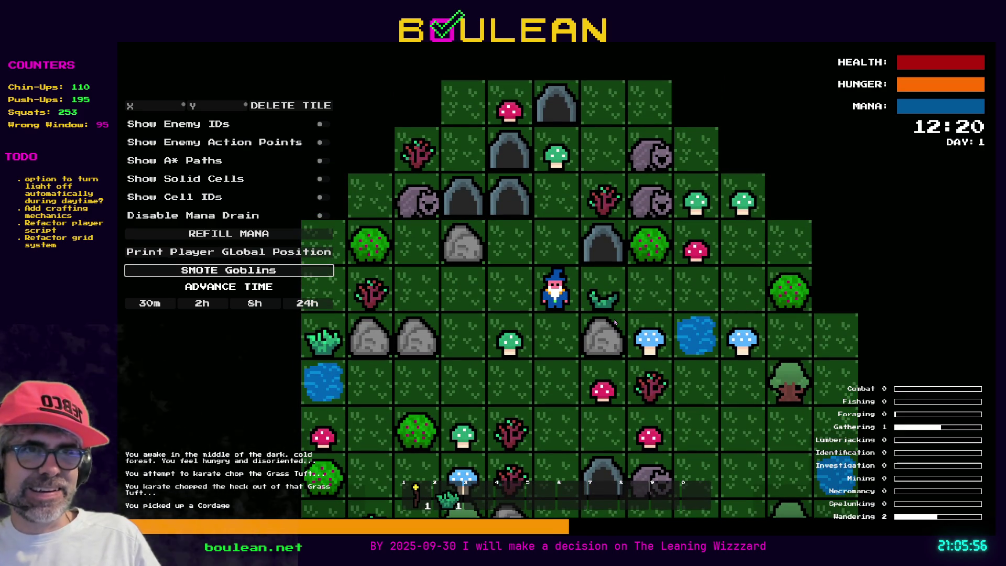
{"action": "key", "text": "c"}
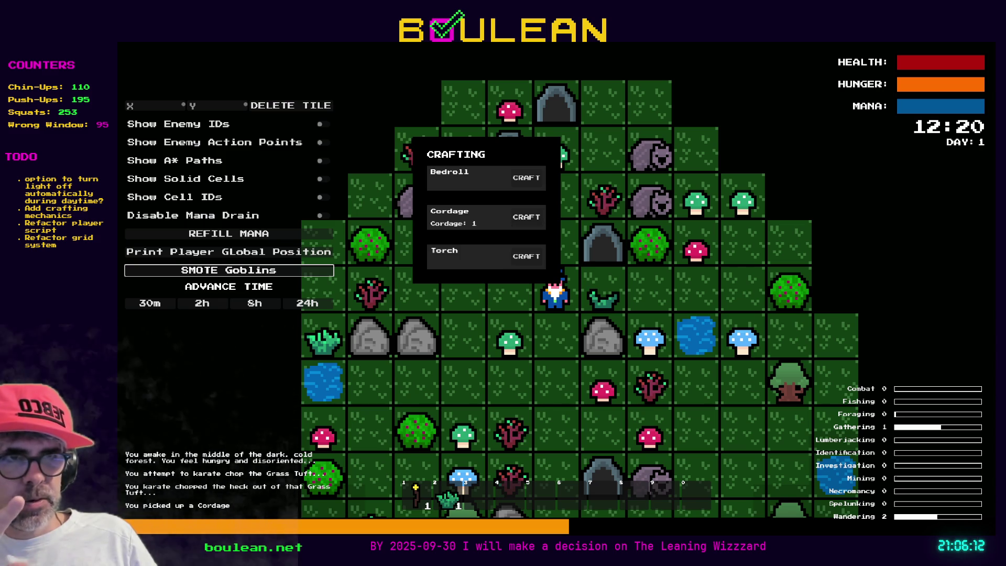
Craft a Cordage, close the crafting menu, and harvest the green and red mushrooms.
{"action": "left_click", "coordinate": [520, 223]}
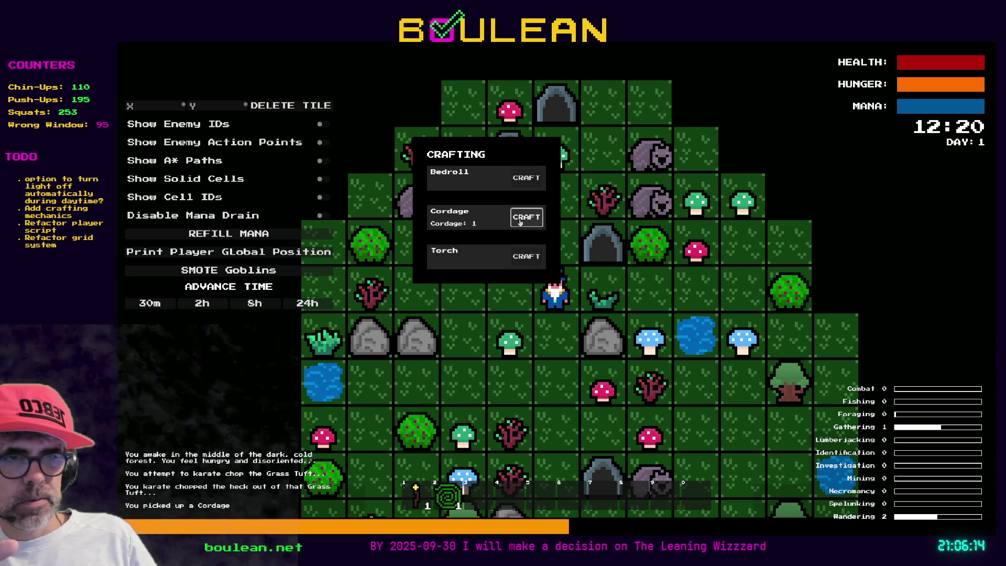
{"action": "key", "text": "Escape"}
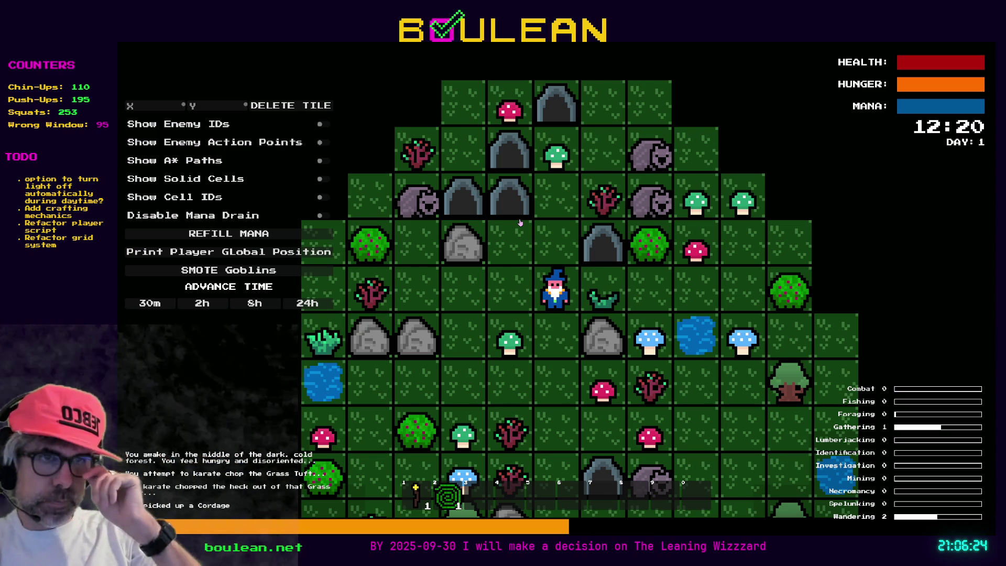
{"action": "key", "text": "Left"}
{"action": "key", "text": "Down"}
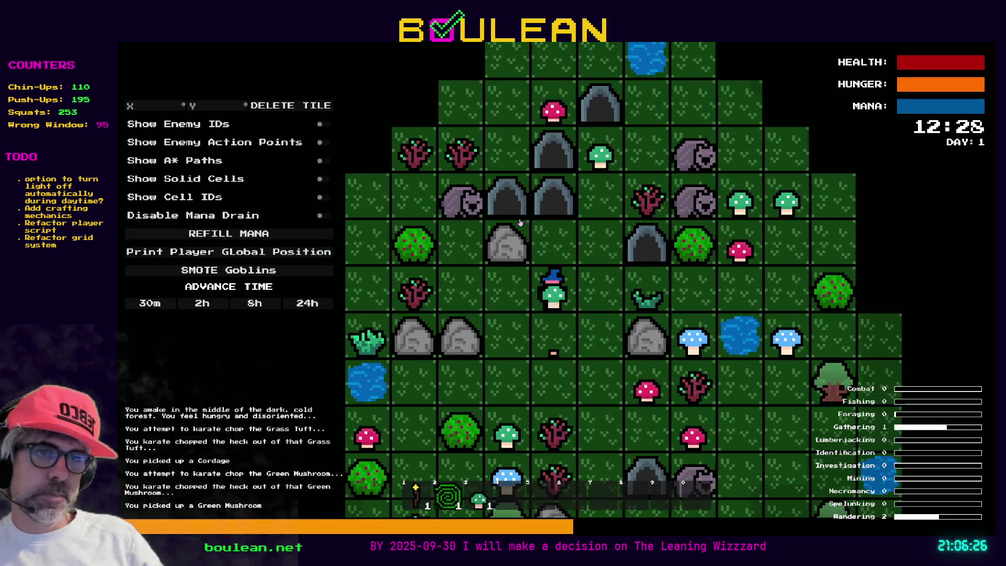
{"action": "key", "text": "Right"}
{"action": "key", "text": "Down"}
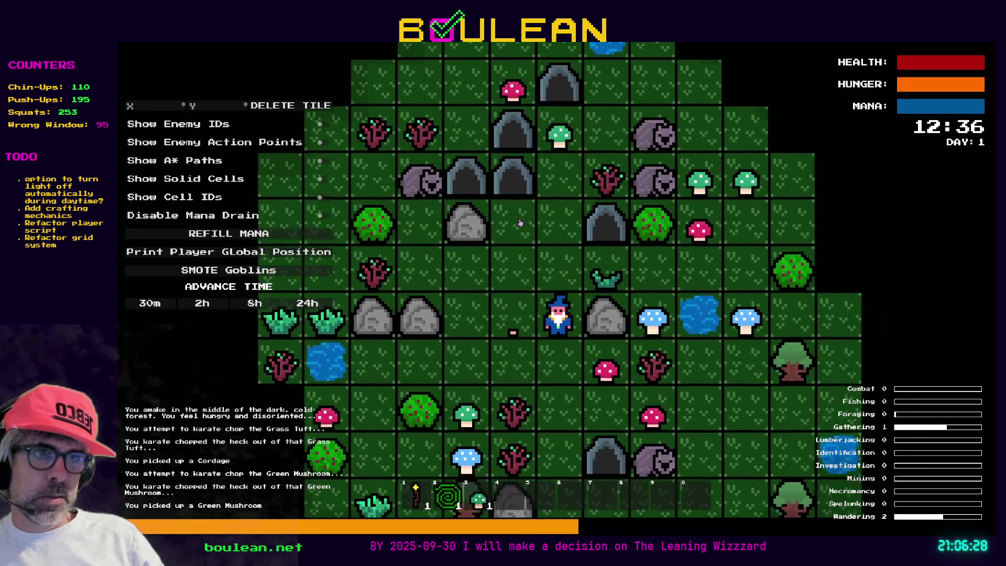
{"action": "key", "text": "Down"}
{"action": "key", "text": "Right"}
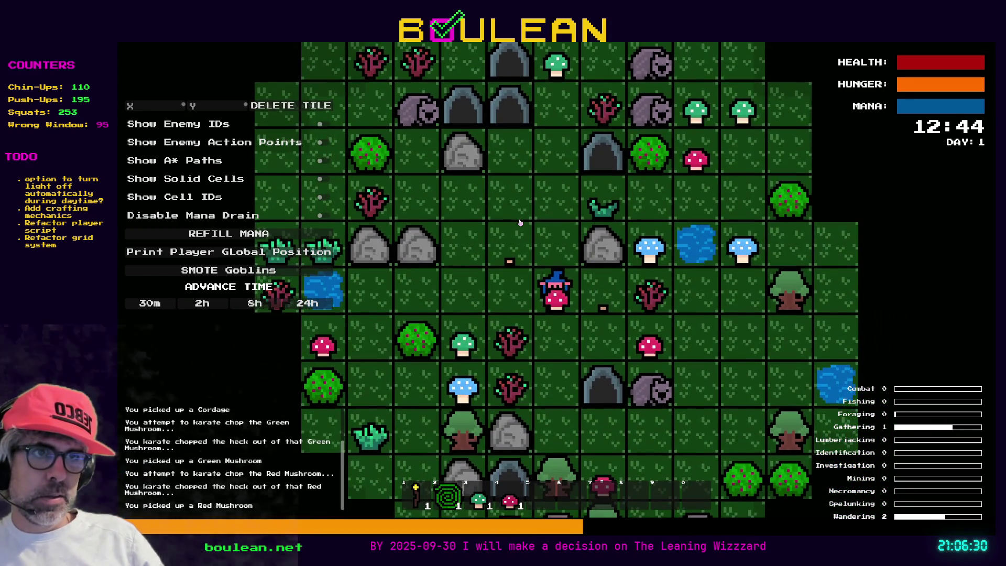
{"action": "key", "text": "Down"}
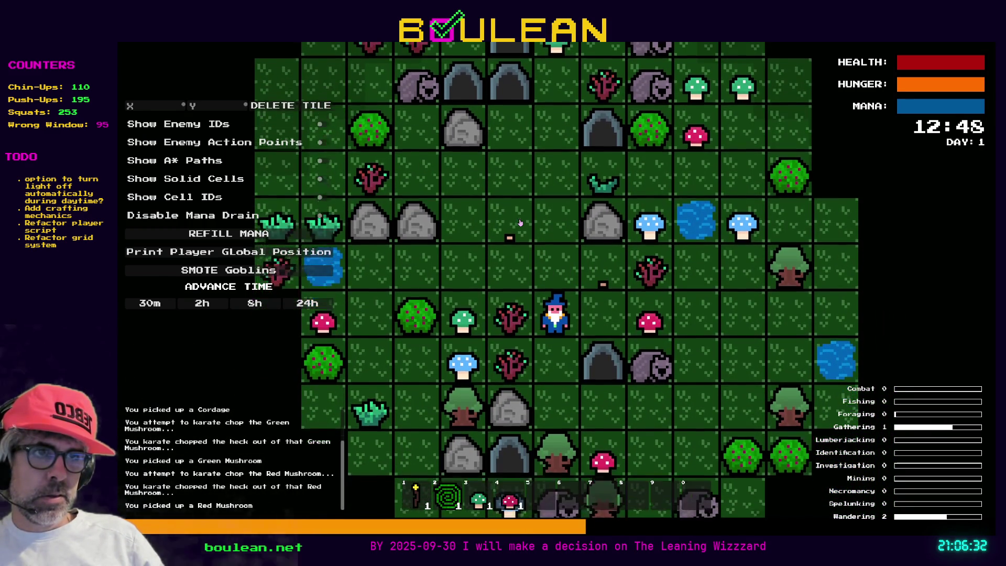
{"action": "key", "text": "Right"}
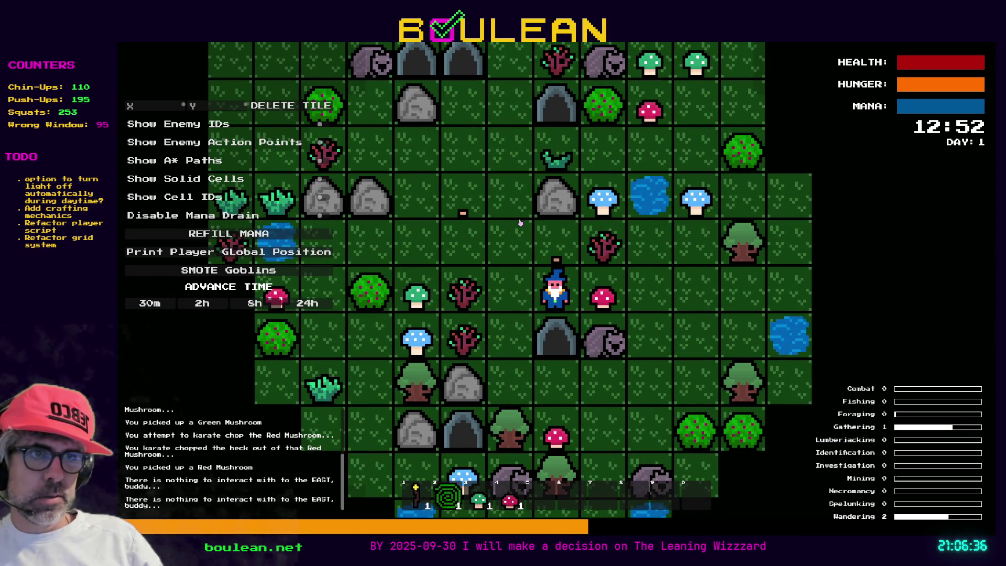
Chop a sapling for a Stick, fell a tree for a Log, and harvest a Berry.
{"action": "key", "text": "Right"}
{"action": "key", "text": "Right"}
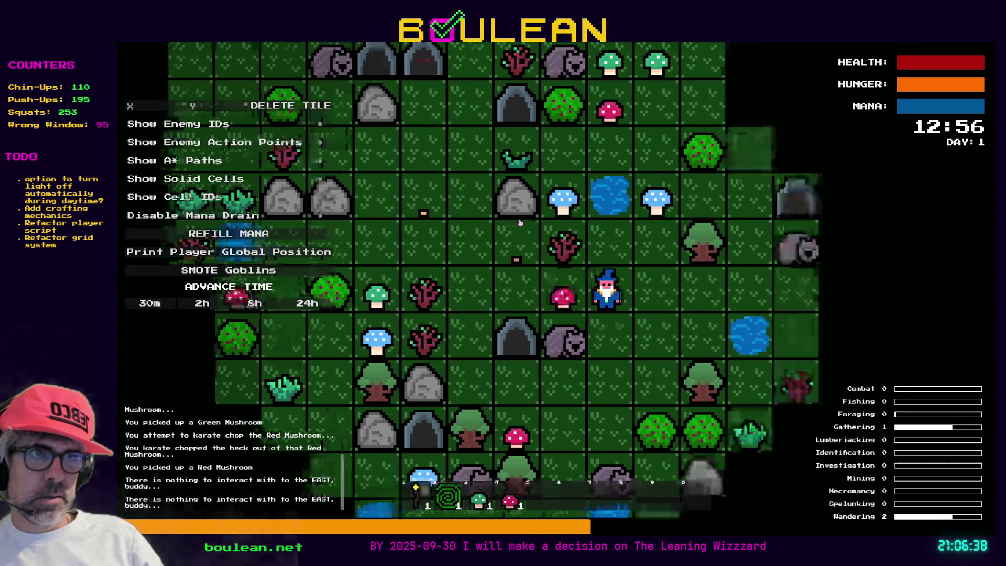
{"action": "key", "text": "Up"}
{"action": "key", "text": "Left"}
{"action": "key", "text": "Left"}
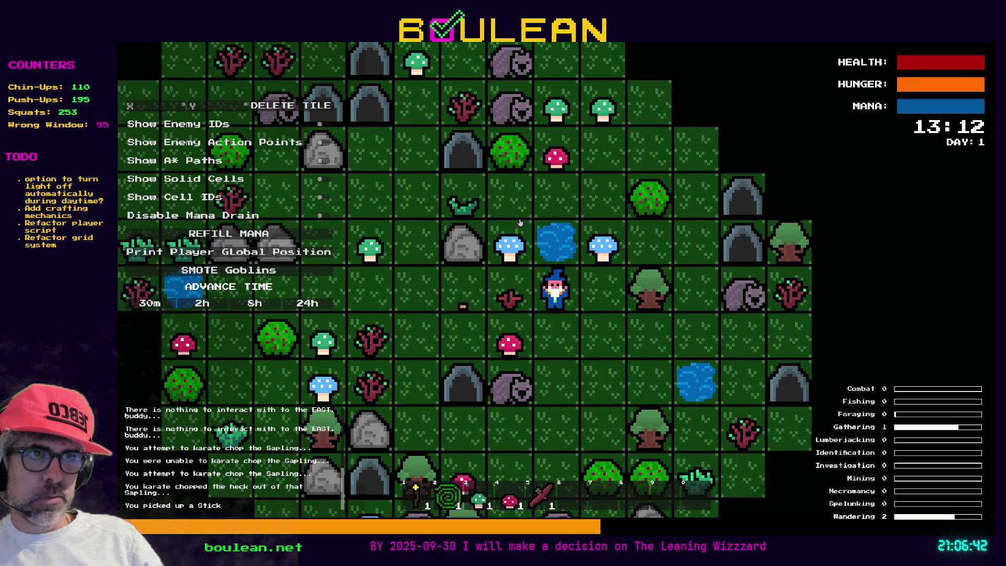
{"action": "key", "text": "Right"}
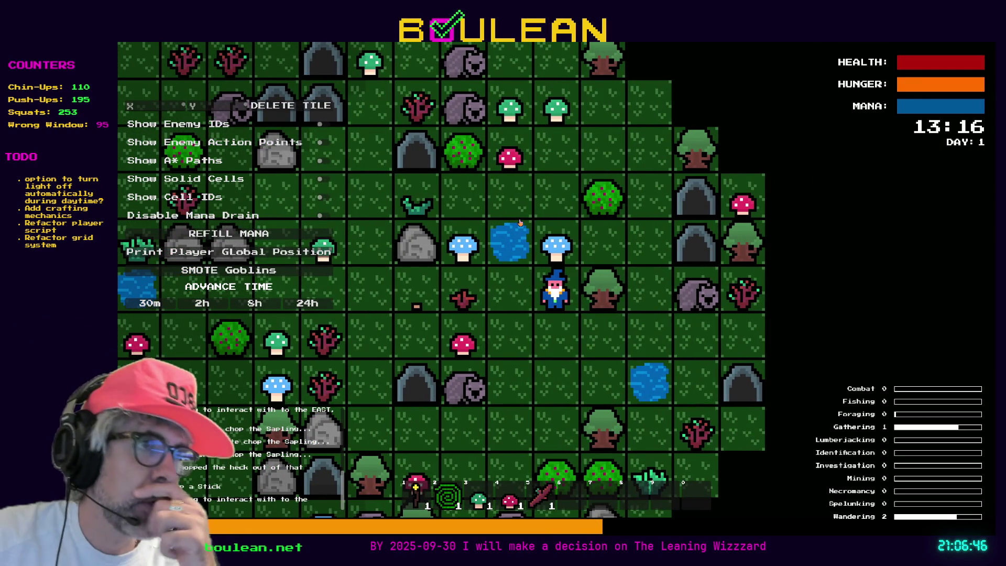
{"action": "key", "text": "Down"}
{"action": "key", "text": "Right"}
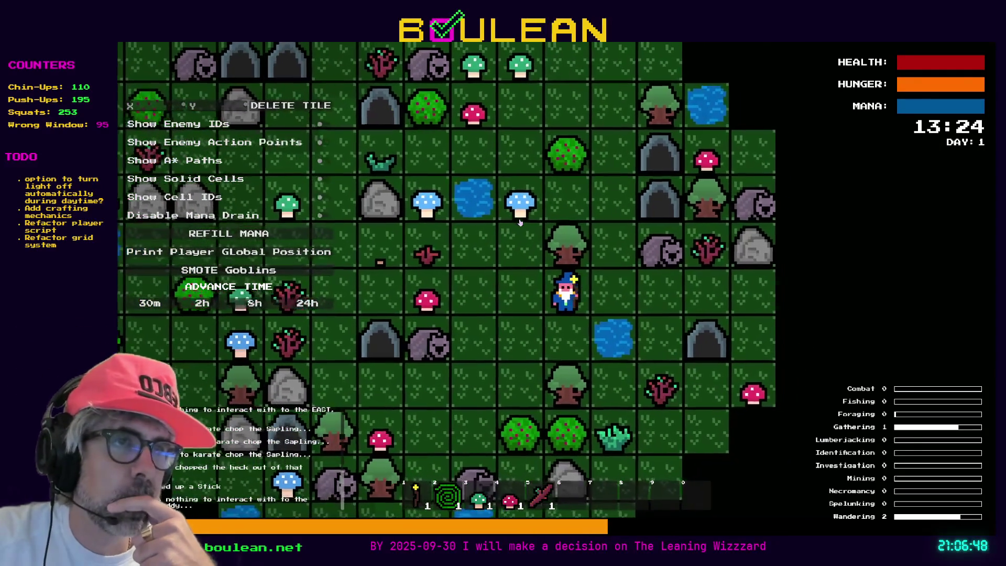
{"action": "key", "text": "Up"}
{"action": "key", "text": "Up"}
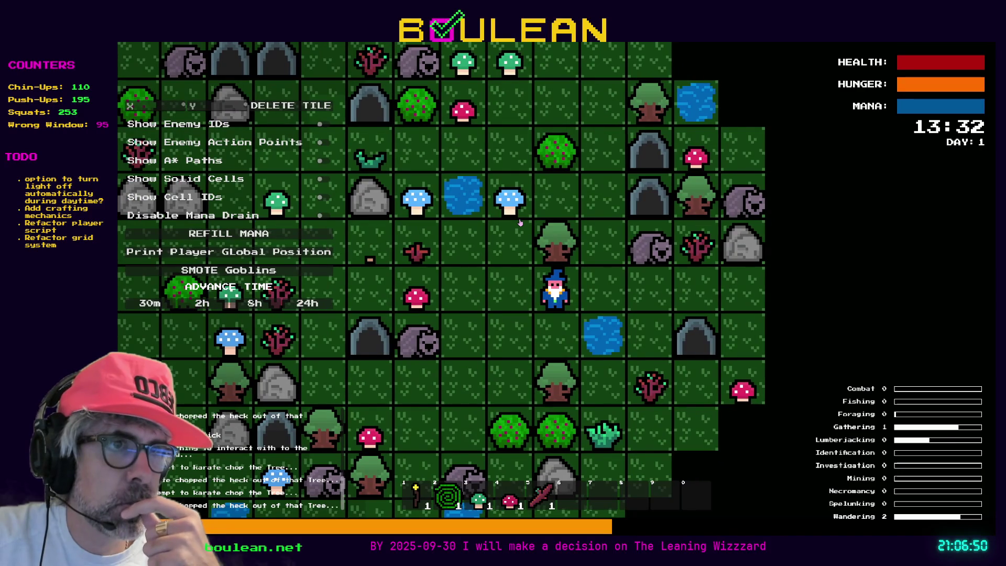
{"action": "key", "text": "Up"}
{"action": "key", "text": "Up"}
{"action": "key", "text": "Up"}
{"action": "key", "text": "Up"}
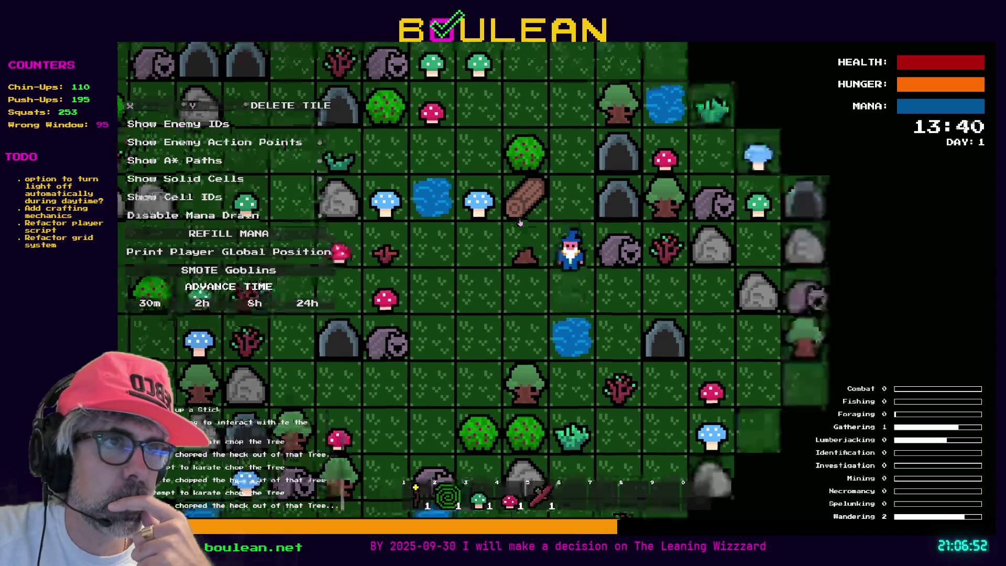
{"action": "key", "text": "Up"}
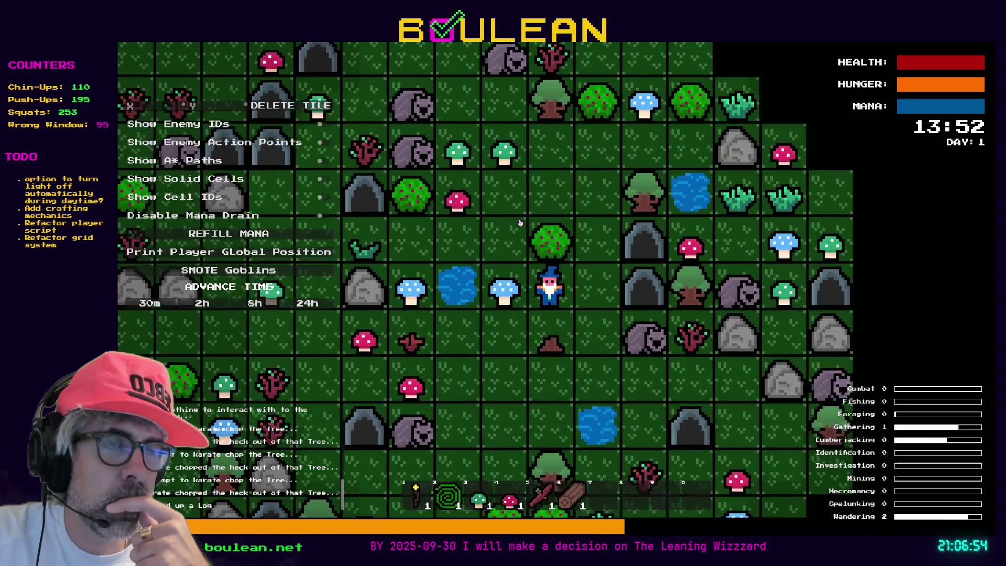
{"action": "key", "text": "Up"}
{"action": "key", "text": "Up"}
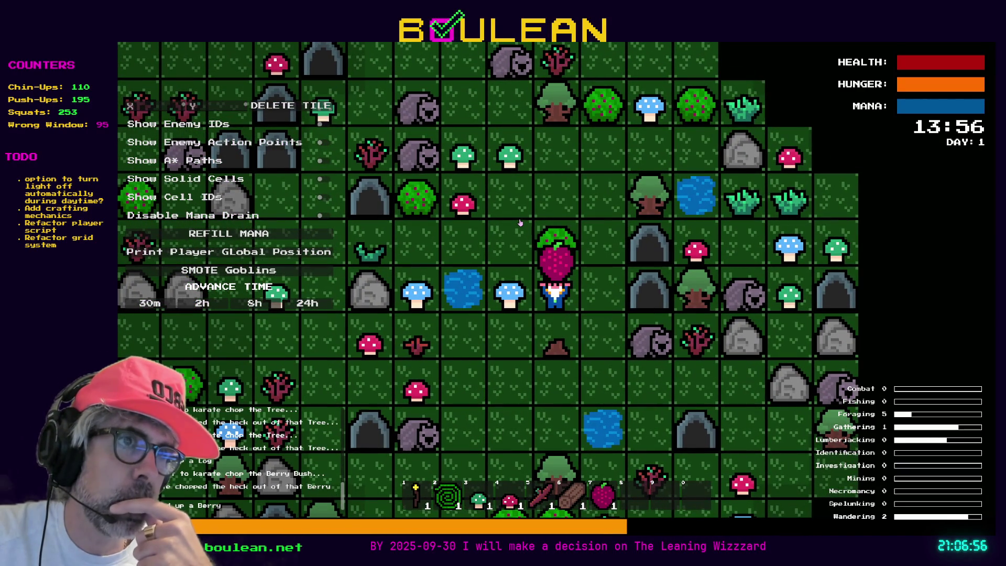
{"action": "key", "text": "Up"}
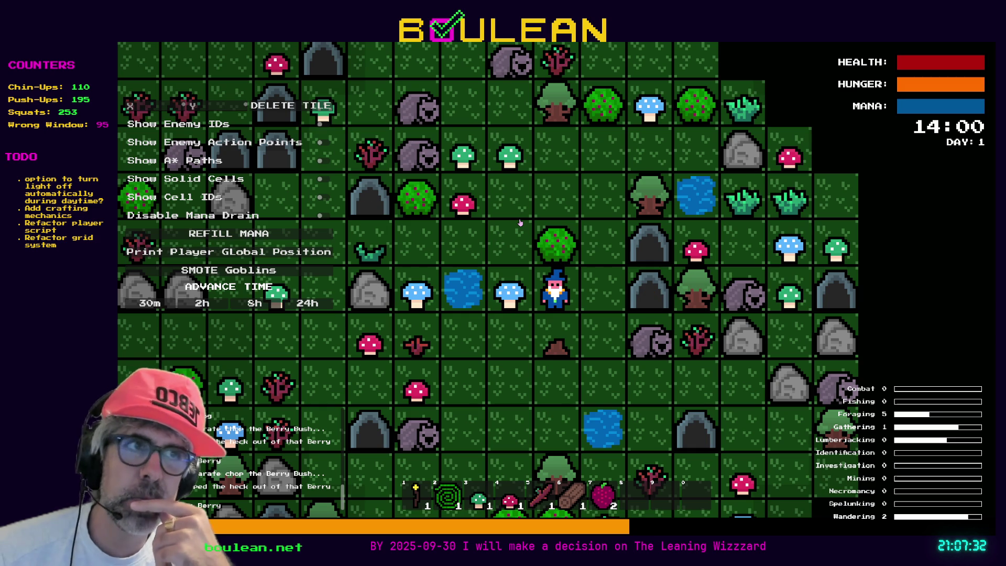
Harvest a Berry from the bush, then chop the eastern tree into logs and pick them up.
{"action": "key", "text": "Right"}
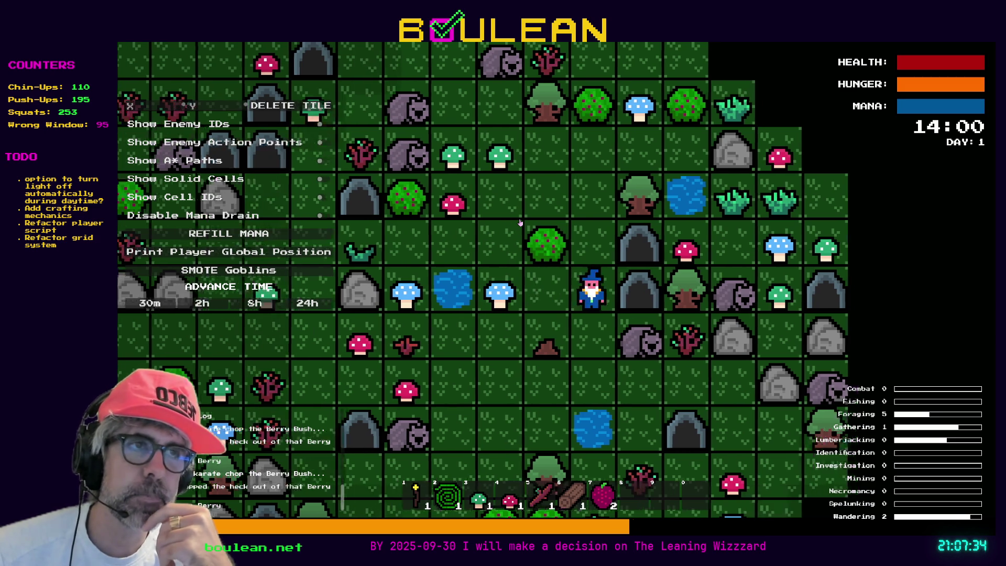
{"action": "key", "text": "Up"}
{"action": "key", "text": "Left"}
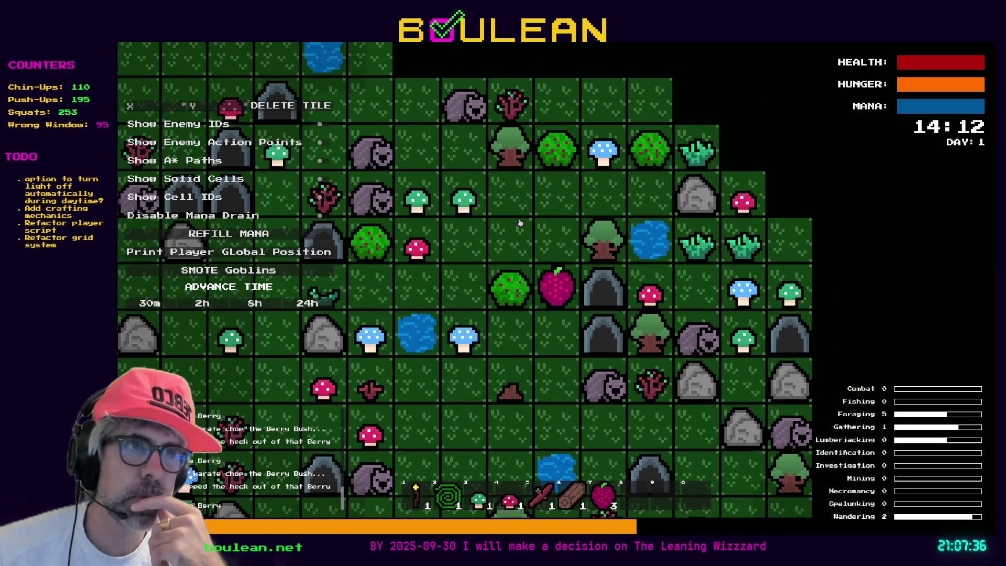
{"action": "key", "text": "Up"}
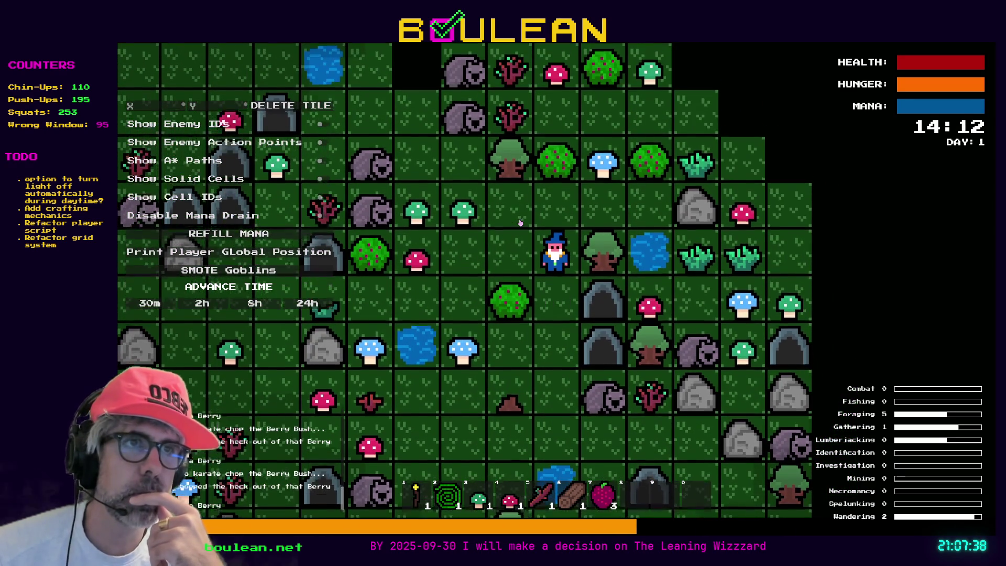
{"action": "key", "text": "Right"}
{"action": "key", "text": "Right"}
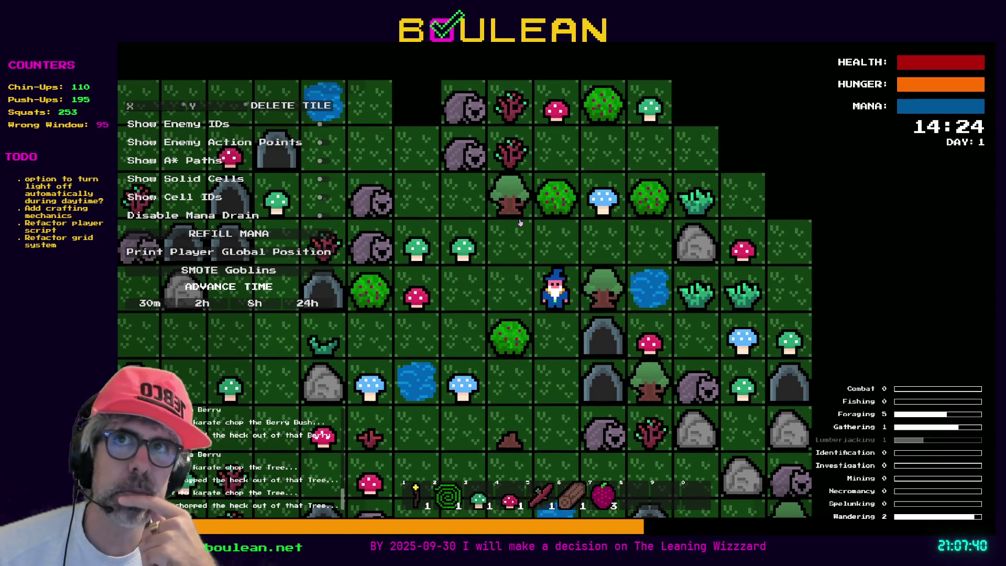
{"action": "key", "text": "Right"}
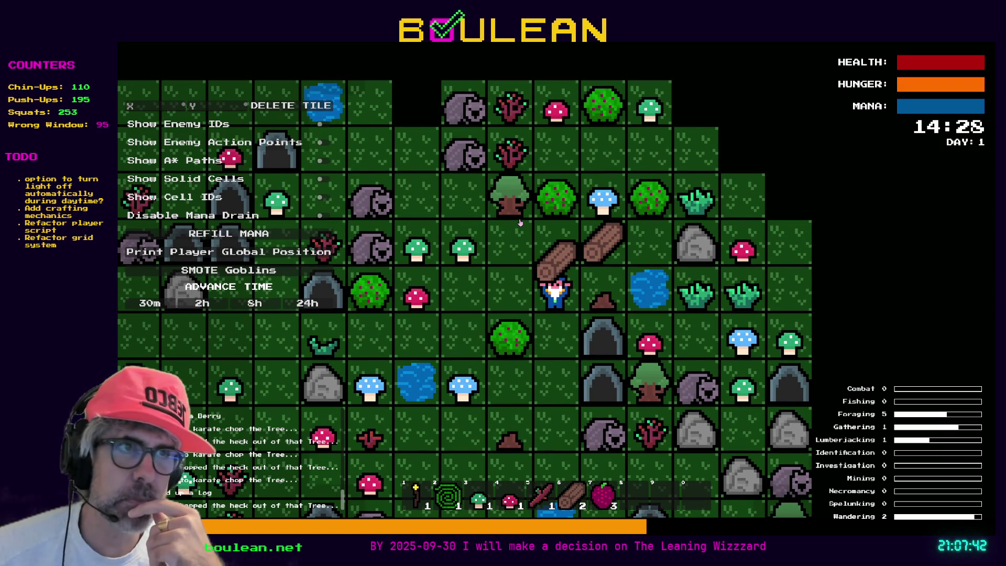
{"action": "key", "text": "Up"}
{"action": "key", "text": "Right"}
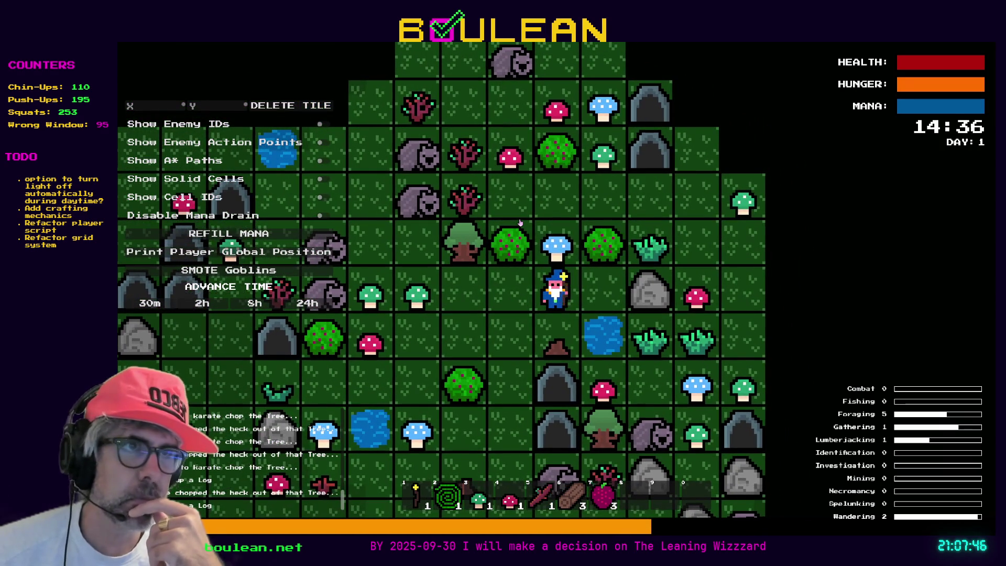
Collect the Blue Mushroom and harvest two more Berries from the bush to the east.
{"action": "key", "text": "Up"}
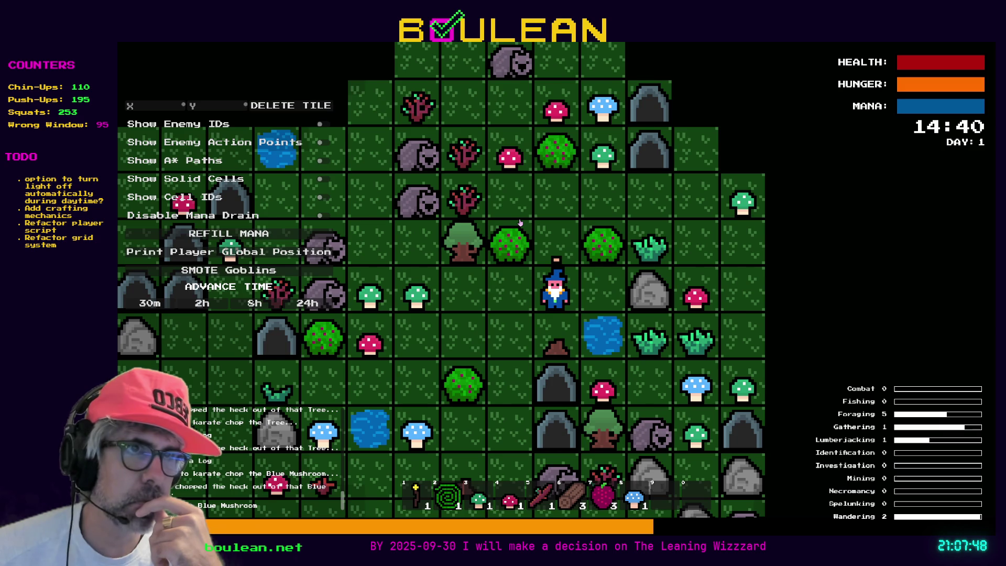
{"action": "key", "text": "Right"}
{"action": "key", "text": "Up"}
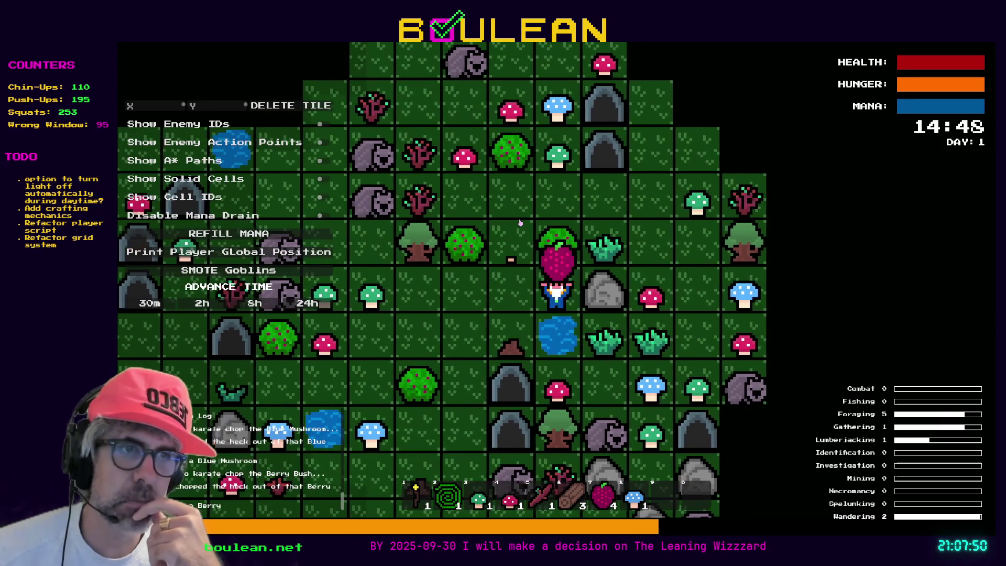
{"action": "key", "text": "Up"}
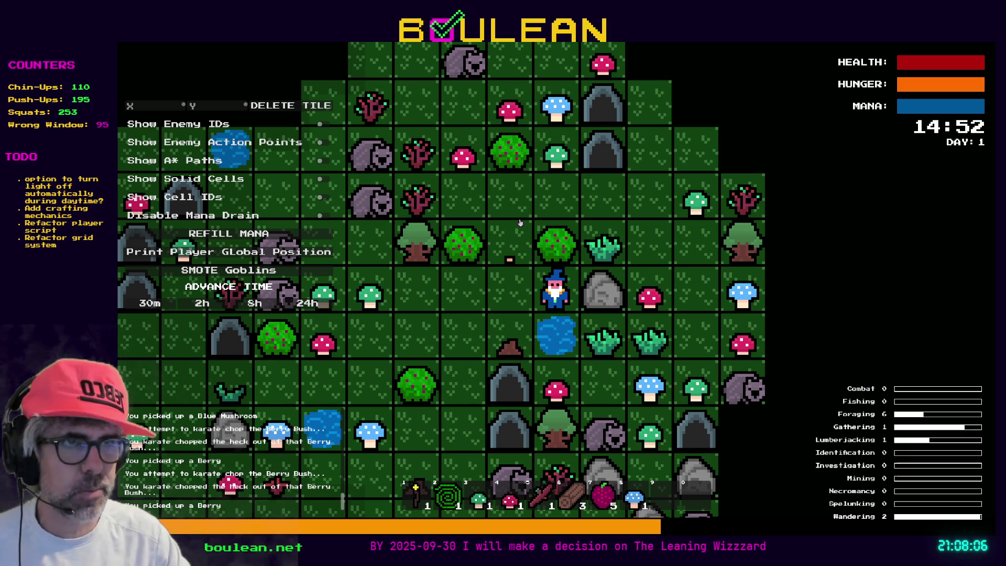
{"action": "key", "text": "Left"}
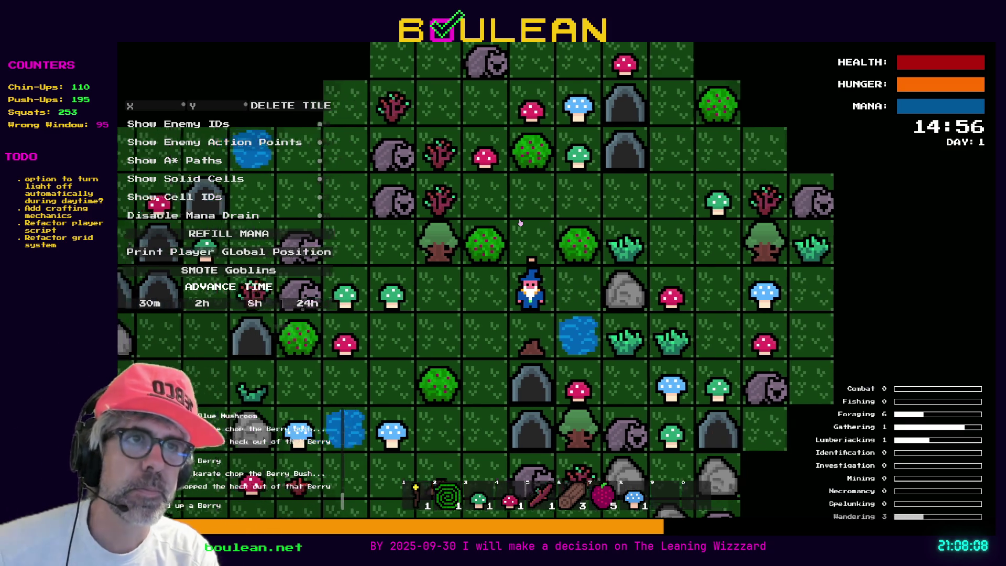
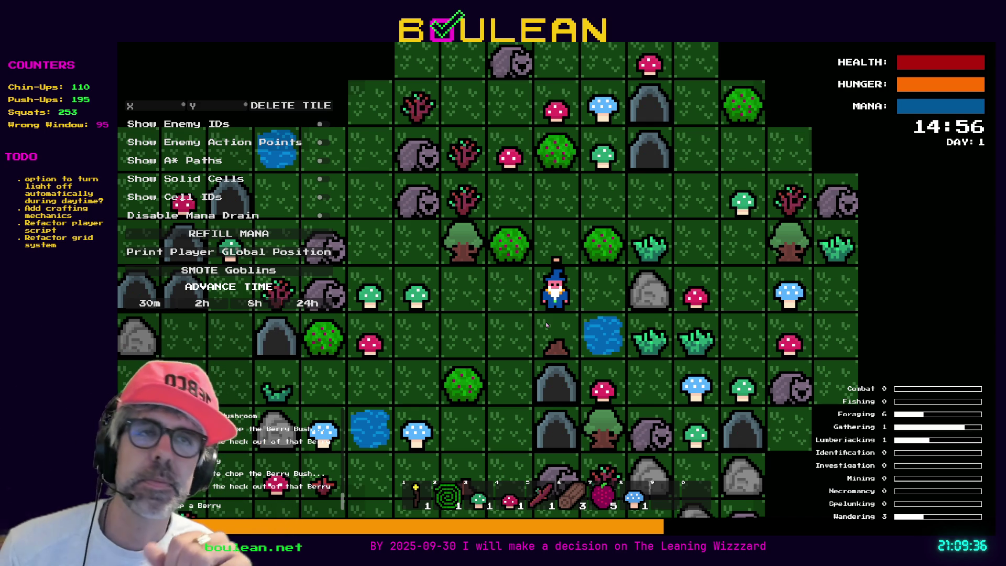
Harvest berries from the bush beside the wizard.
{"action": "key", "text": "Left"}
{"action": "key", "text": "Up"}
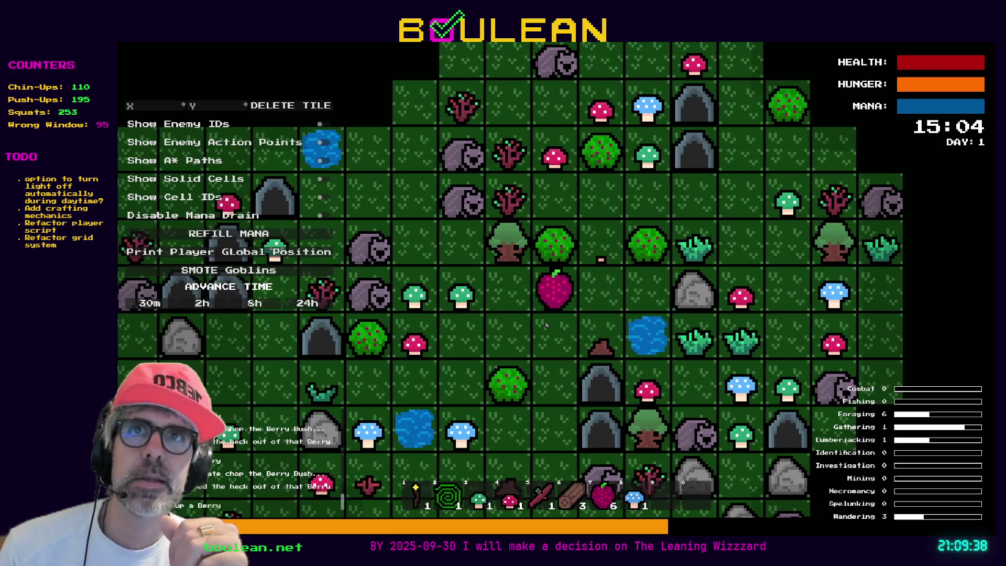
{"action": "key", "text": "Up"}
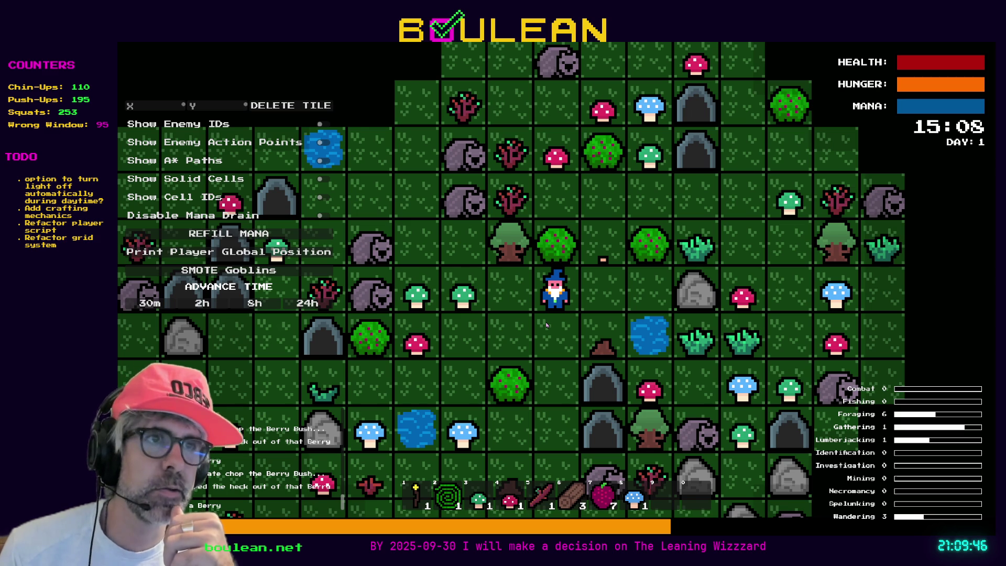
Chop the tree to the left, gather two green mushrooms, and pick up the log.
{"action": "key", "text": "Left"}
{"action": "key", "text": "Up"}
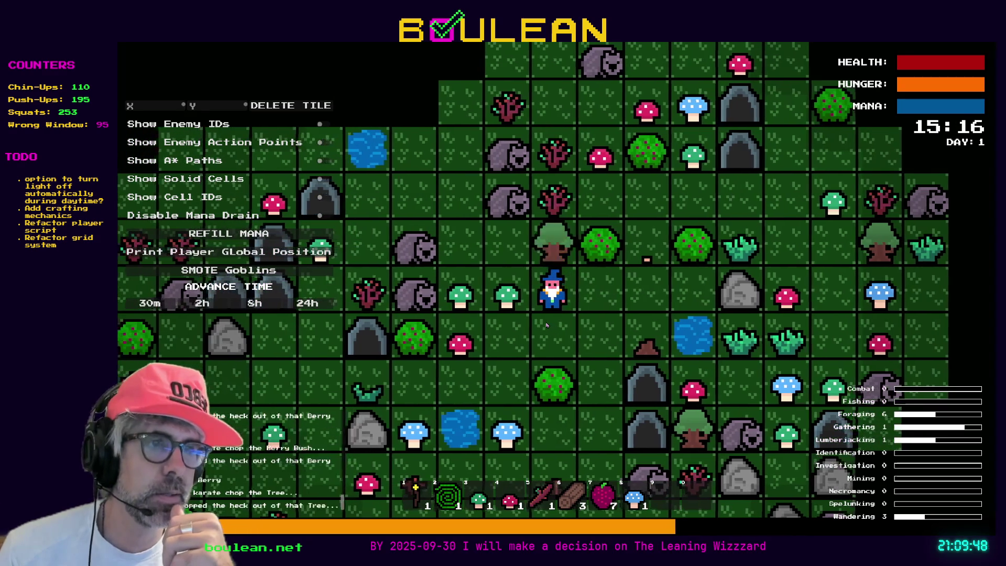
{"action": "key", "text": "Up"}
{"action": "key", "text": "Up"}
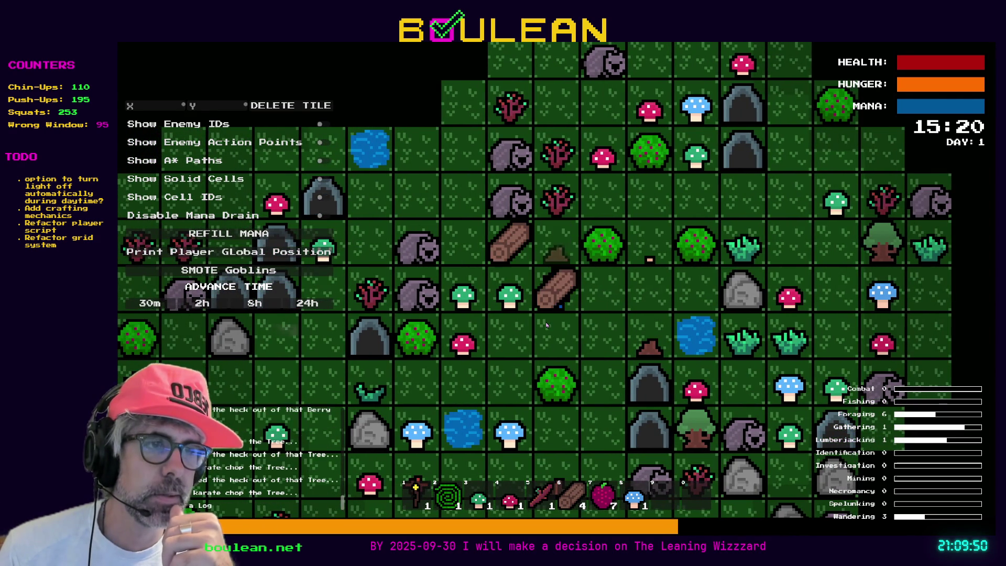
{"action": "key", "text": "Left"}
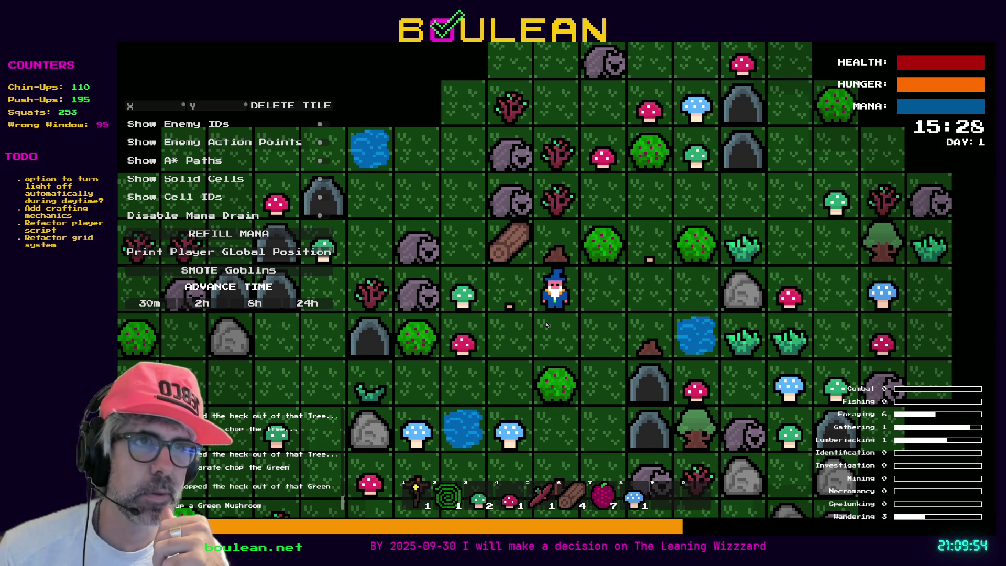
{"action": "key", "text": "Left"}
{"action": "key", "text": "Up"}
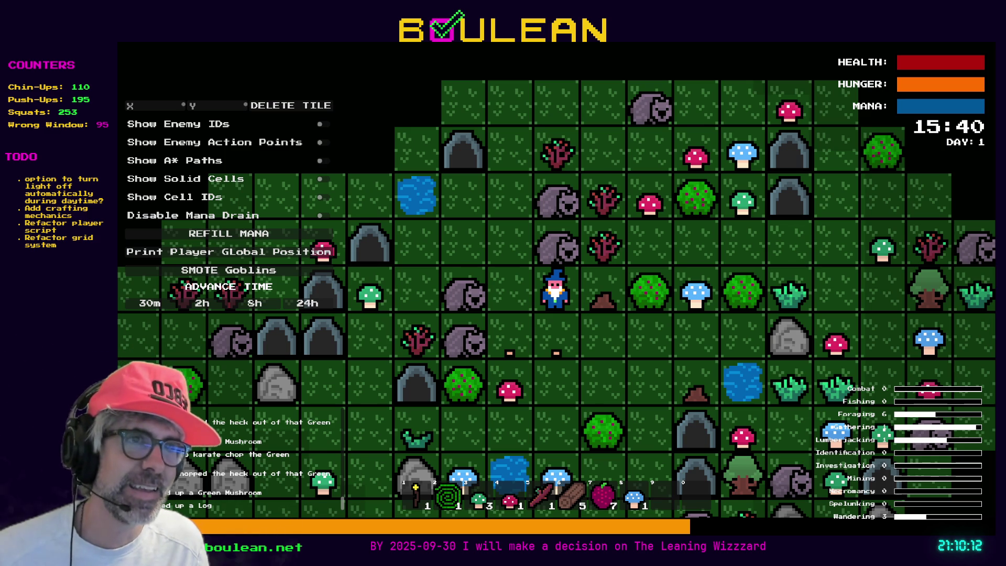
Walk the wizard right to harvest a blue mushroom and more berries.
{"action": "key", "text": "d"}
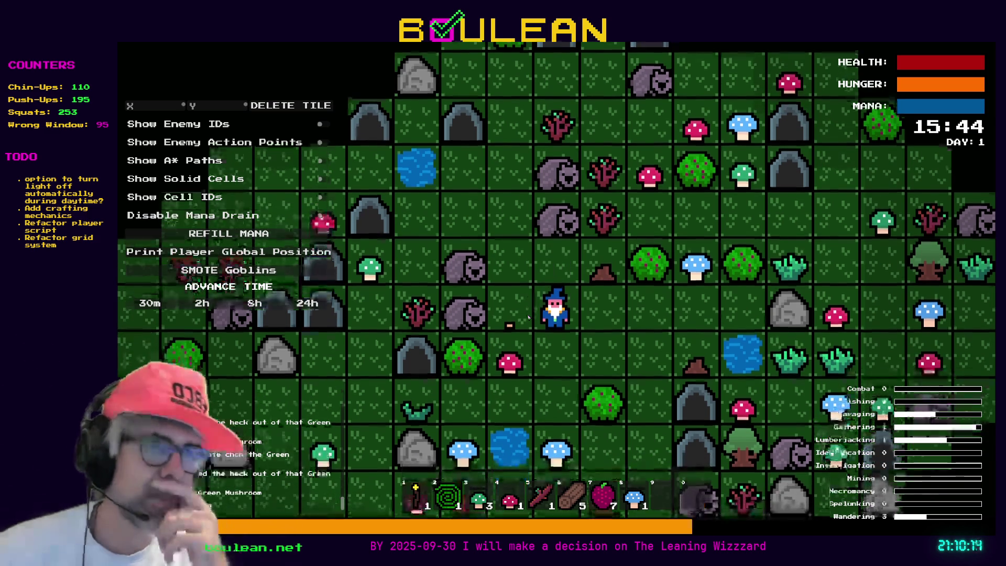
{"action": "key", "text": "s"}
{"action": "key", "text": "d"}
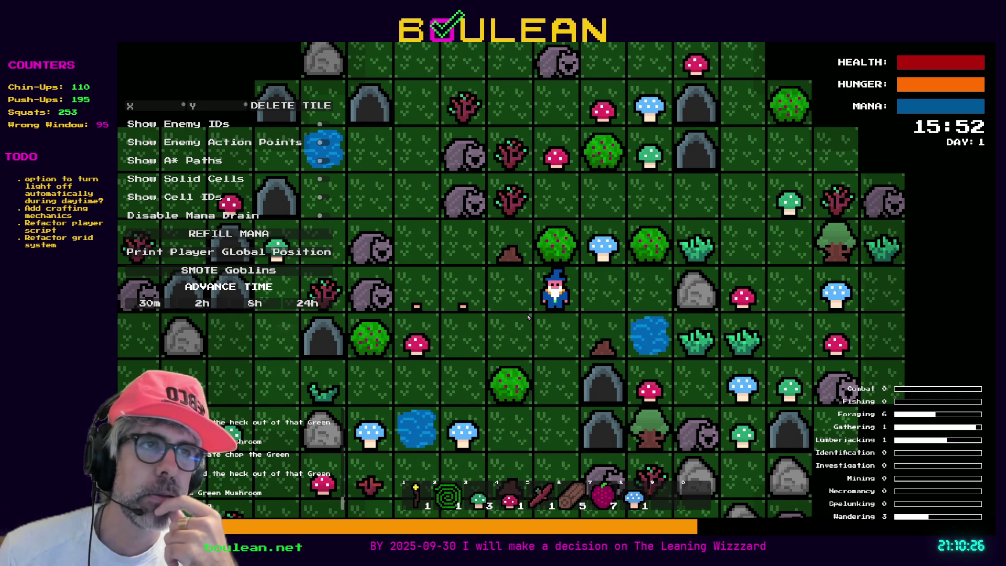
{"action": "key", "text": "d"}
{"action": "key", "text": "w"}
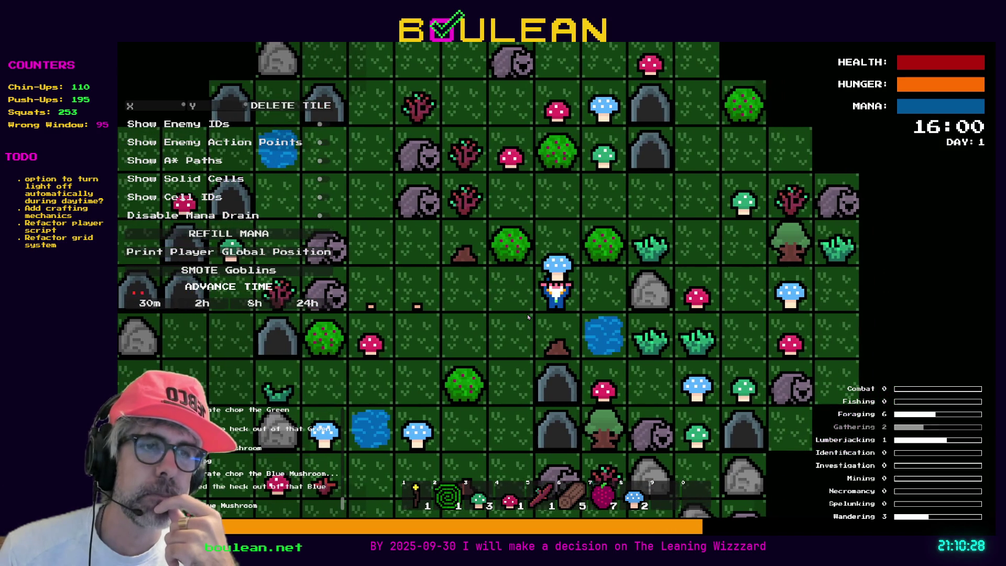
{"action": "key", "text": "d"}
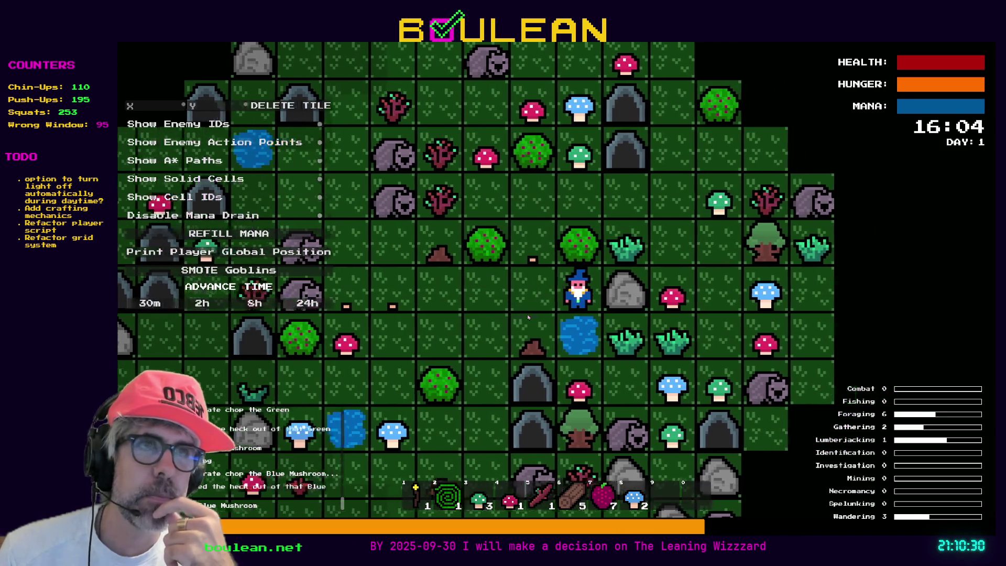
{"action": "key", "text": "w"}
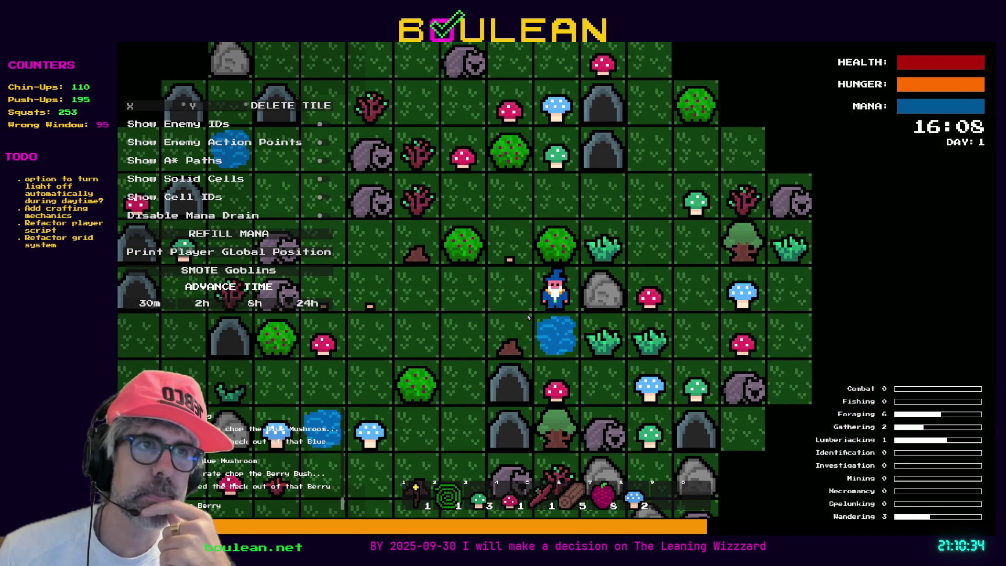
Harvest a green mushroom, chop a sapling for sticks, and pick a red mushroom.
{"action": "key", "text": "a"}
{"action": "key", "text": "w"}
{"action": "key", "text": "w"}
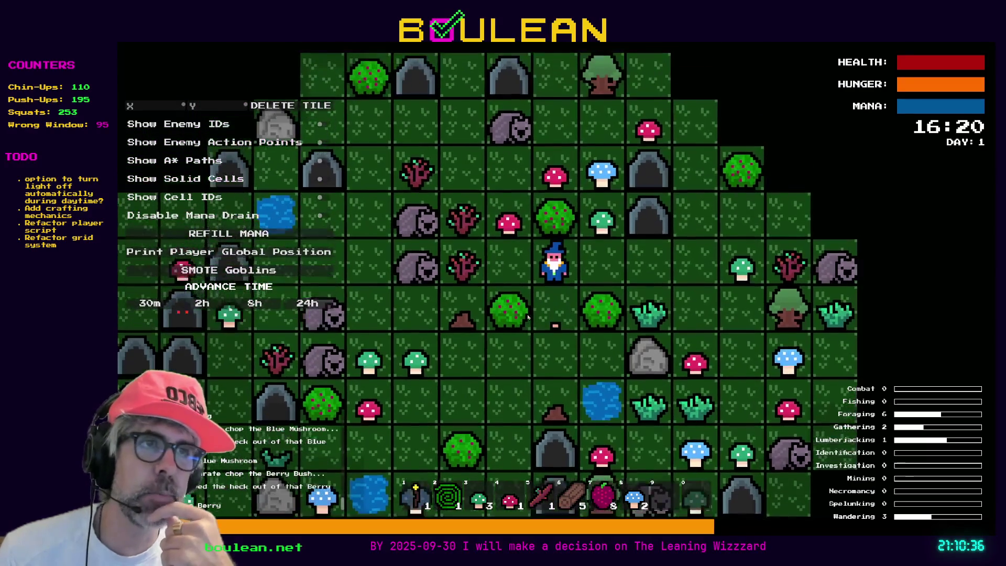
{"action": "key", "text": "d"}
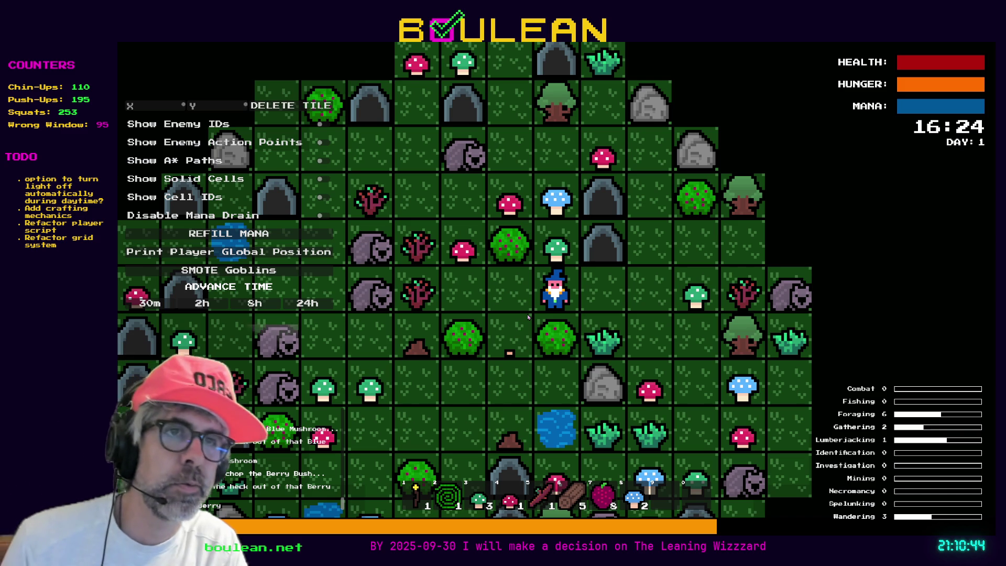
{"action": "key", "text": "Up"}
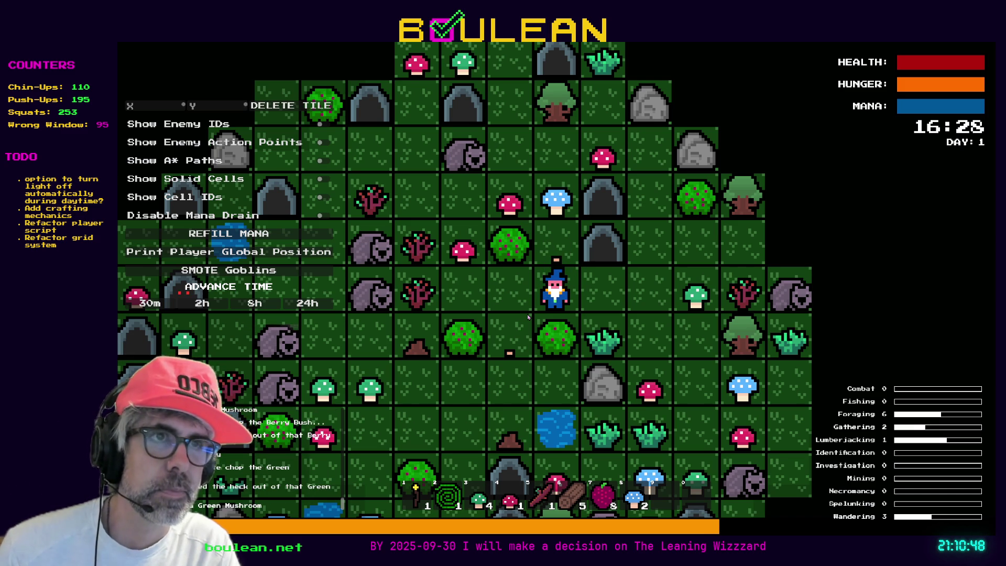
{"action": "key", "text": "Left"}
{"action": "key", "text": "Left"}
{"action": "key", "text": "Left"}
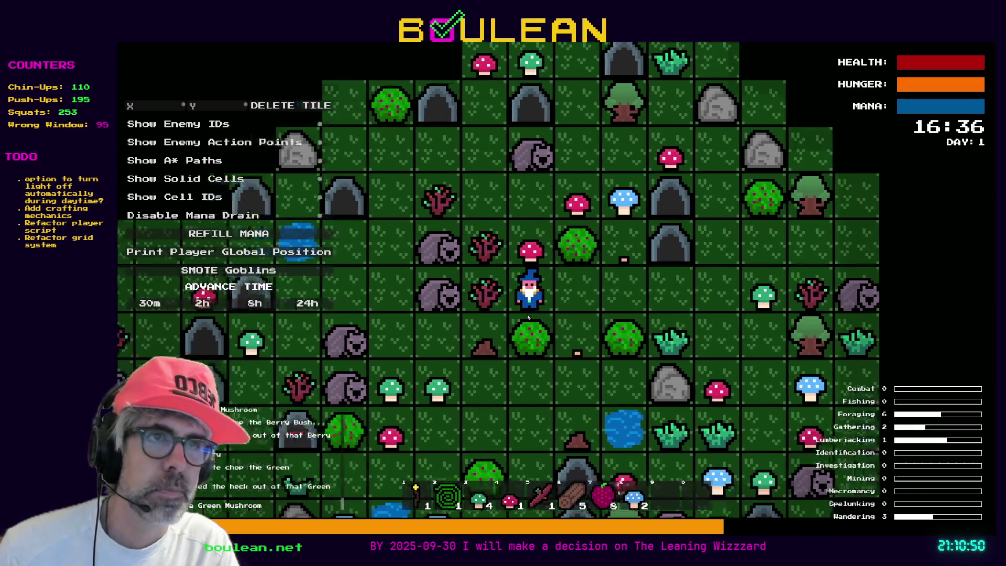
{"action": "key", "text": "Left"}
{"action": "key", "text": "Left"}
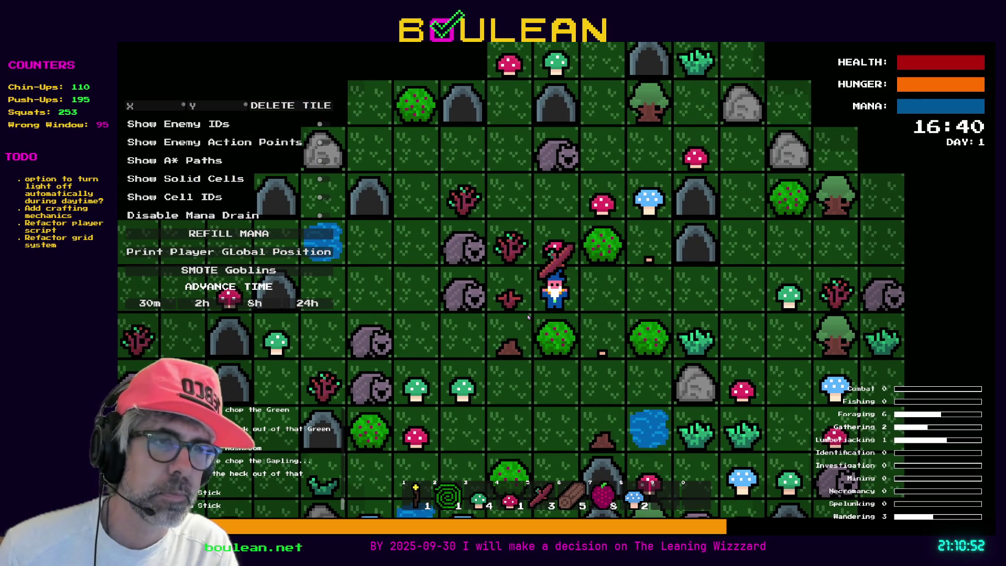
{"action": "key", "text": "Up"}
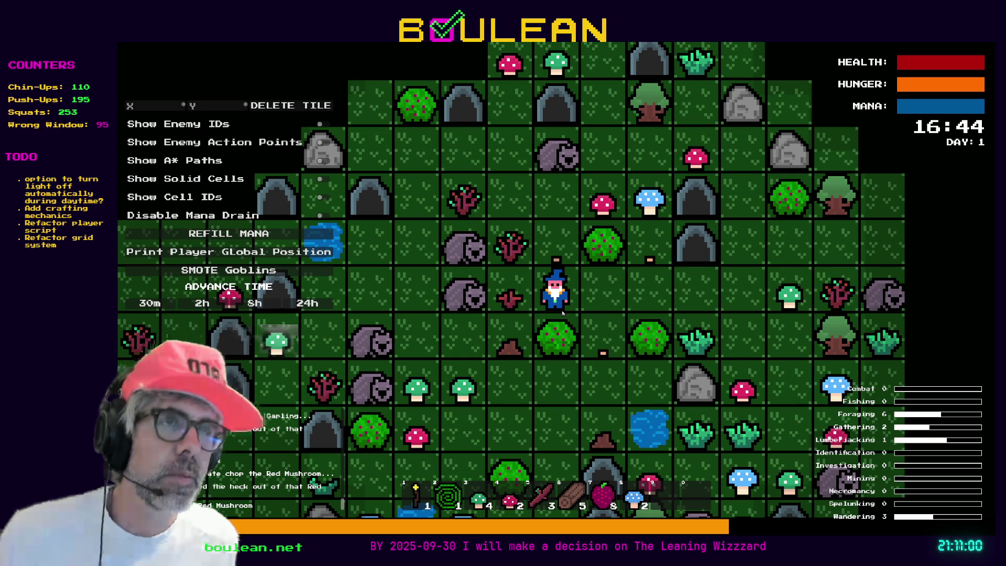
Chop the sapling for a stick, gather red and blue mushrooms, then chop the tree above.
{"action": "key", "text": "w"}
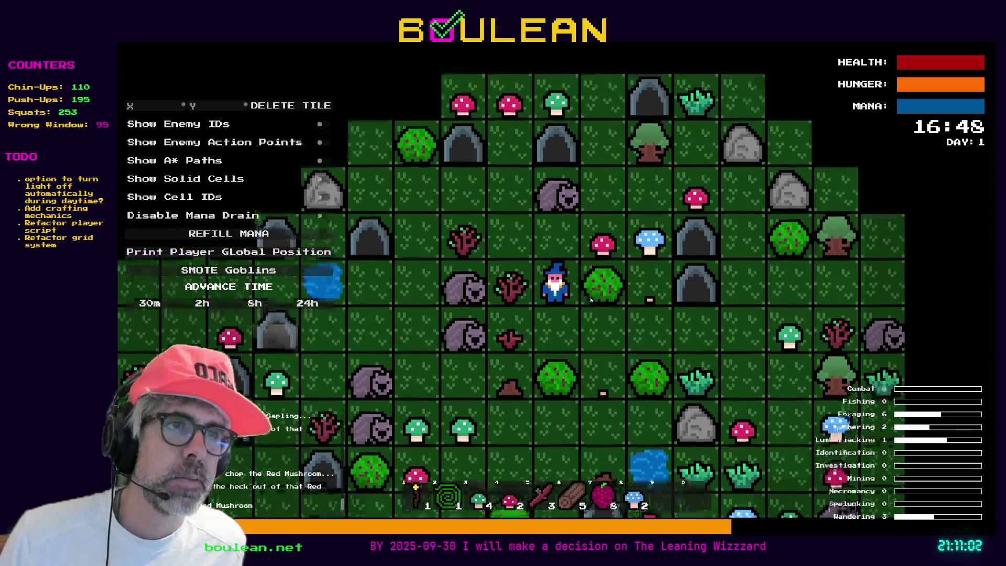
{"action": "left_click", "coordinate": [590, 299]}
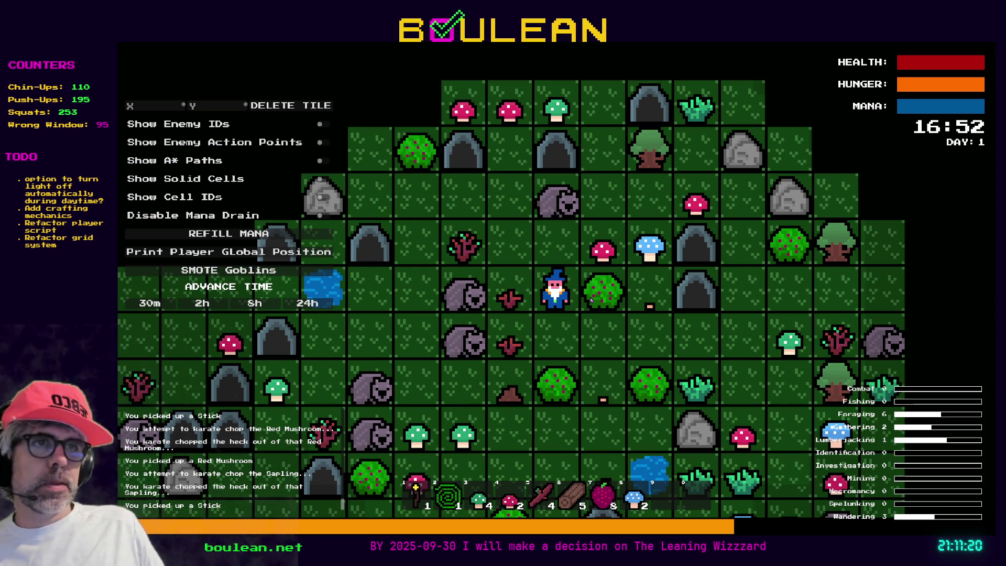
{"action": "key", "text": "w"}
{"action": "key", "text": "d"}
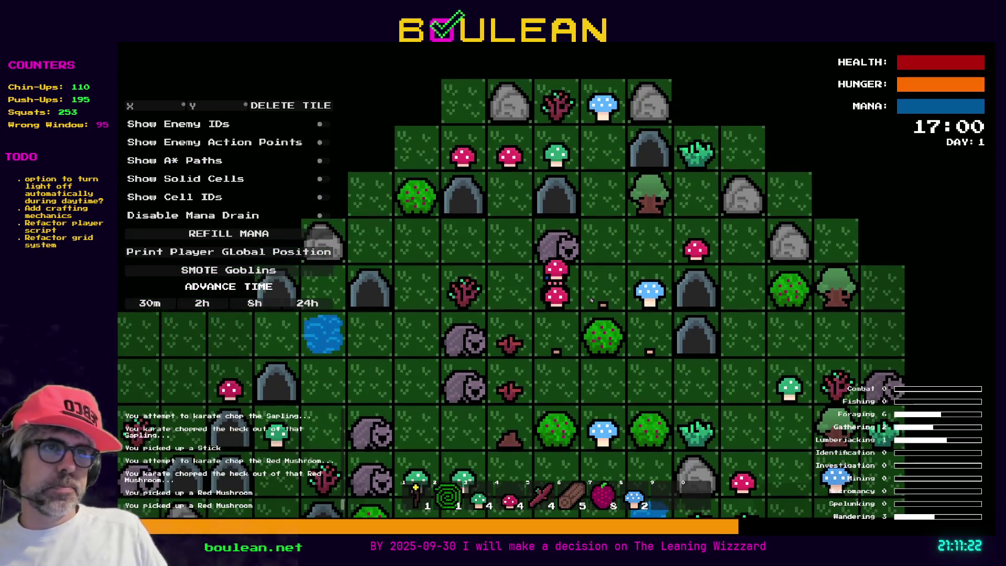
{"action": "key", "text": "d"}
{"action": "key", "text": "d"}
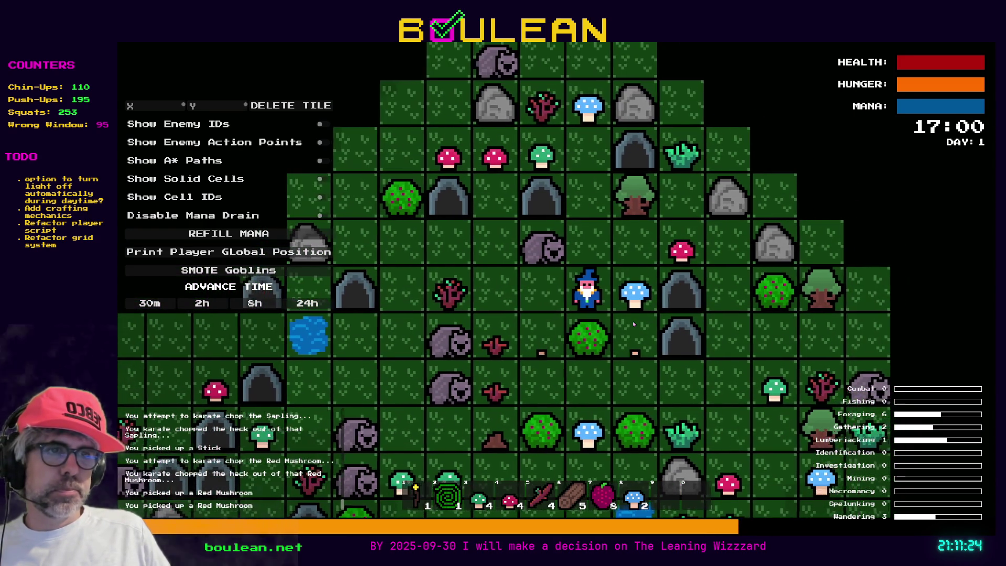
{"action": "key", "text": "d"}
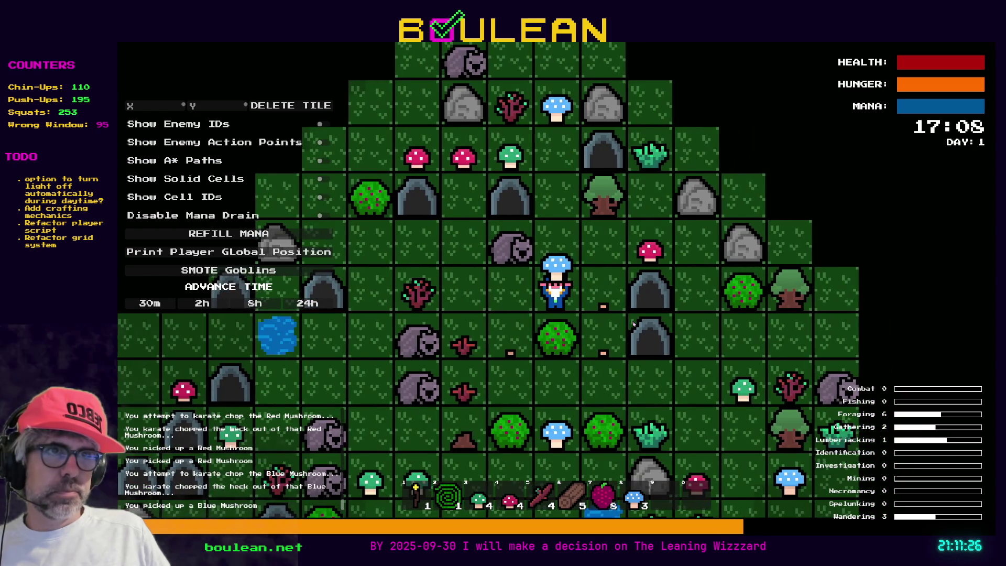
{"action": "key", "text": "w"}
{"action": "key", "text": "d"}
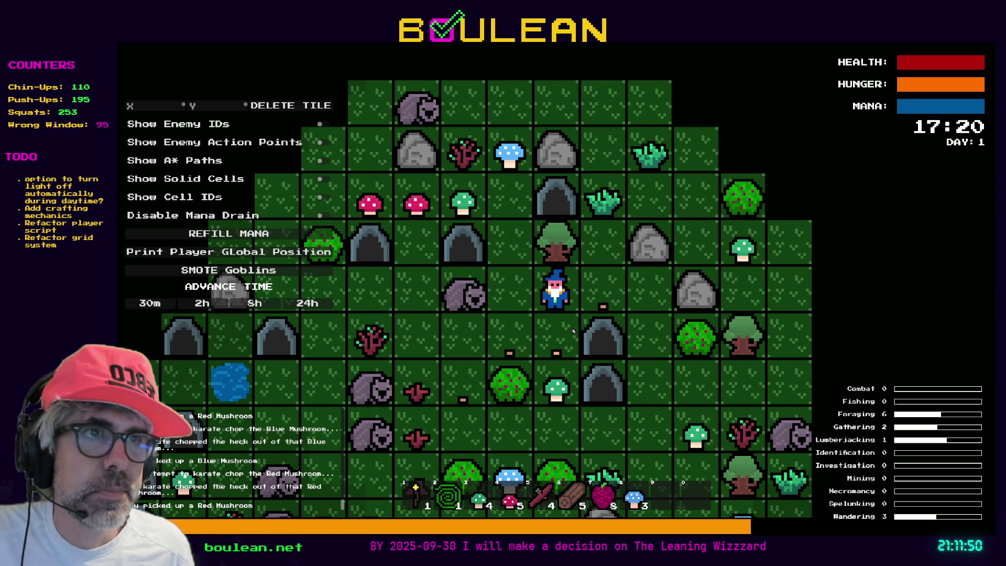
{"action": "key", "text": "w"}
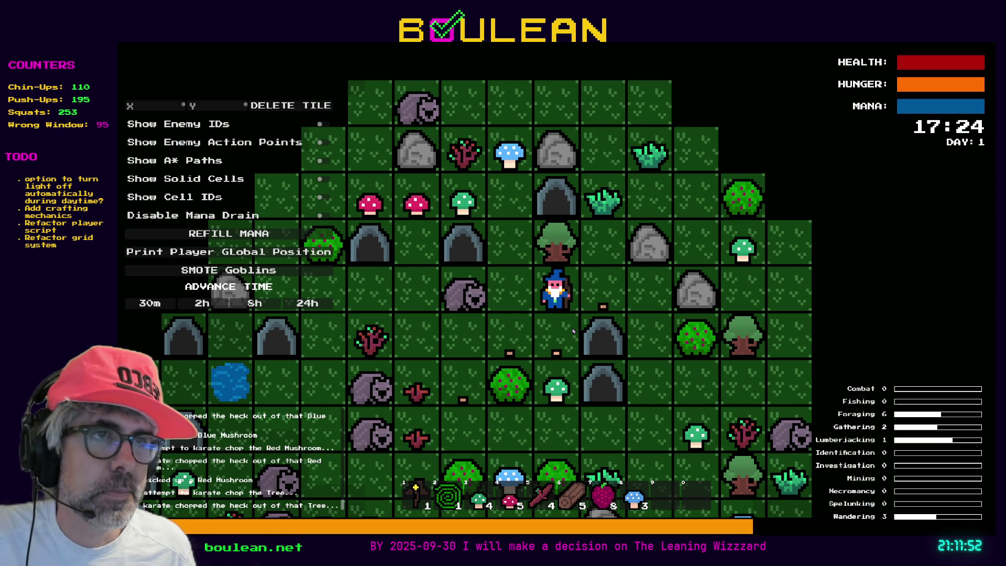
{"action": "key", "text": "w"}
{"action": "key", "text": "w"}
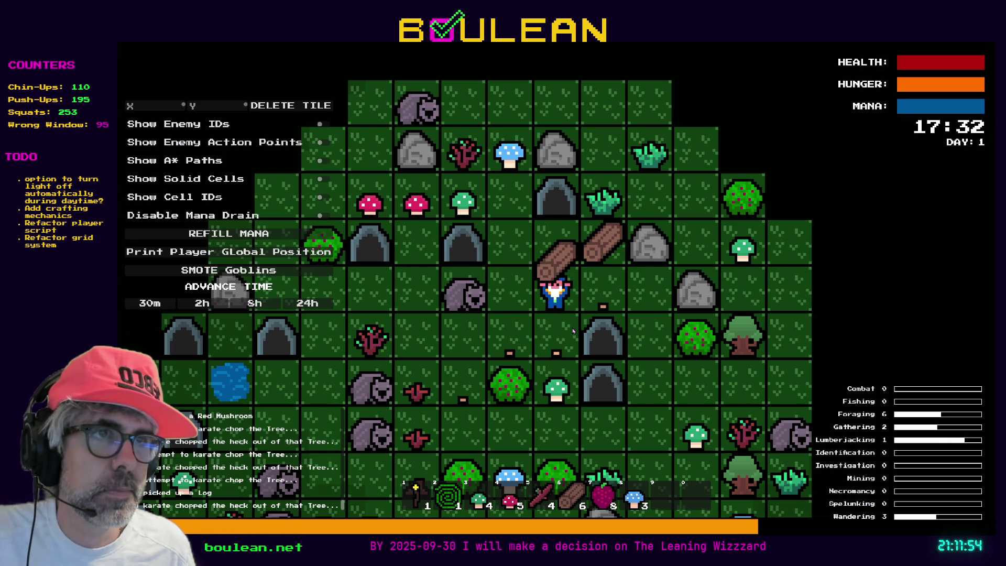
Fell the tree into logs, chop grass tufts into Cordage, and harvest a Red Mushroom.
{"action": "key", "text": "d"}
{"action": "key", "text": "Up"}
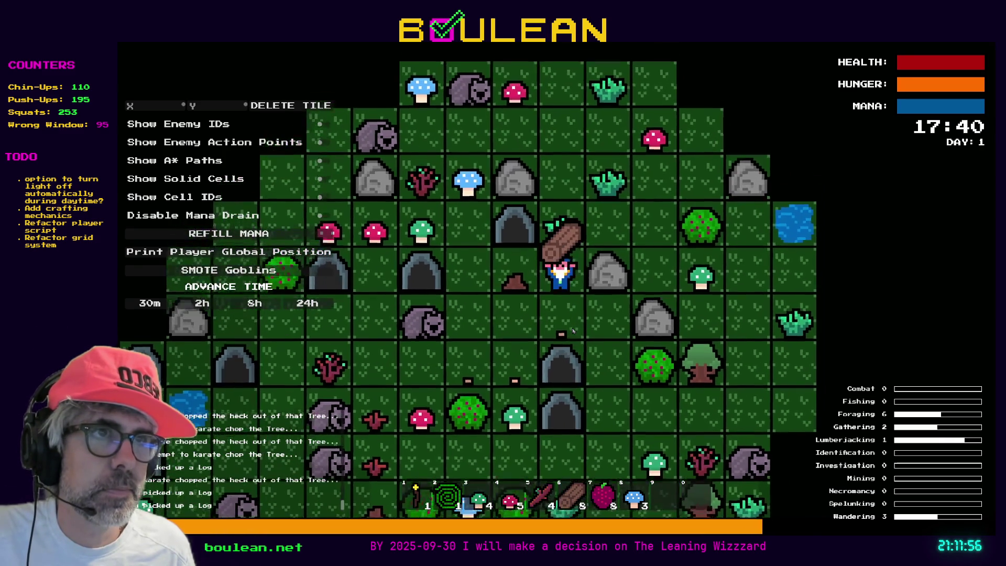
{"action": "key", "text": "Up"}
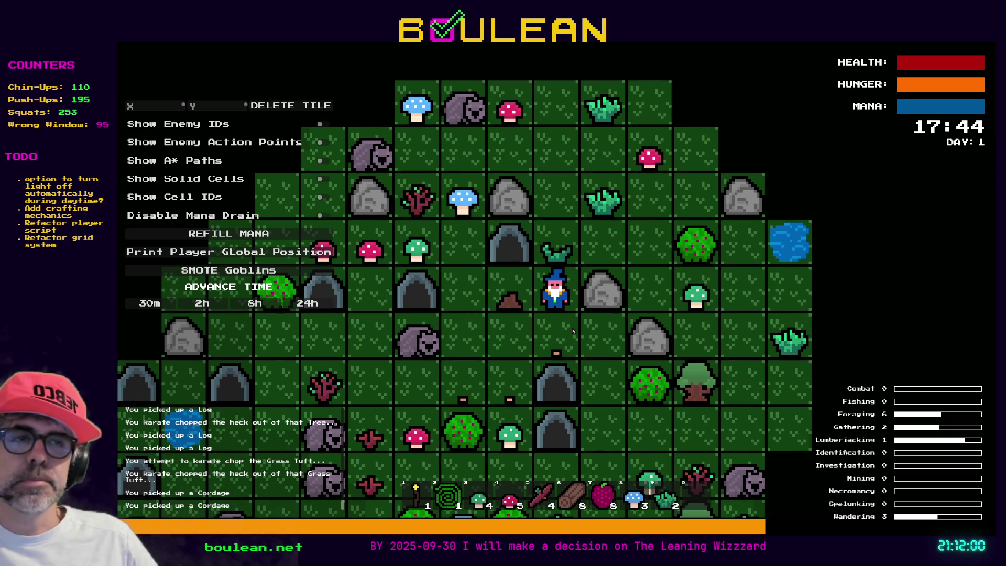
{"action": "key", "text": "Up"}
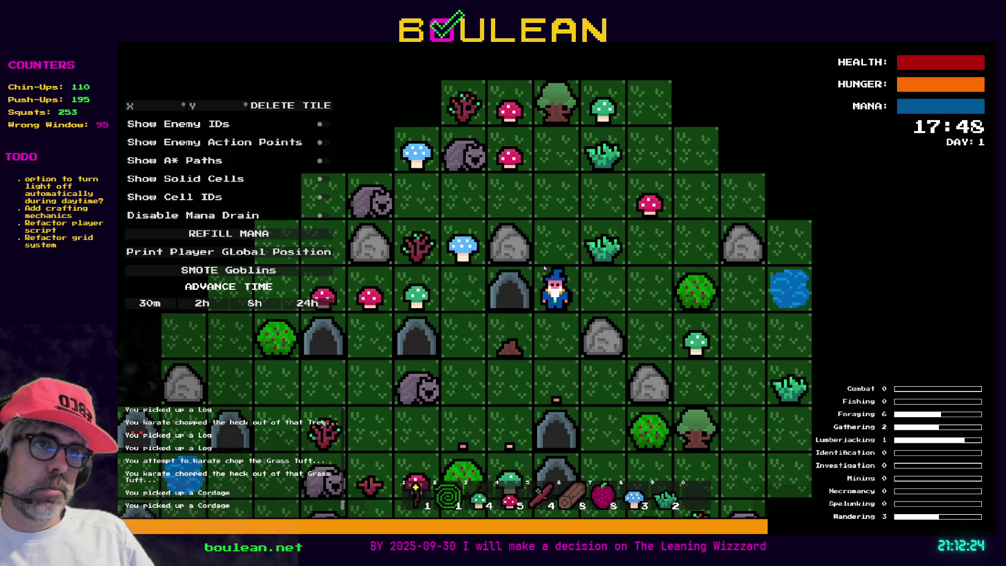
{"action": "key", "text": "w"}
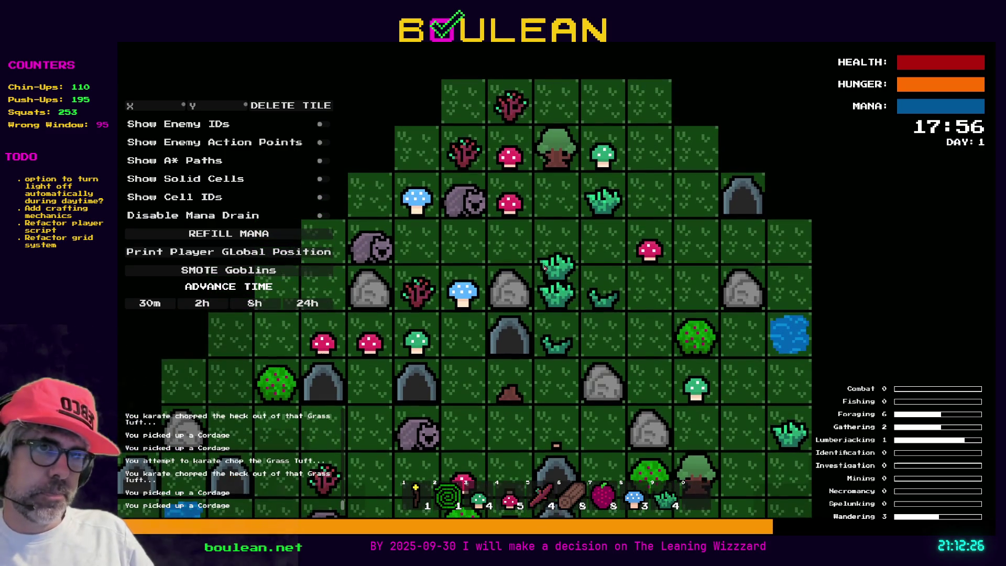
{"action": "key", "text": "w"}
{"action": "key", "text": "d"}
{"action": "key", "text": "d"}
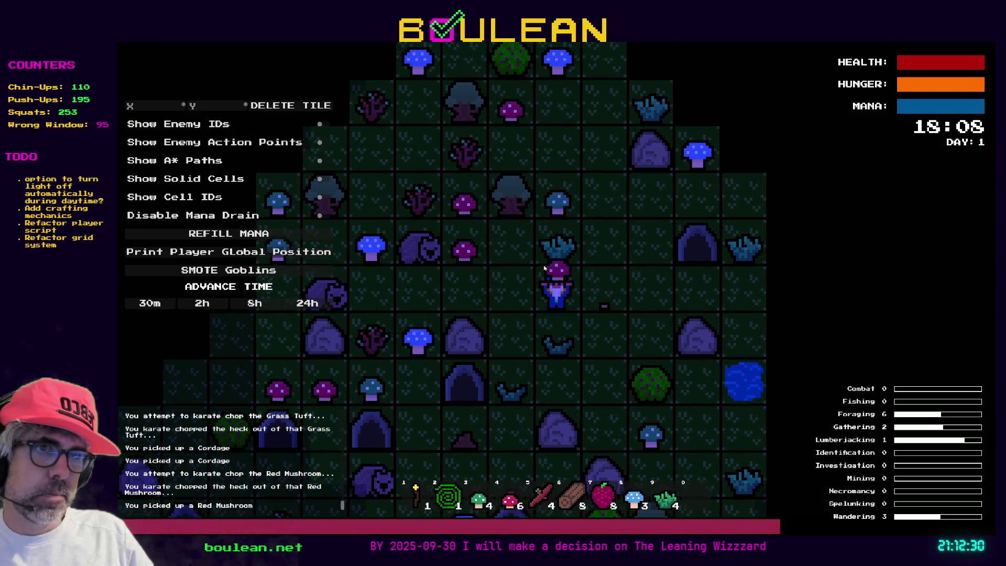
Chop the Grass Tuft, then harvest a Green Mushroom and a red mushroom.
{"action": "key", "text": "w"}
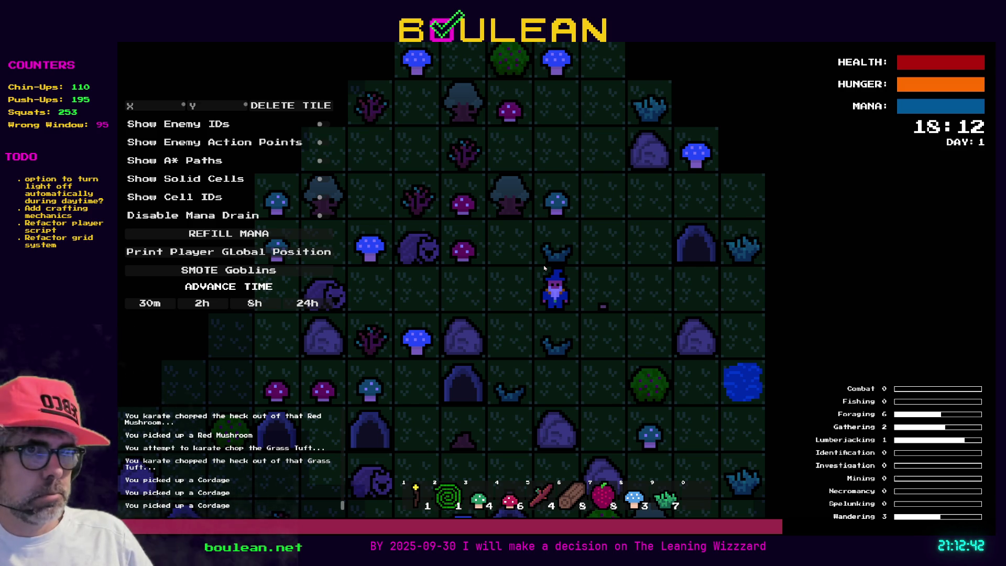
{"action": "key", "text": "w"}
{"action": "key", "text": "w"}
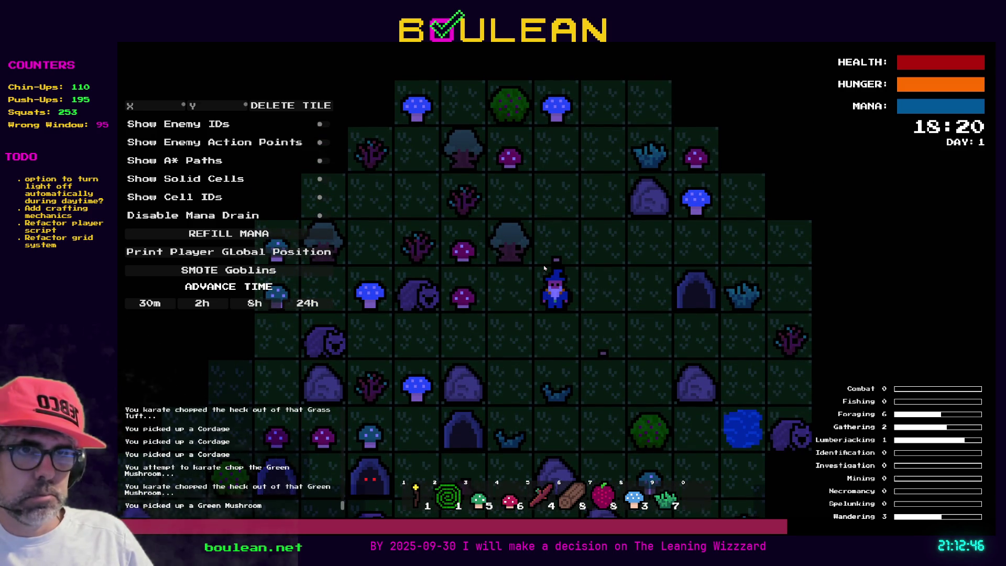
{"action": "key", "text": "a"}
{"action": "key", "text": "a"}
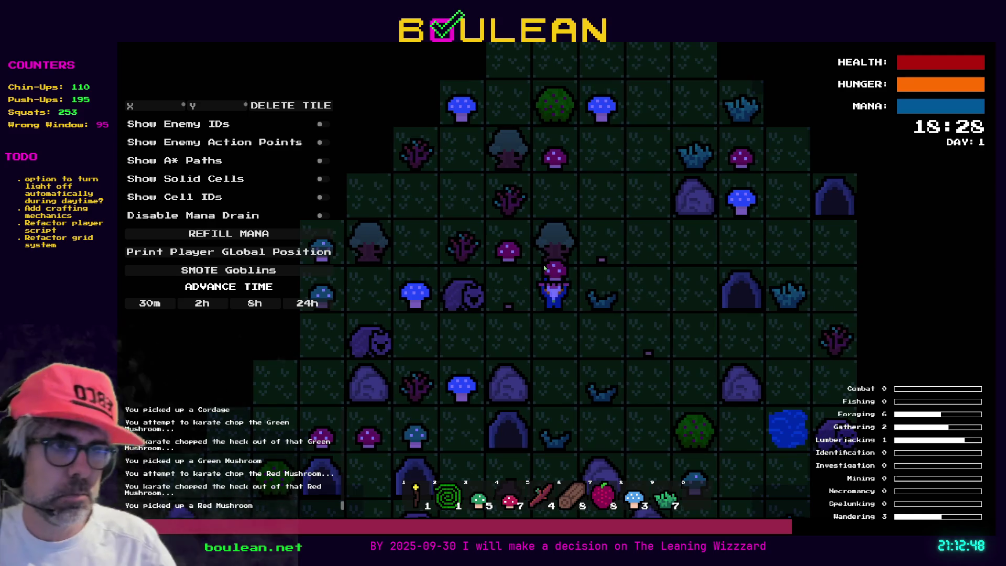
{"action": "key", "text": "a"}
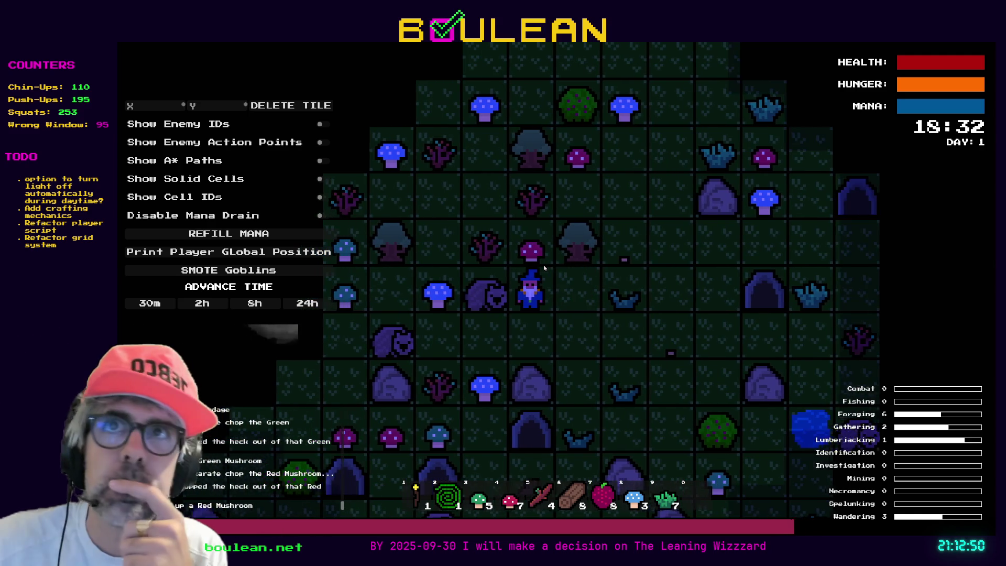
{"action": "key", "text": "w"}
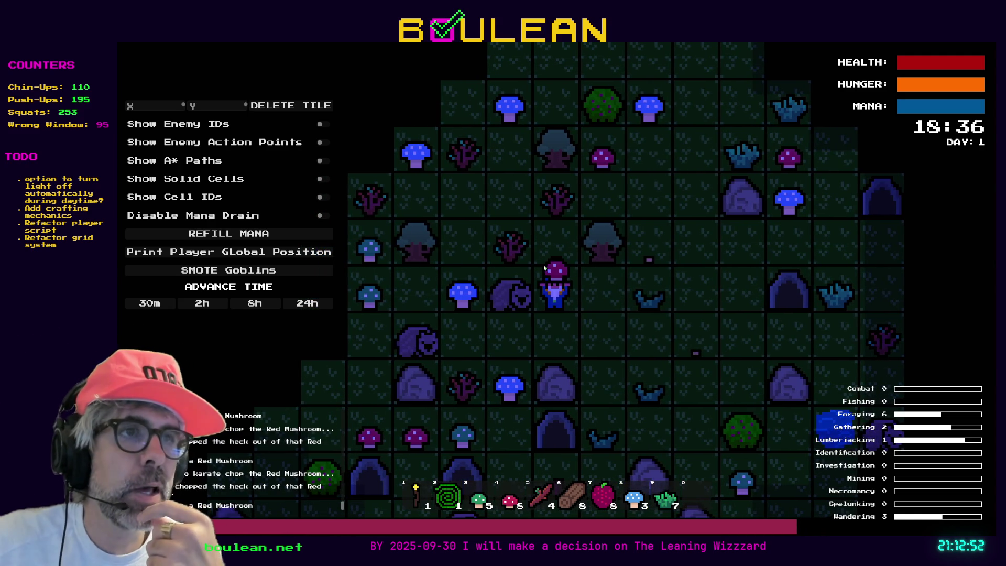
Chop the sapling for a Stick, harvest the Blue Mushroom, then stop the game with F8.
{"action": "key", "text": "w"}
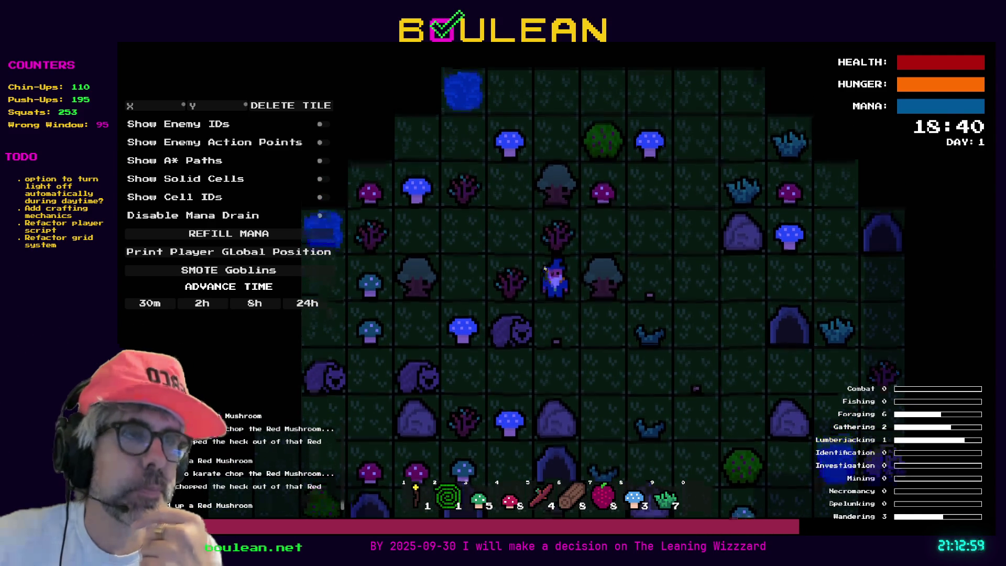
{"action": "key", "text": "w"}
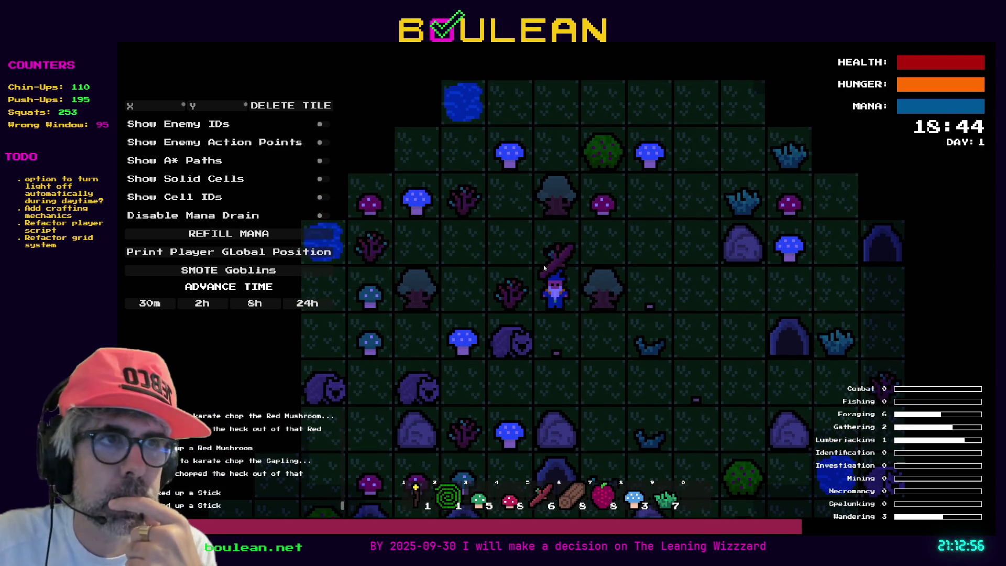
{"action": "key", "text": "w"}
{"action": "key", "text": "d"}
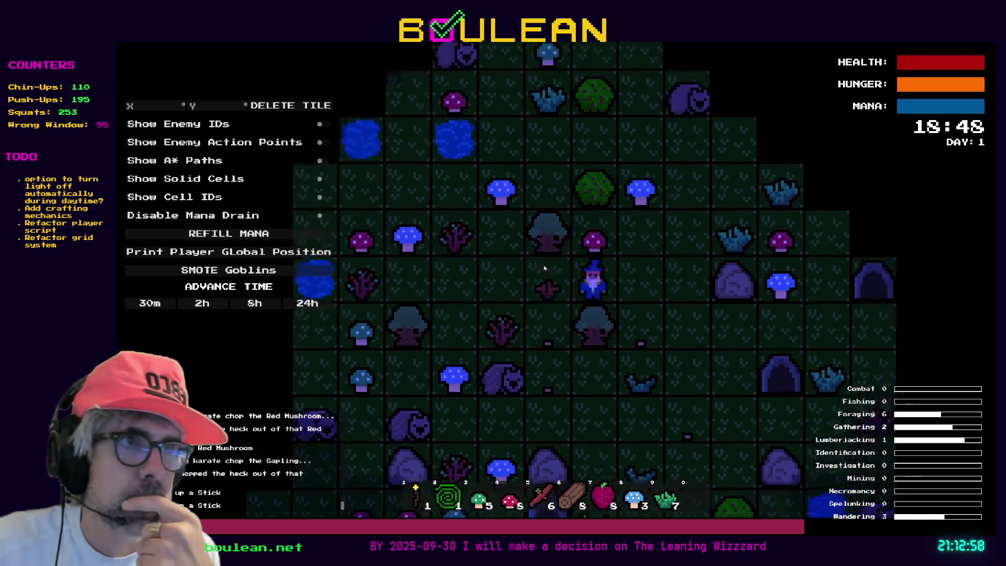
{"action": "key", "text": "d"}
{"action": "key", "text": "w"}
{"action": "key", "text": "w"}
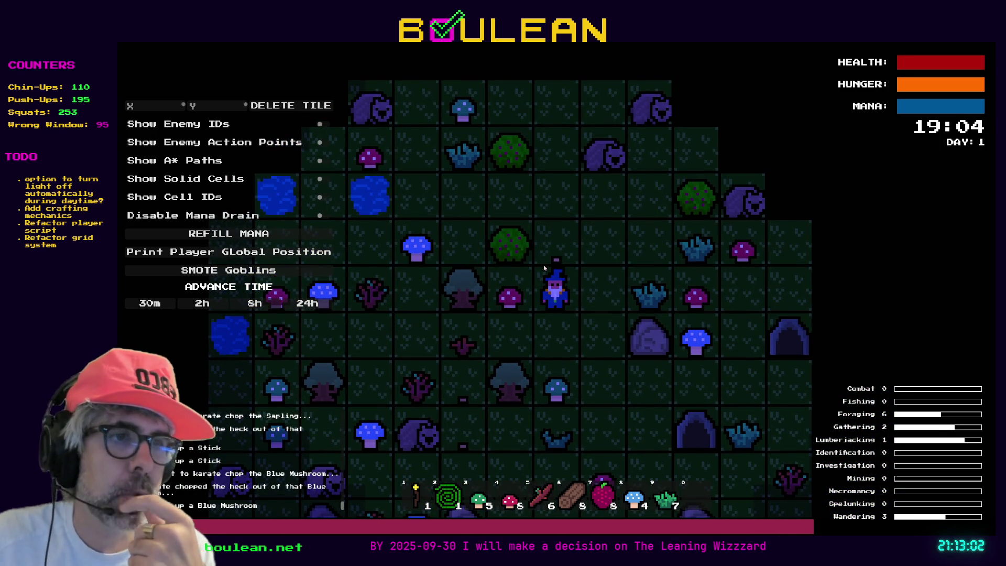
{"action": "key", "text": "F8"}
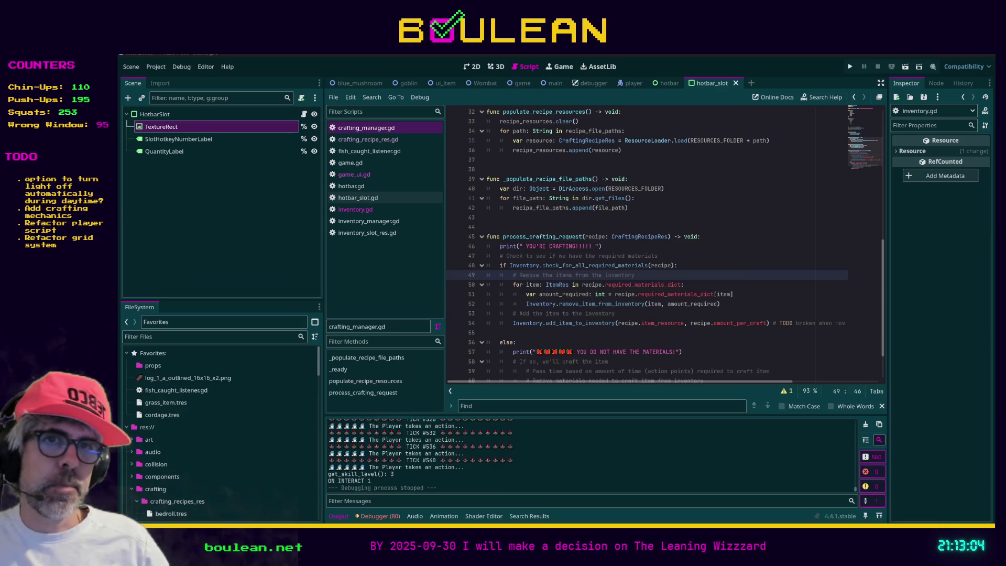
Filter files by 'inventor' and add Signals.loggable_event.emit() on line 63 under else:.
{"action": "left_click", "coordinate": [189, 339]}
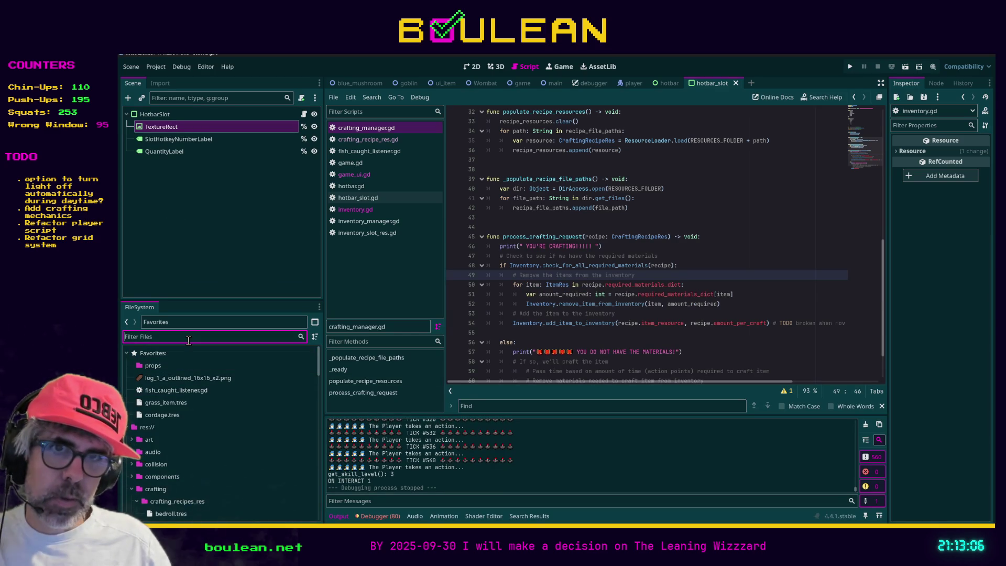
{"action": "type", "text": "inventor"}
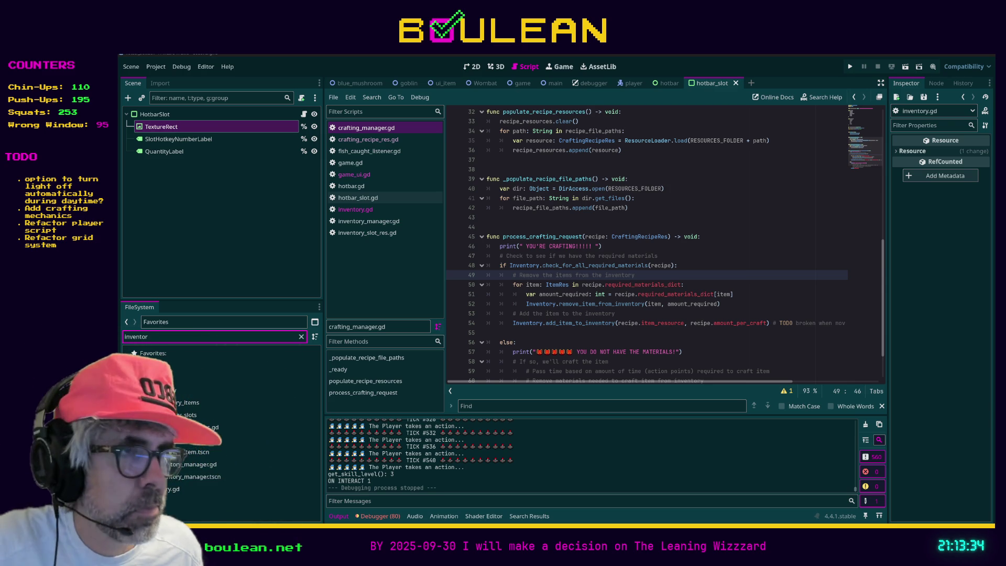
{"action": "left_click", "coordinate": [750, 351]}
{"action": "scroll", "coordinate": [750, 350], "scroll_direction": "down", "scroll_amount": 2}
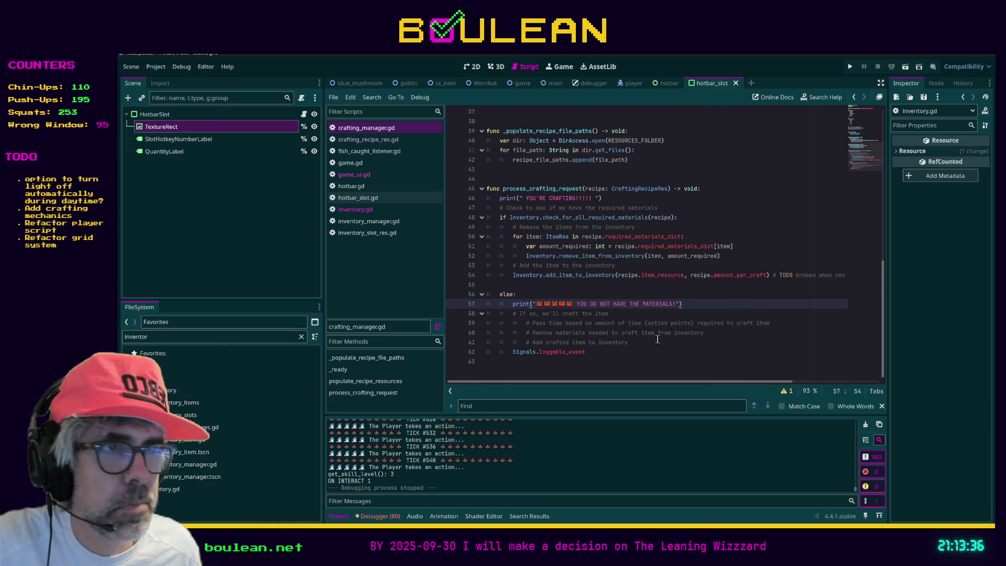
{"action": "left_click", "coordinate": [714, 298]}
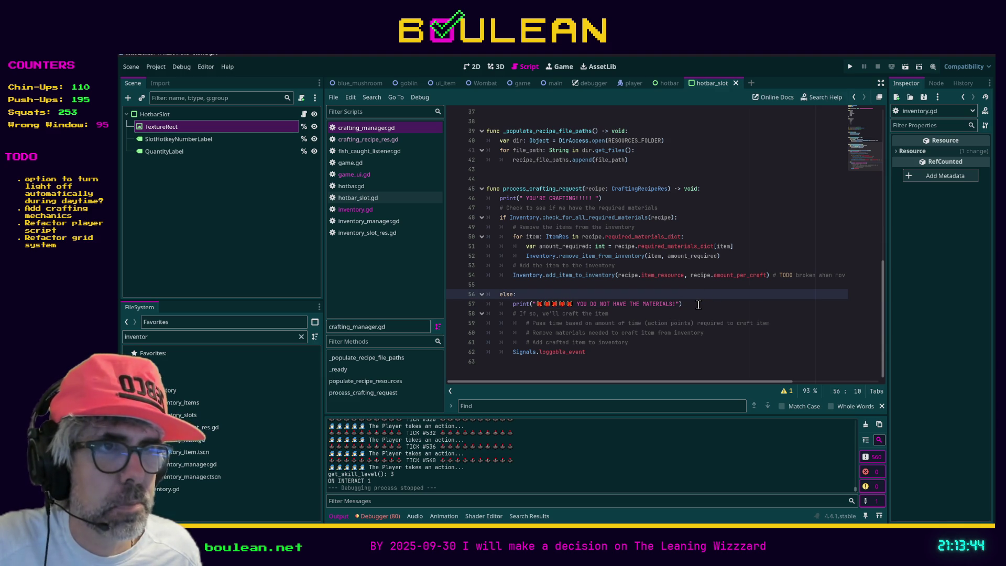
{"action": "left_click", "coordinate": [617, 350]}
{"action": "key", "text": "Return"}
{"action": "type", "text": "Si"}
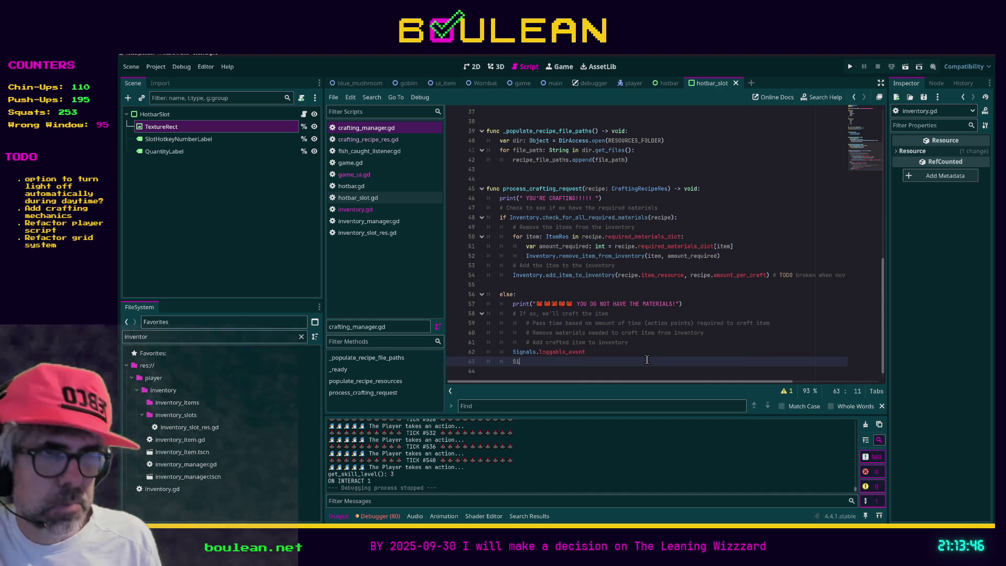
{"action": "type", "text": "gnals.lo"}
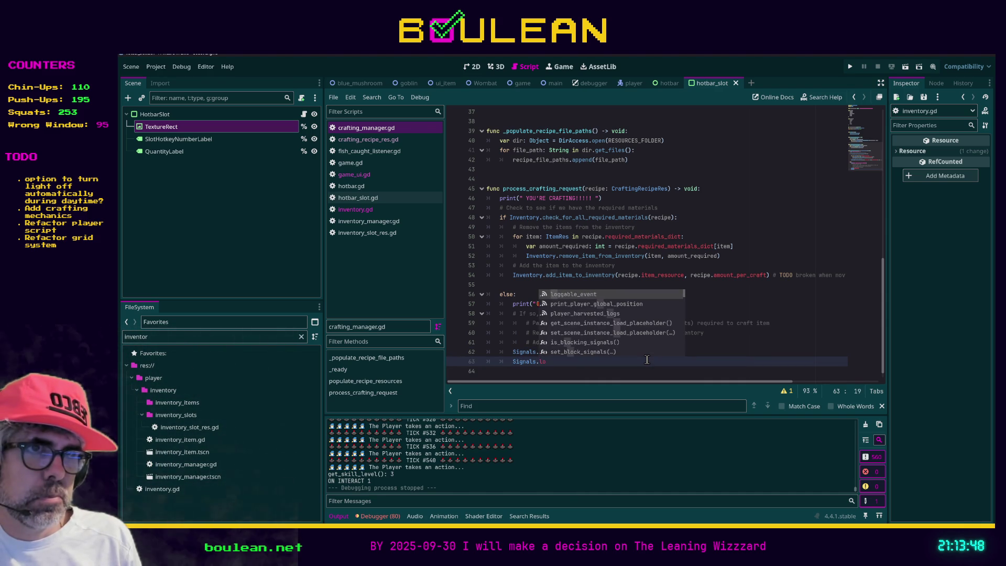
{"action": "key", "text": "Return"}
{"action": "type", "text": ".em"}
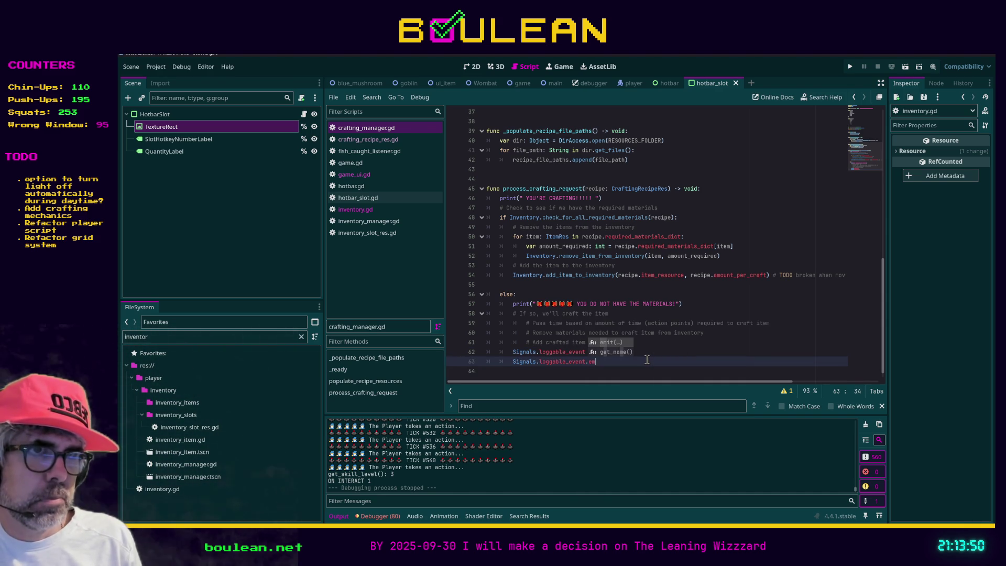
{"action": "key", "text": "Return"}
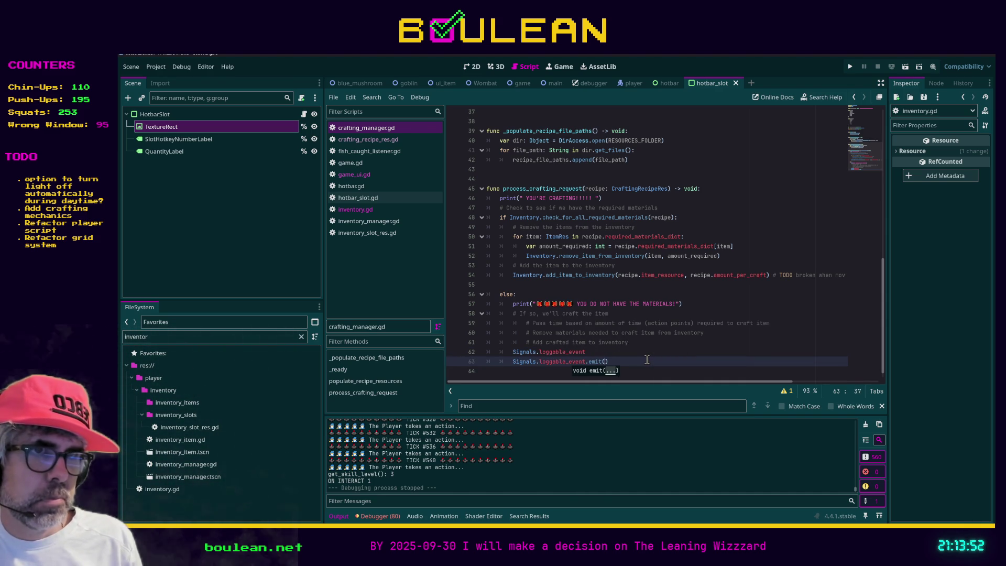
Jump to the loggable_event signal definition in signals.gd and select the file filter text.
{"action": "left_click", "coordinate": [573, 362], "text": "ctrl"}
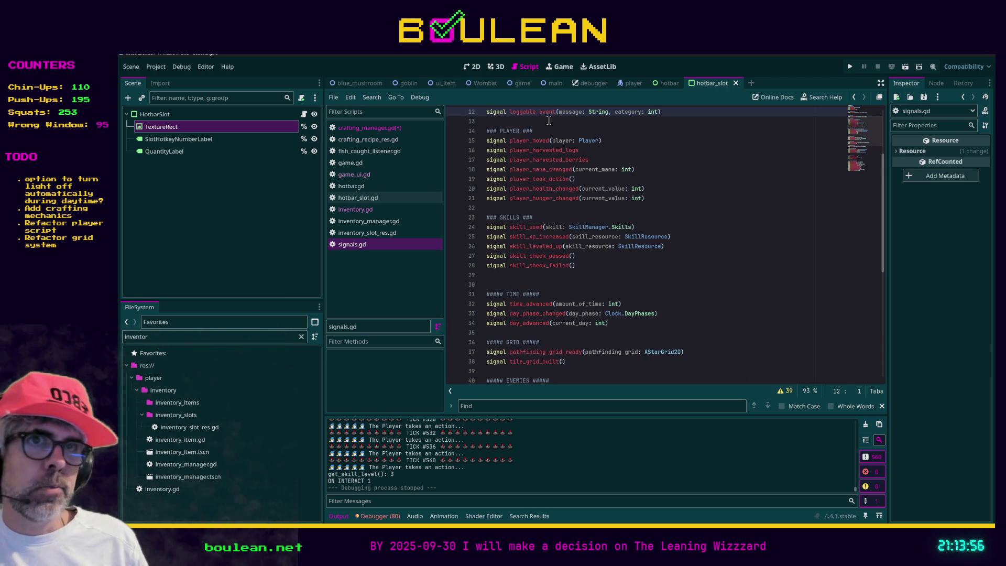
{"action": "left_click", "coordinate": [369, 128]}
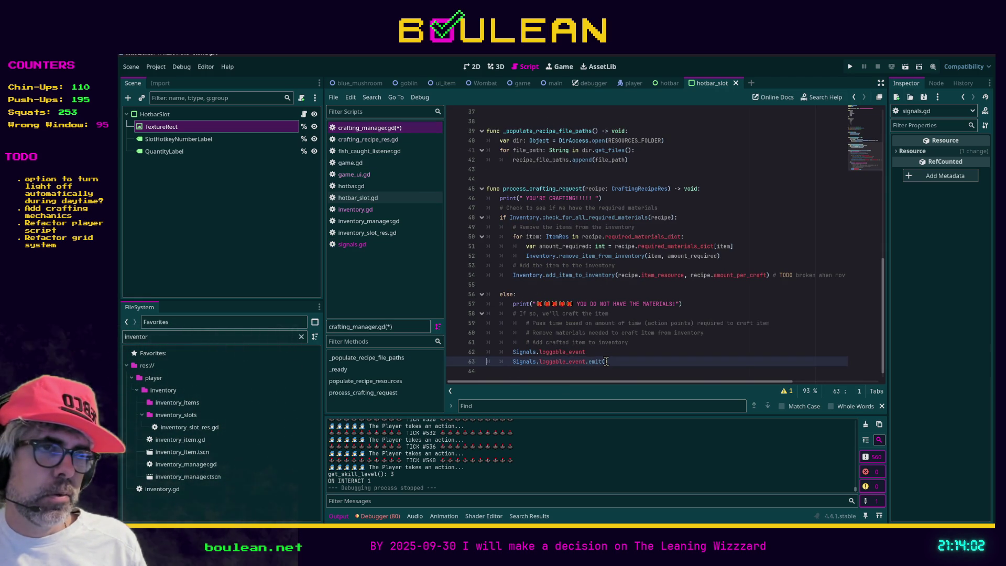
{"action": "left_click", "coordinate": [564, 361], "text": "ctrl"}
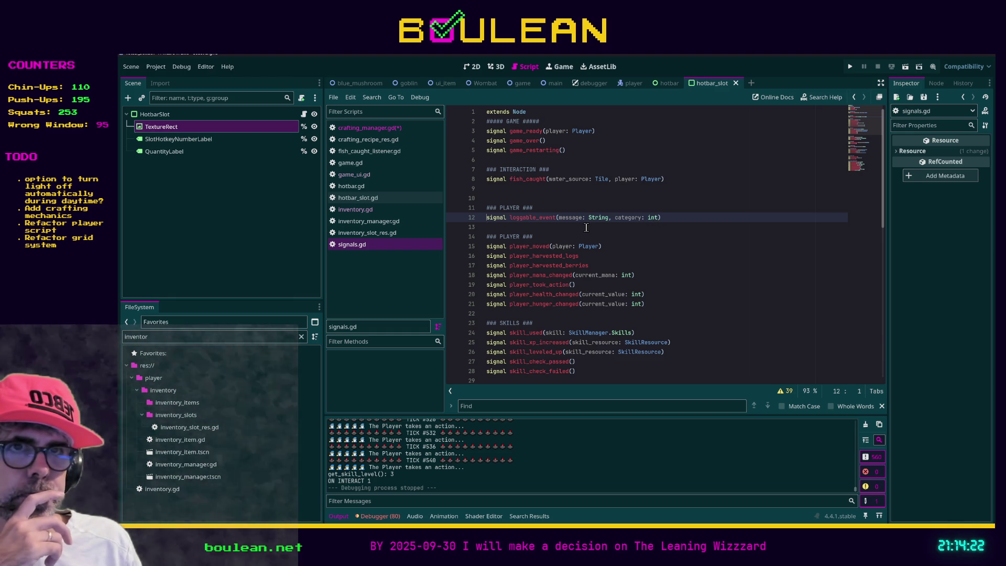
{"action": "double_click", "coordinate": [243, 339]}
Filter the project files by 'log' and open event_log.gd.
{"action": "type", "text": "log"}
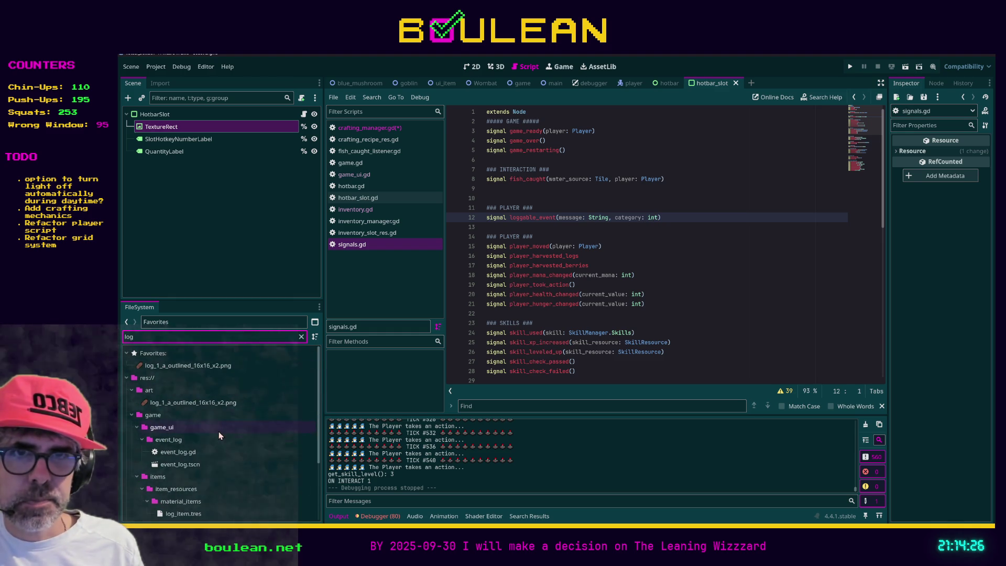
{"action": "double_click", "coordinate": [206, 452]}
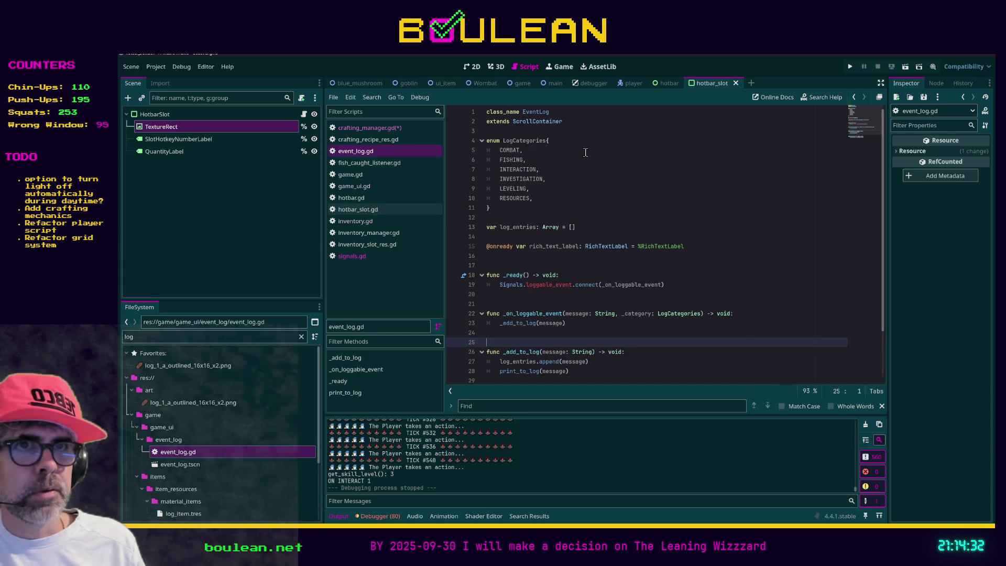
{"action": "left_click", "coordinate": [368, 129]}
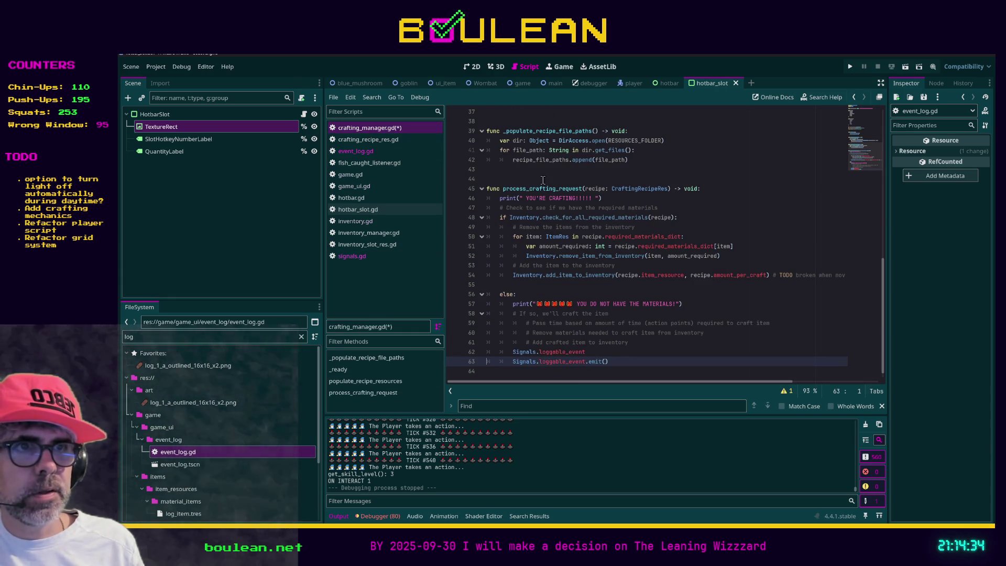
Change loggable_event's category type in signals.gd to EventLog.LogCategories and save.
{"action": "left_click", "coordinate": [356, 255]}
{"action": "double_click", "coordinate": [653, 218]}
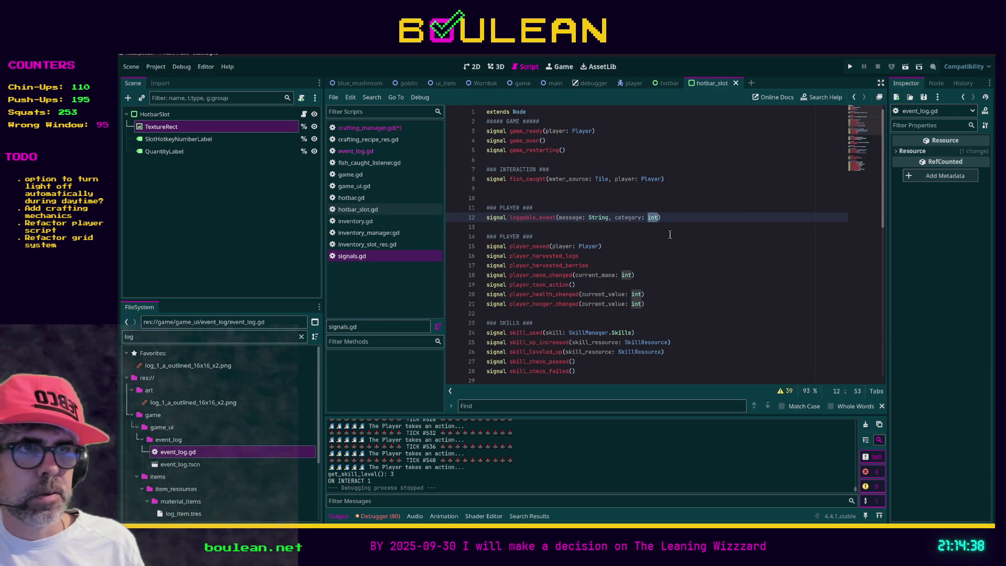
{"action": "key", "text": "Left"}
{"action": "type", "text": "$"}
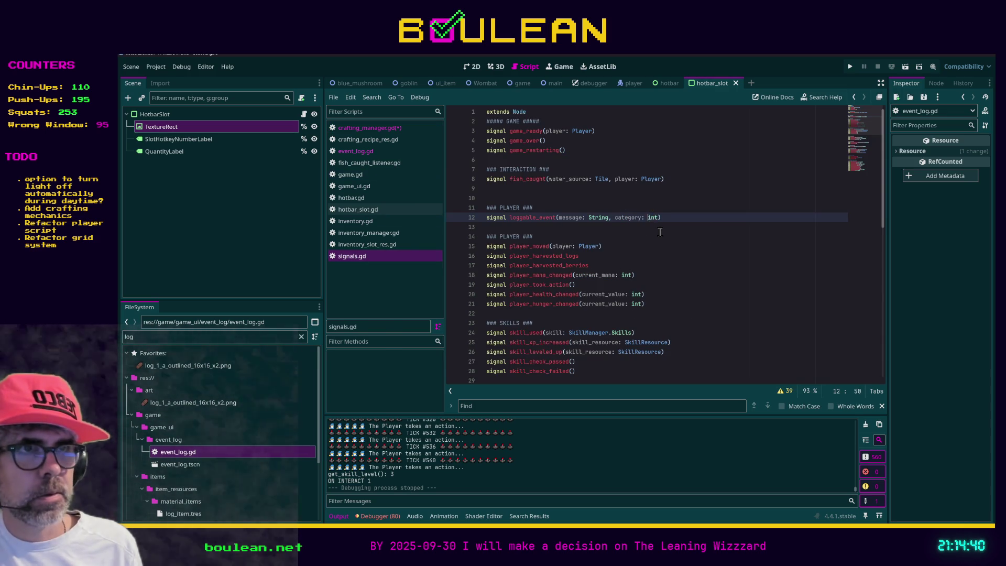
{"action": "type", "text": "EventLog.Categories"}
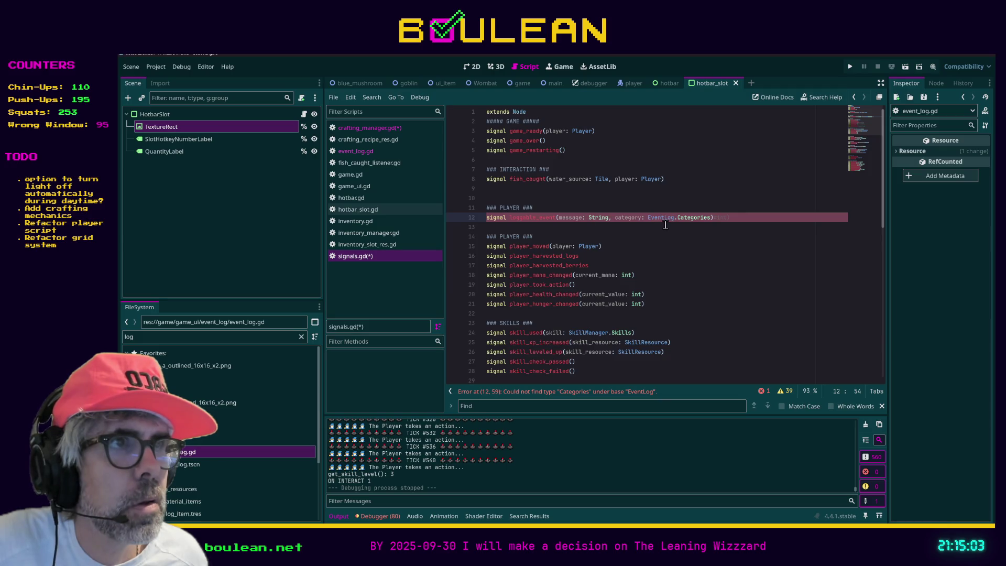
{"action": "type", "text": "Log"}
{"action": "left_click", "coordinate": [700, 229]}
{"action": "key", "text": "ctrl+s"}
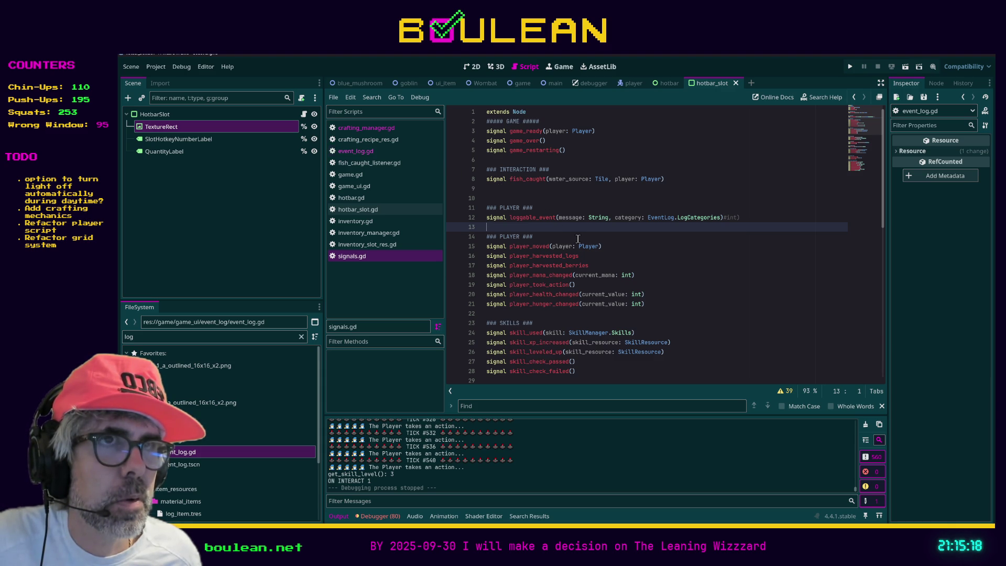
{"action": "left_click", "coordinate": [377, 151]}
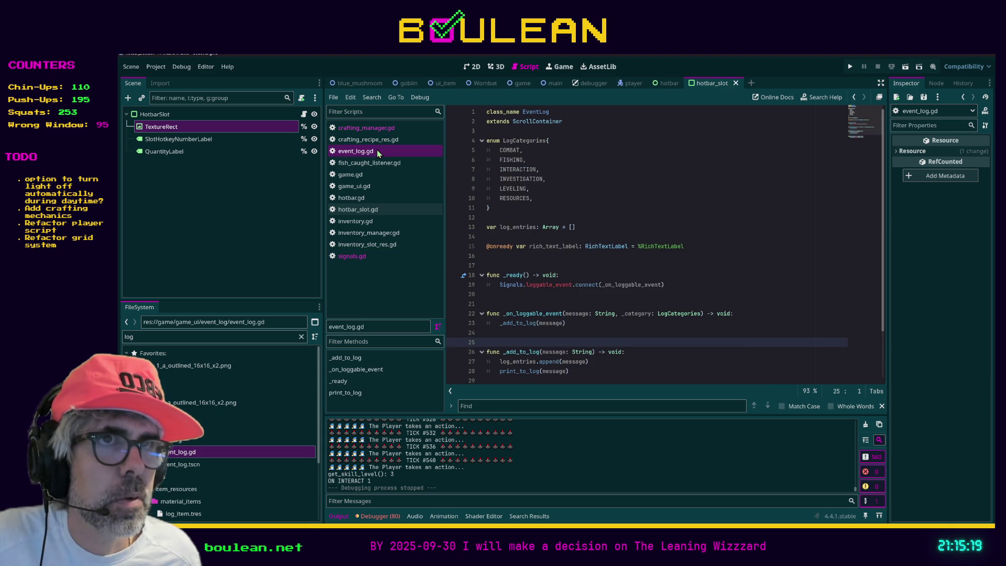
Review the emit() call in crafting_manager.gd and the loggable_event signal in signals.gd.
{"action": "left_click", "coordinate": [377, 133]}
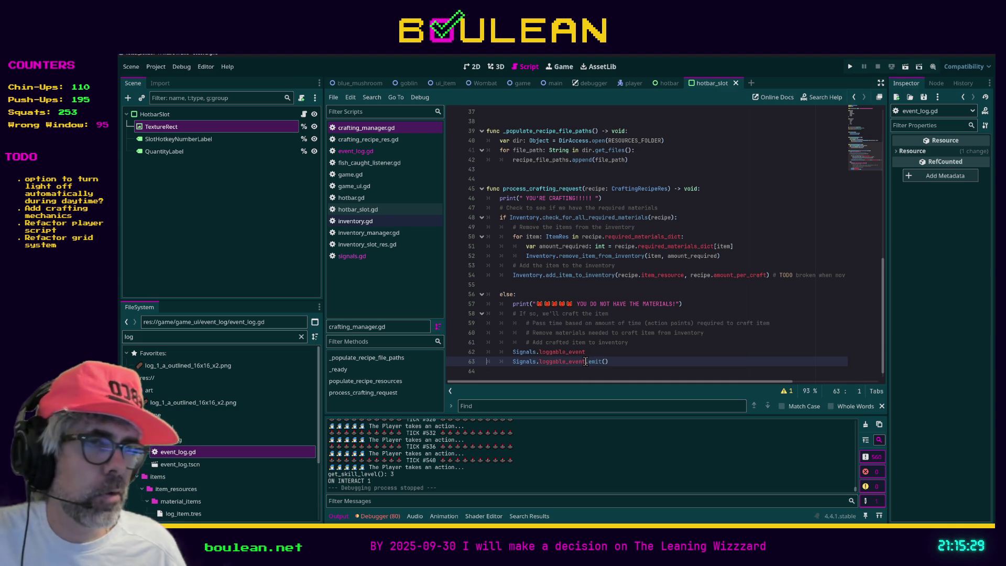
{"action": "left_click", "coordinate": [606, 361]}
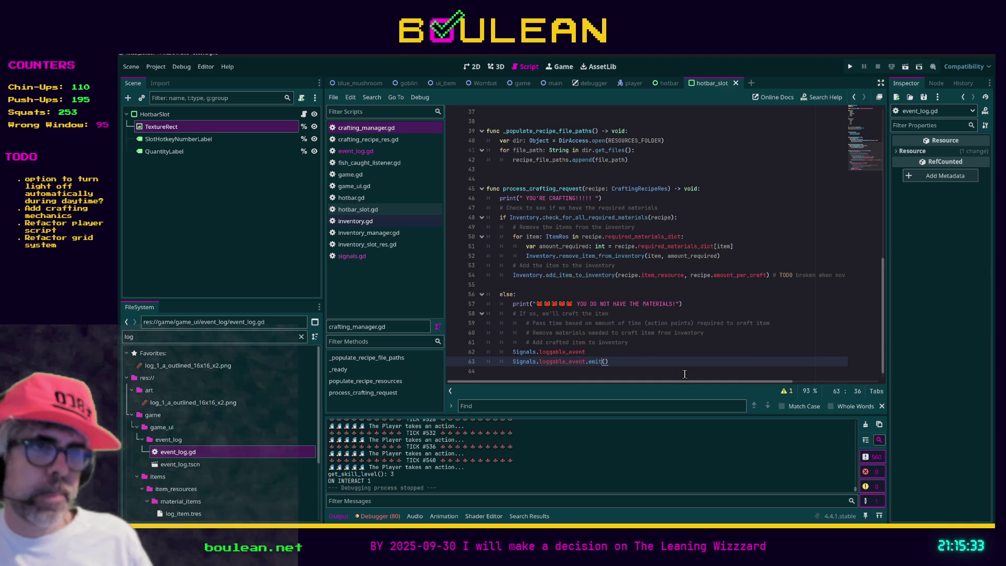
{"action": "key", "text": "End"}
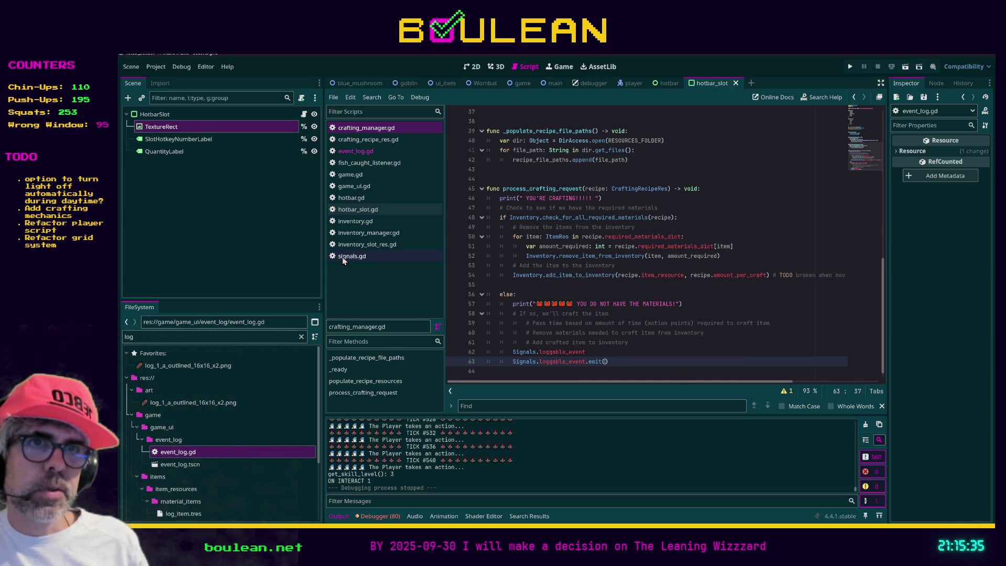
{"action": "left_click", "coordinate": [342, 256]}
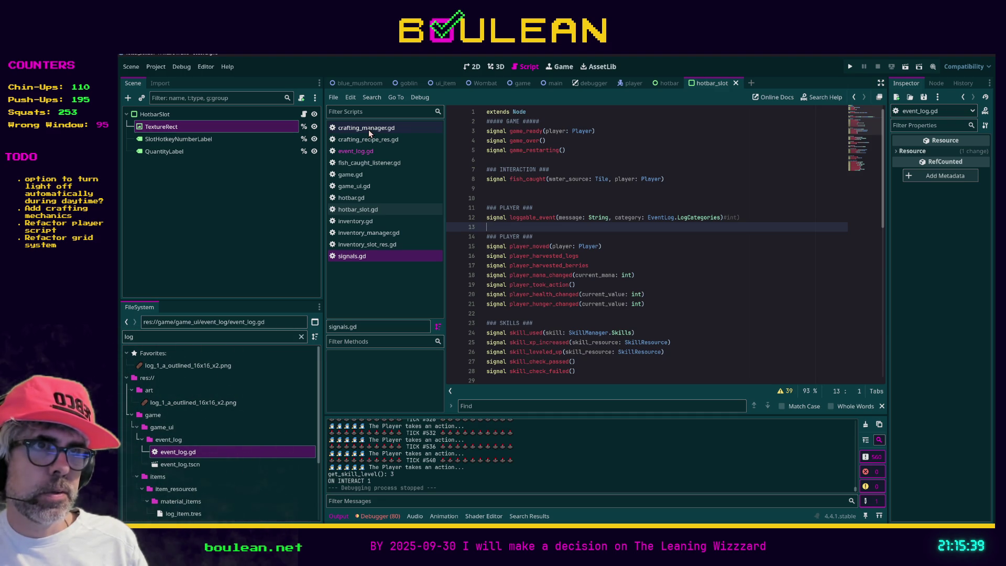
Add a CRAFTING entry after COMBAT in event_log.gd's LogCategories enum.
{"action": "left_click", "coordinate": [709, 222], "text": "ctrl"}
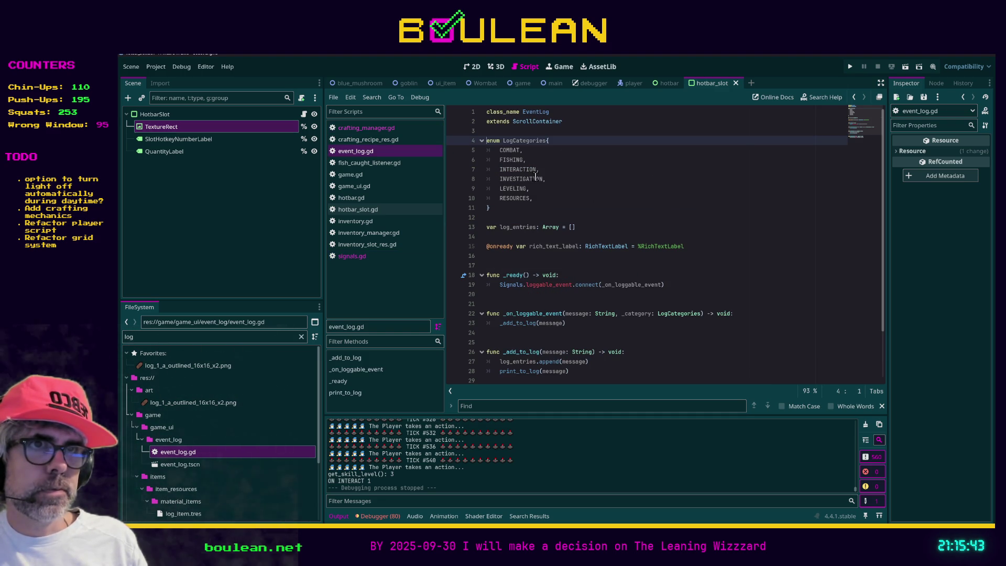
{"action": "left_click", "coordinate": [519, 150]}
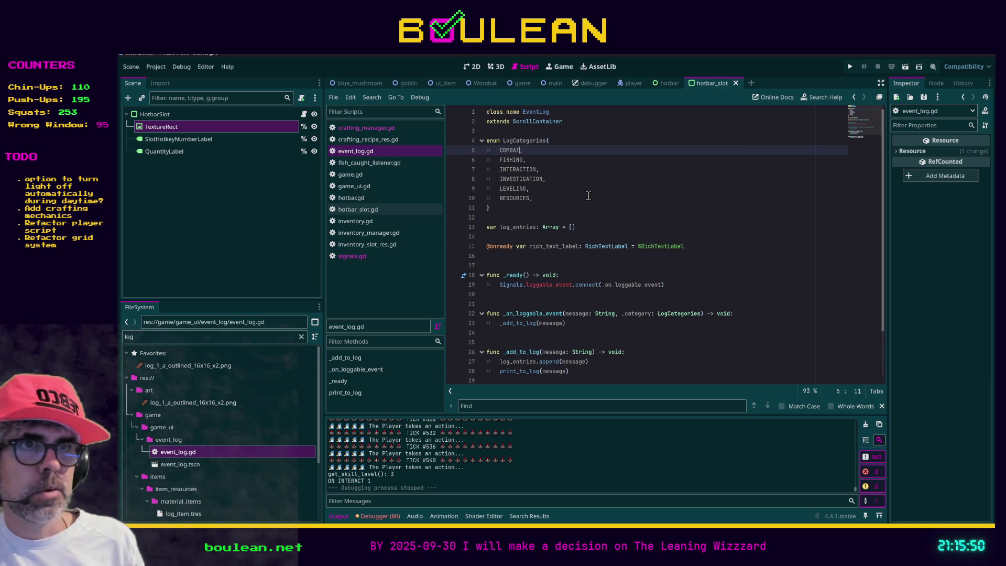
{"action": "key", "text": "Down"}
{"action": "key", "text": "Down"}
{"action": "key", "text": "Up"}
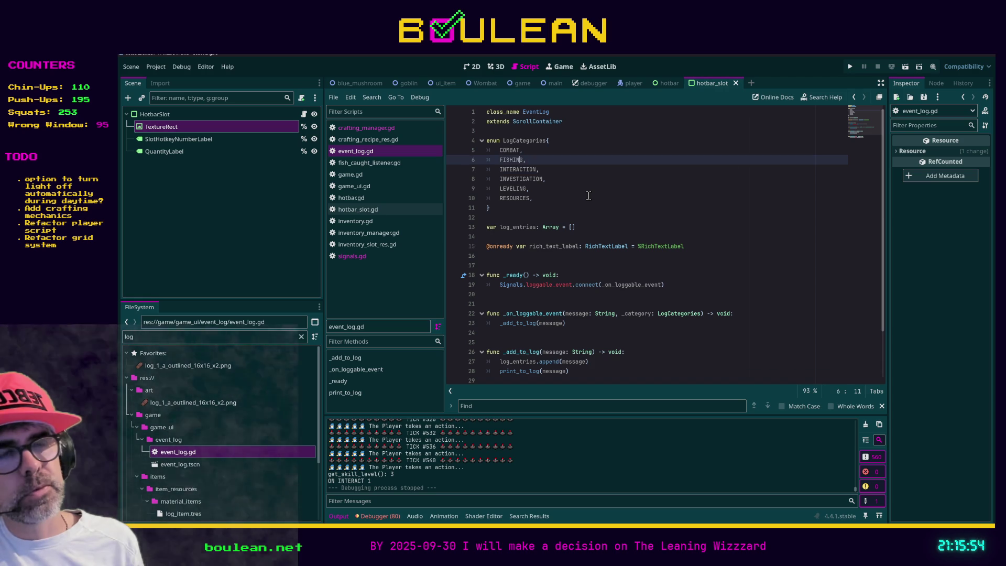
{"action": "key", "text": "Up"}
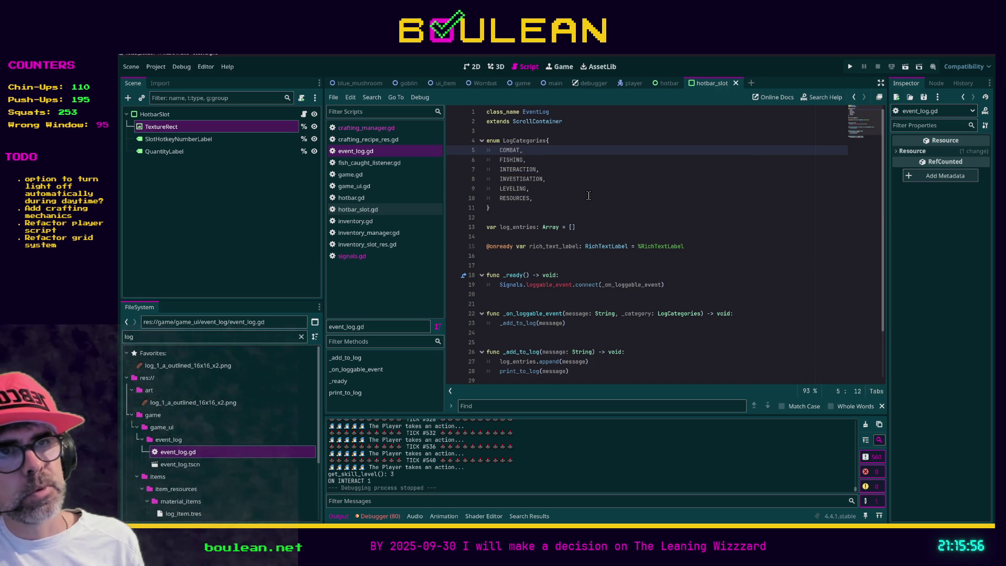
{"action": "key", "text": "Return"}
{"action": "type", "text": "CRAFTING,"}
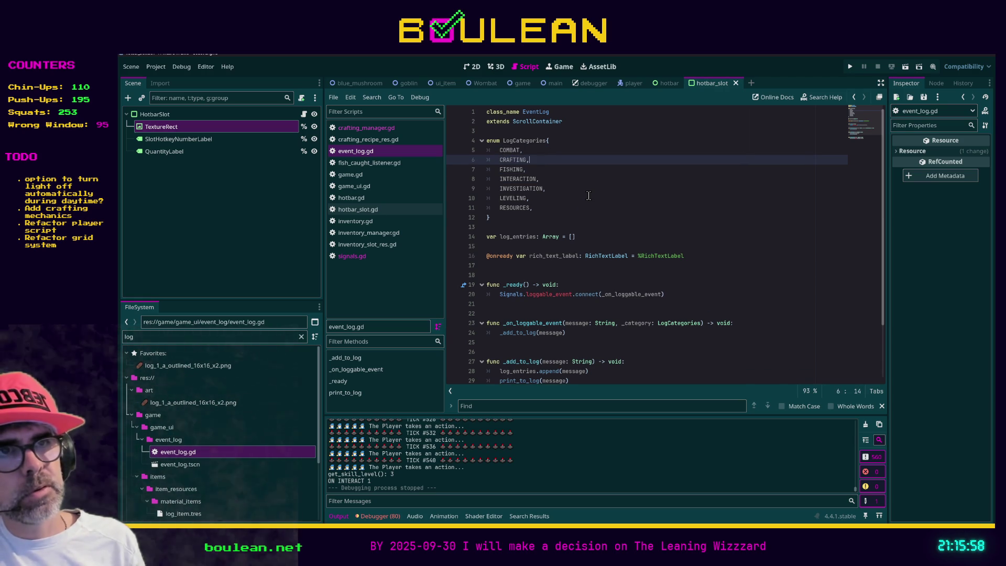
{"action": "left_click", "coordinate": [370, 130]}
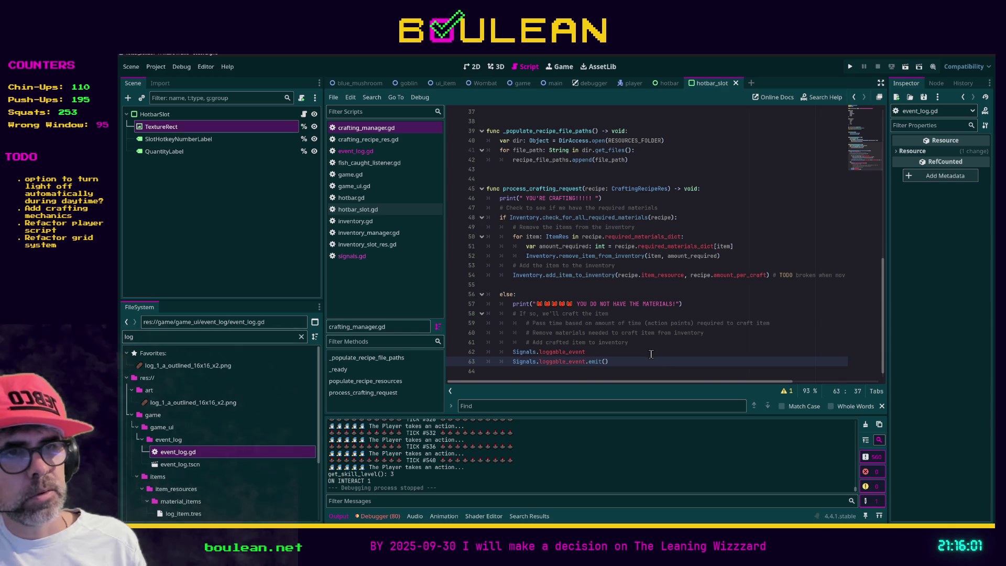
Pass the missing-materials message and EventLog.LogCategories.CRAFTING to emit(), save, and run the game.
{"action": "type", "text": "\"You do not have the m"}
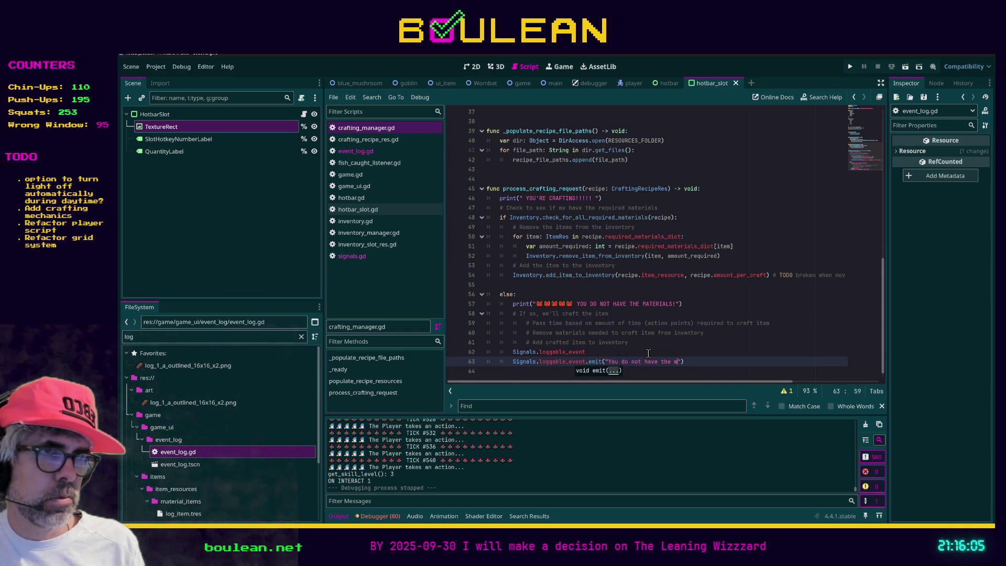
{"action": "key", "text": "BackSpace"}
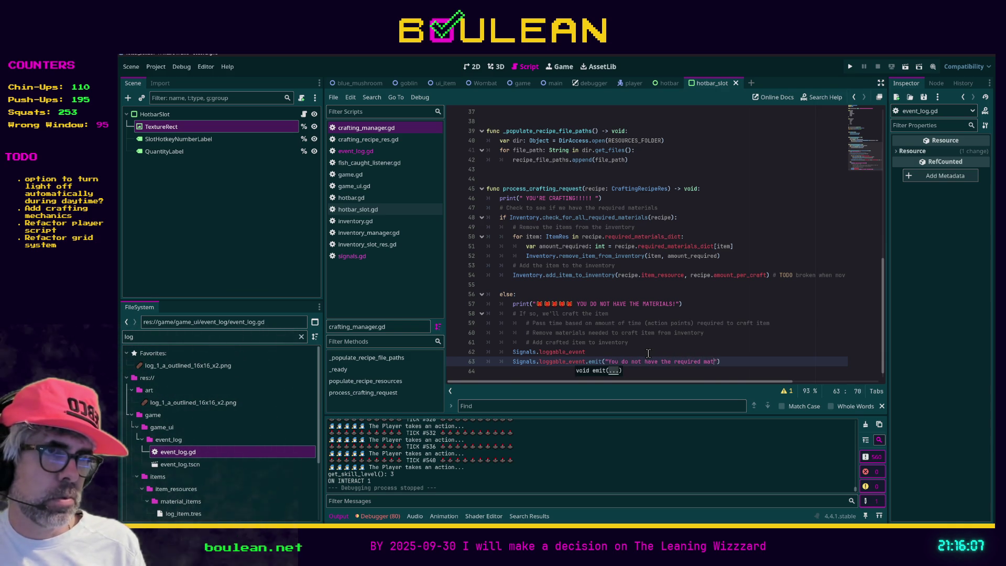
{"action": "type", "text": "craft this item."}
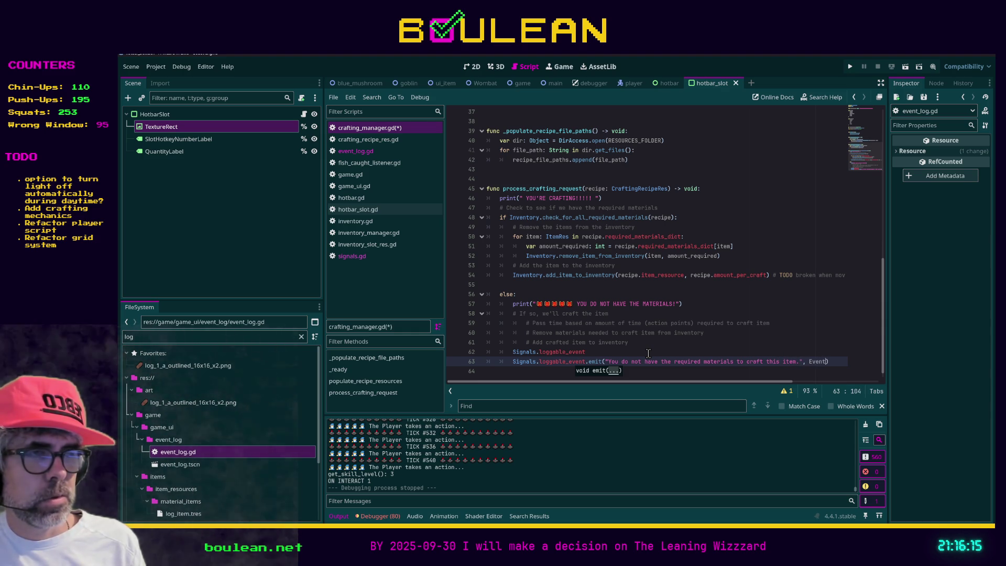
{"action": "type", "text": "t"}
{"action": "type", "text": "Log.Ca"}
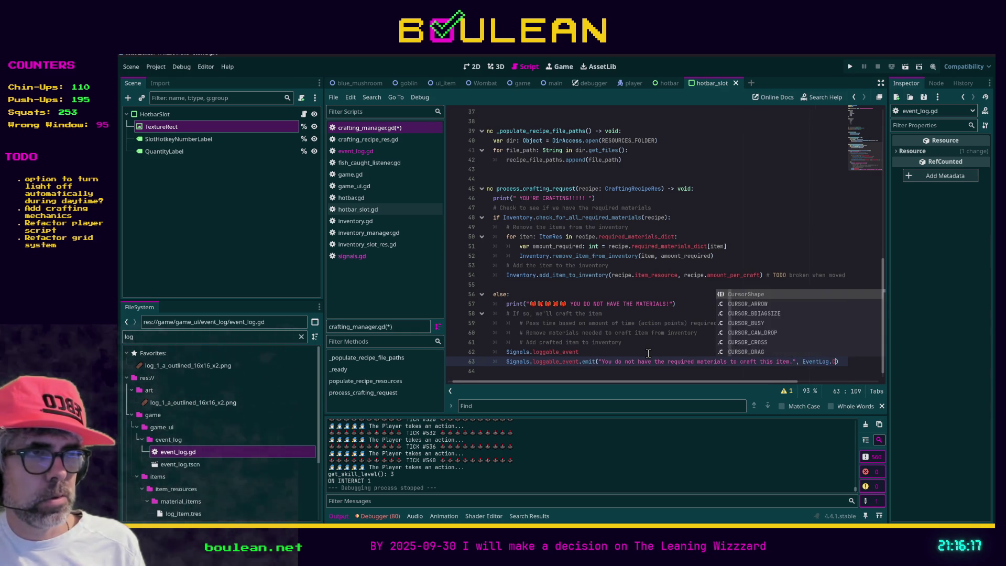
{"action": "key", "text": "Return"}
{"action": "type", "text": ".CR"}
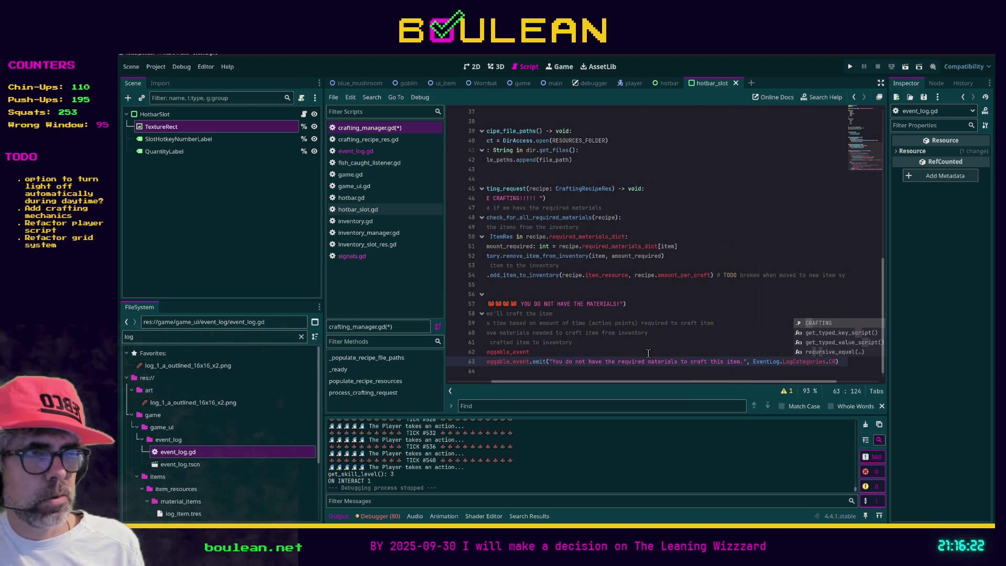
{"action": "key", "text": "Return"}
{"action": "key", "text": "ctrl+s"}
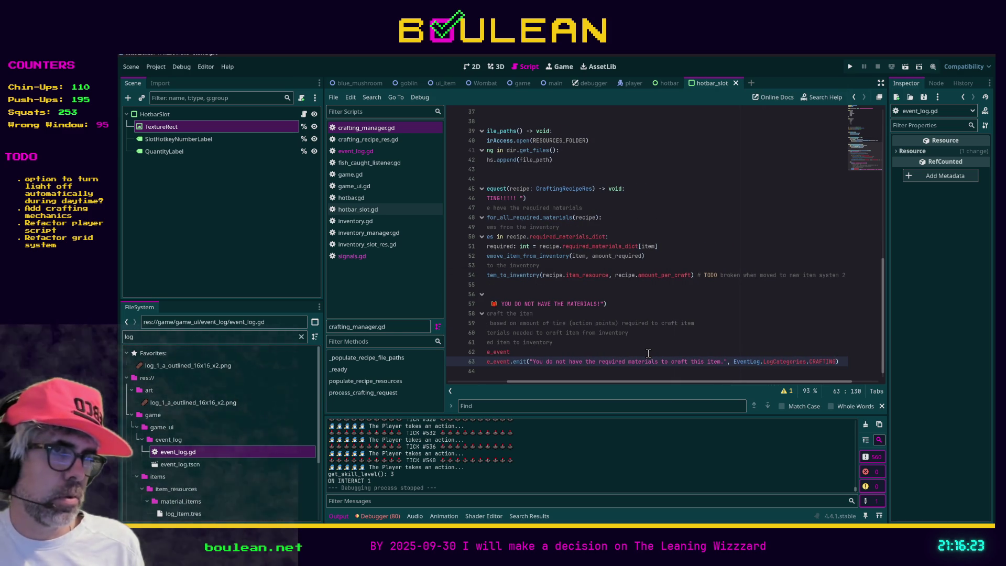
{"action": "key", "text": "F5"}
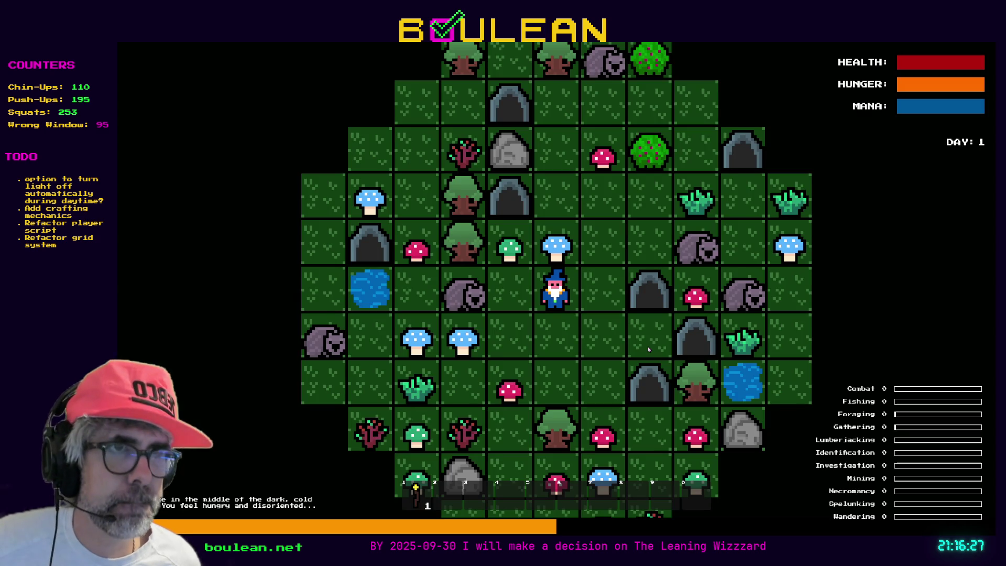
Try crafting a Cordage without materials to trigger the missing-materials log message.
{"action": "key", "text": "c"}
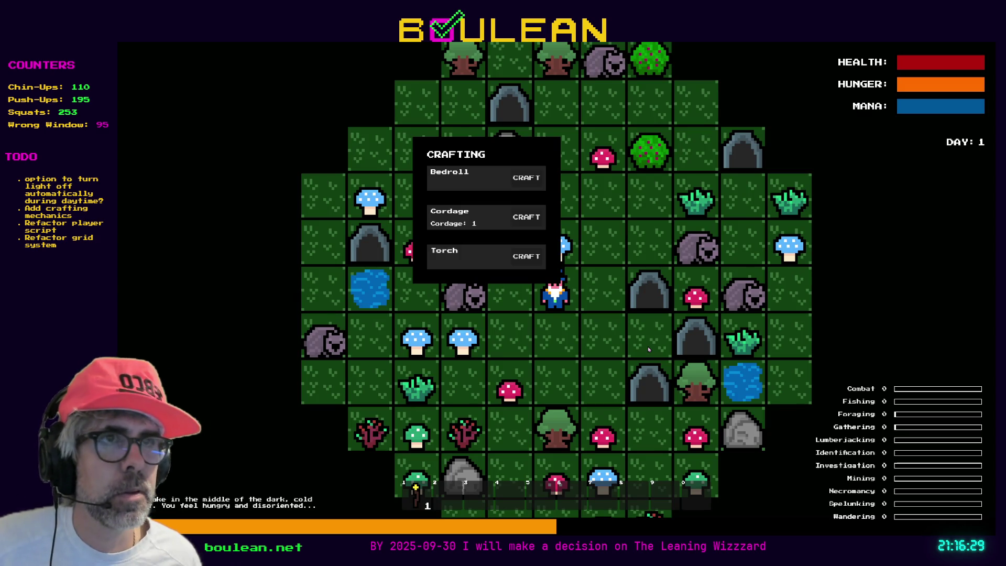
{"action": "left_click", "coordinate": [523, 223]}
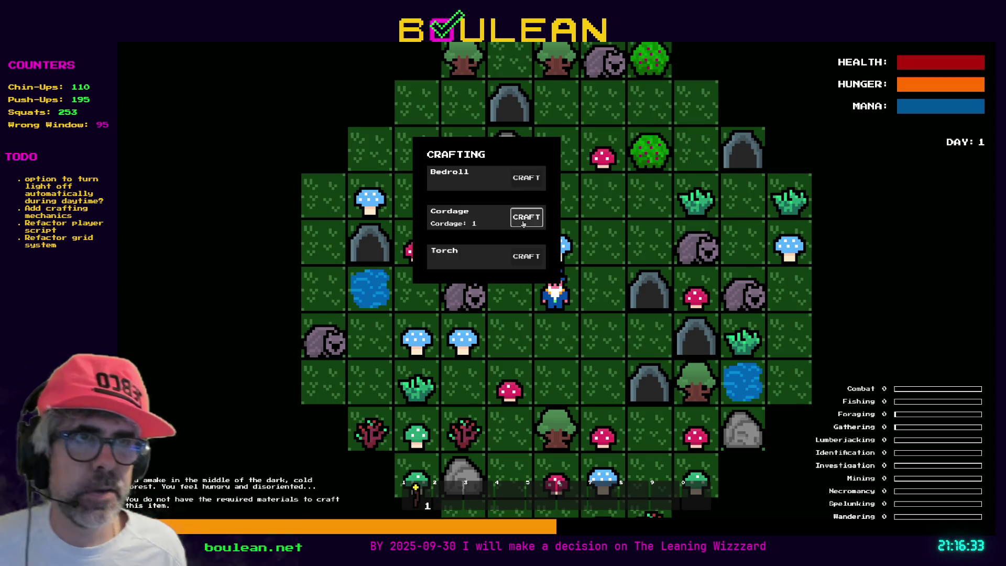
{"action": "key", "text": "c"}
Chop grass tufts, craft a Cordage, then stop the game.
{"action": "key", "text": "Right"}
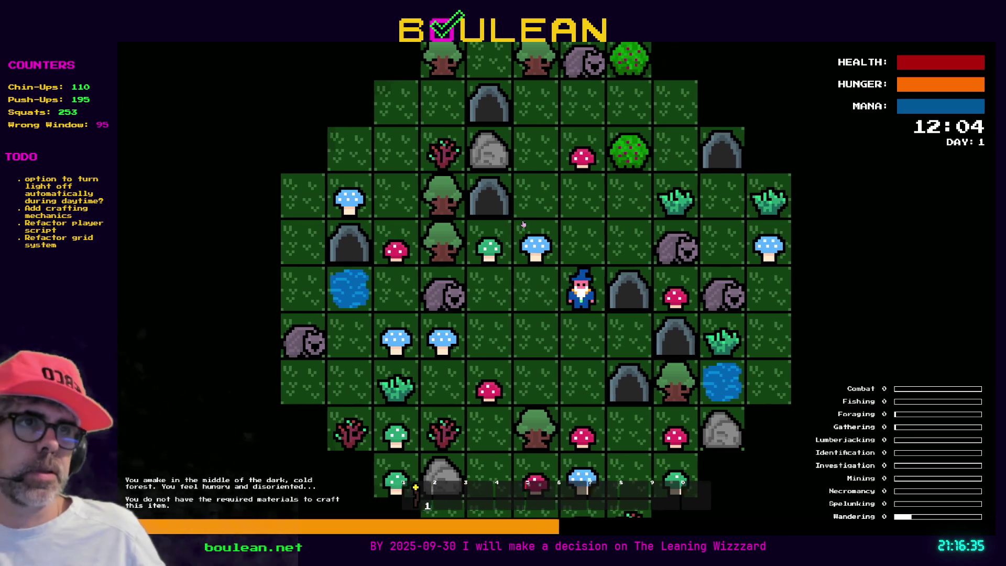
{"action": "key", "text": "Up"}
{"action": "key", "text": "Right"}
{"action": "key", "text": "Up"}
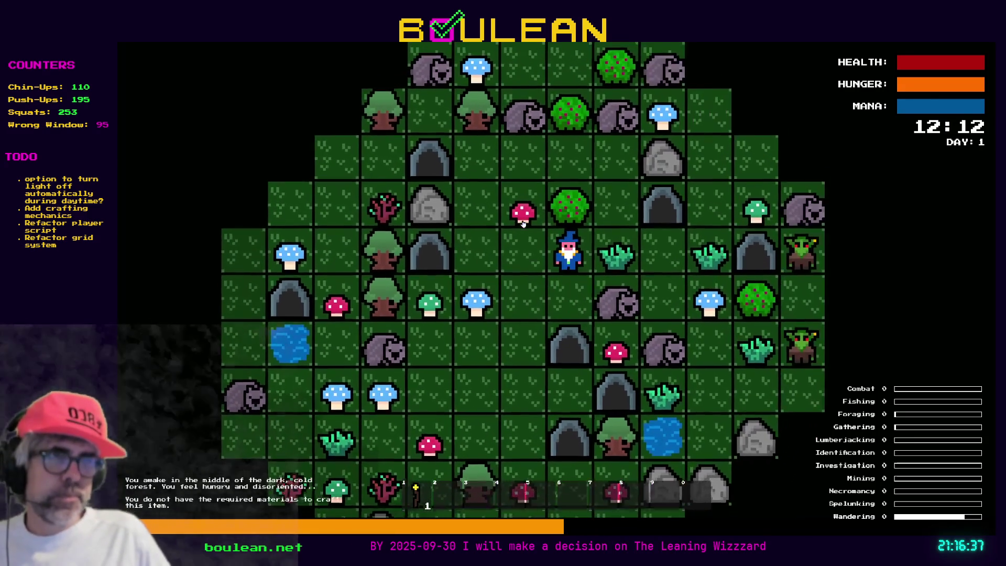
{"action": "key", "text": "Right"}
{"action": "key", "text": "Right"}
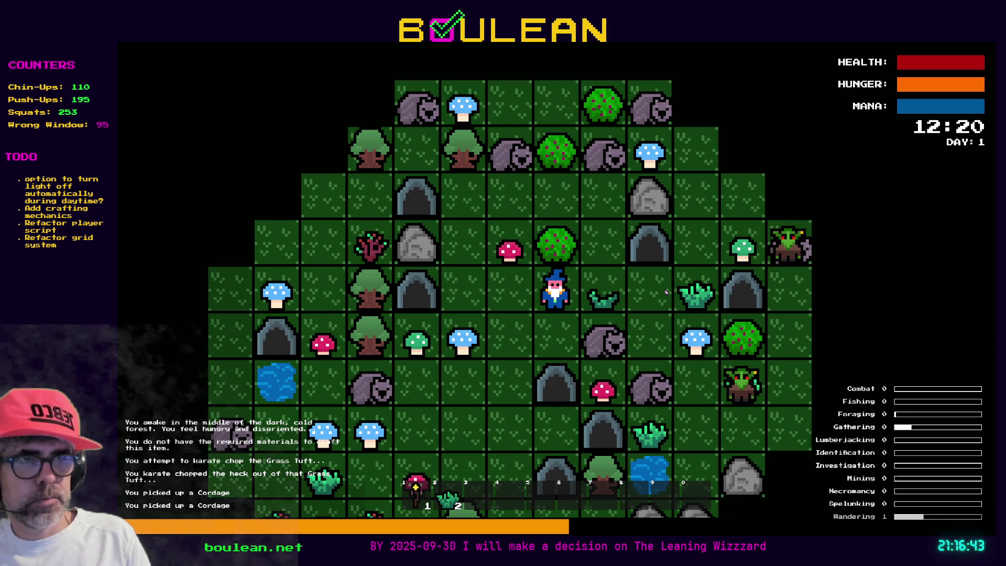
{"action": "key", "text": "Right"}
{"action": "key", "text": "Right"}
{"action": "key", "text": "Right"}
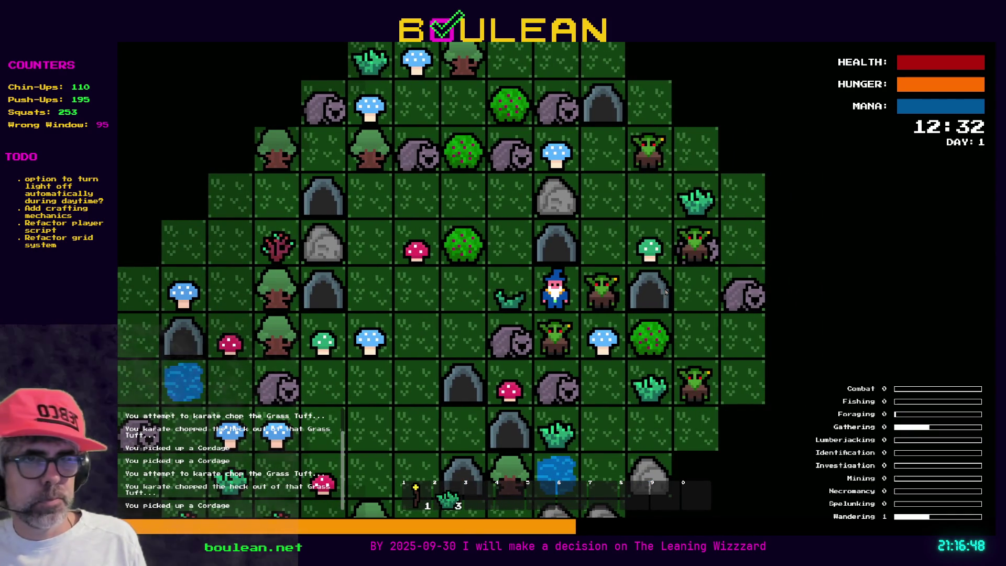
{"action": "key", "text": "c"}
{"action": "left_click", "coordinate": [521, 218]}
{"action": "key", "text": "alt+F4"}
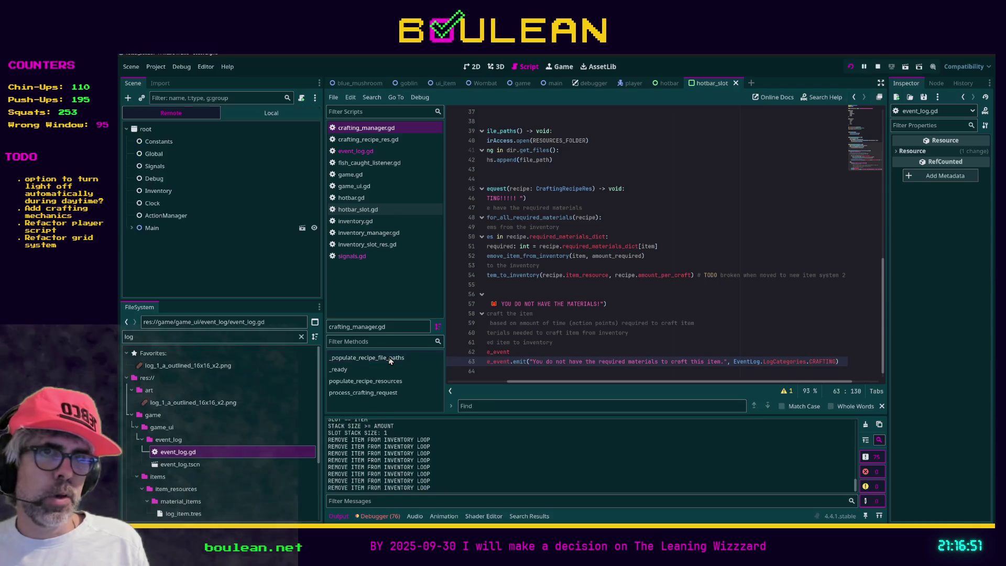
Filter the project files by 'inventor' to find the inventory_items folder, then clear the filter.
{"action": "double_click", "coordinate": [249, 338]}
{"action": "type", "text": "invento"}
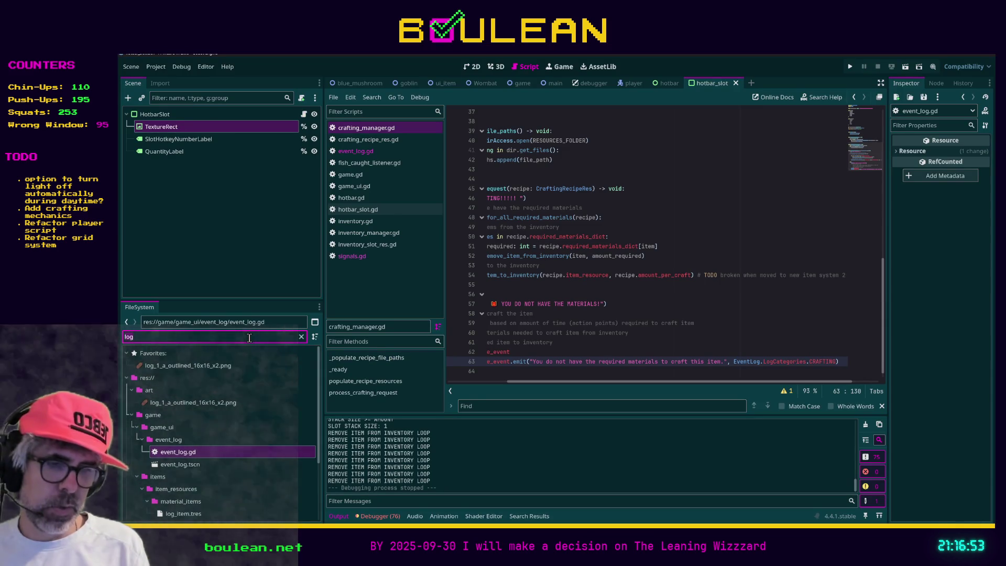
{"action": "type", "text": "r"}
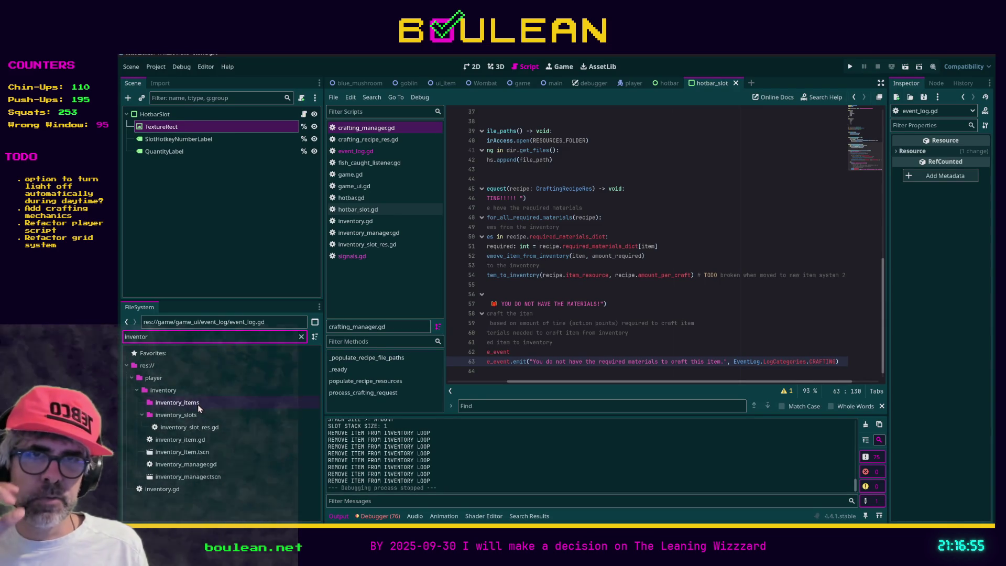
{"action": "left_click", "coordinate": [201, 404]}
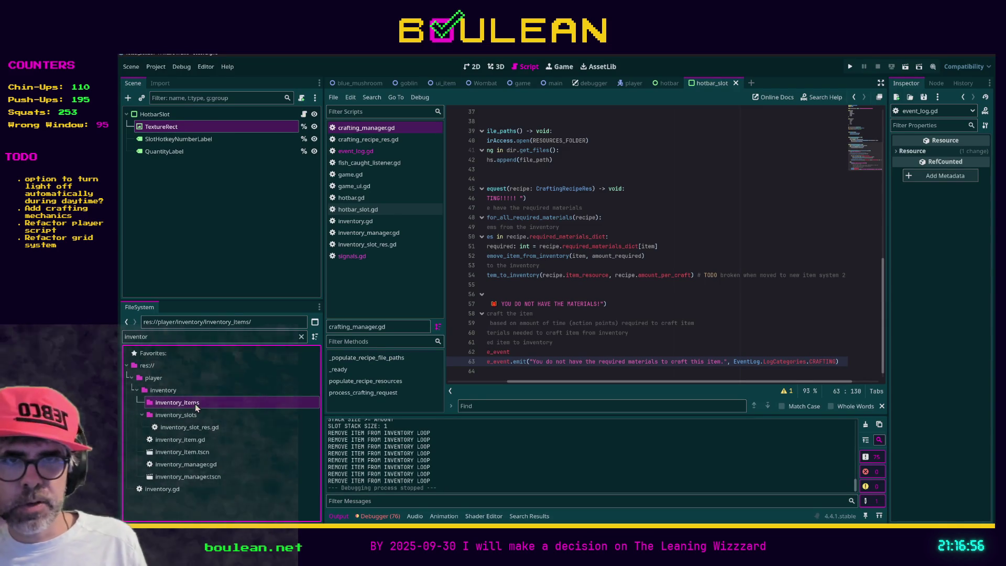
{"action": "left_click", "coordinate": [301, 336]}
Open the berry.gd script from the inventory_items folder.
{"action": "scroll", "coordinate": [282, 438], "scroll_direction": "down", "scroll_amount": 4}
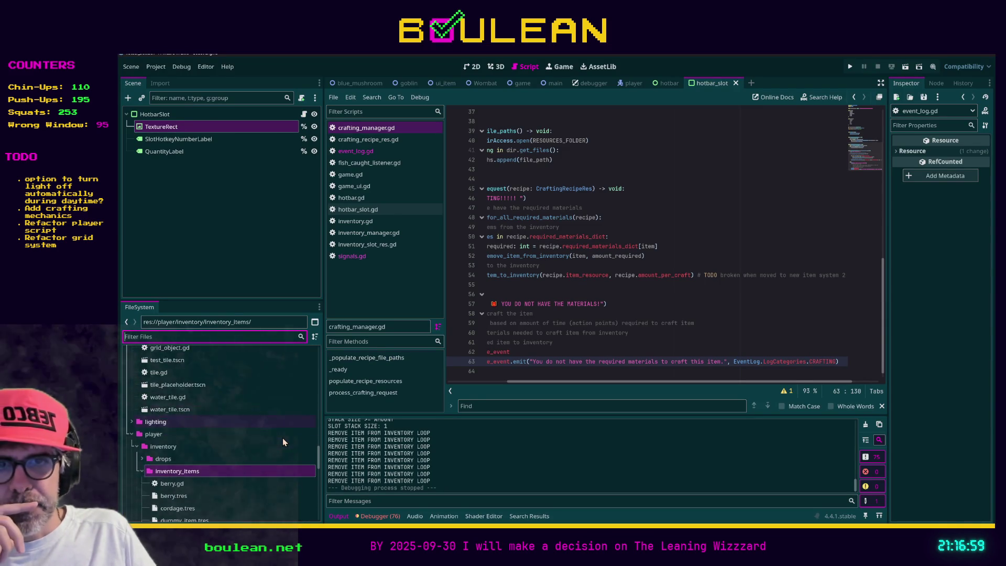
{"action": "scroll", "coordinate": [271, 436], "scroll_direction": "down", "scroll_amount": 2}
{"action": "scroll", "coordinate": [268, 437], "scroll_direction": "up", "scroll_amount": 2}
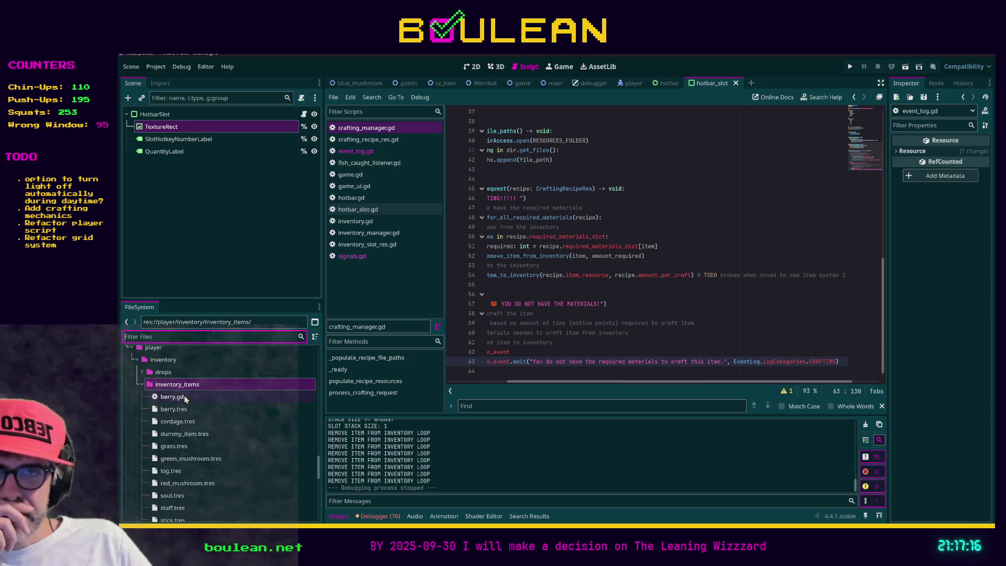
{"action": "left_click", "coordinate": [184, 396]}
{"action": "double_click", "coordinate": [183, 397]}
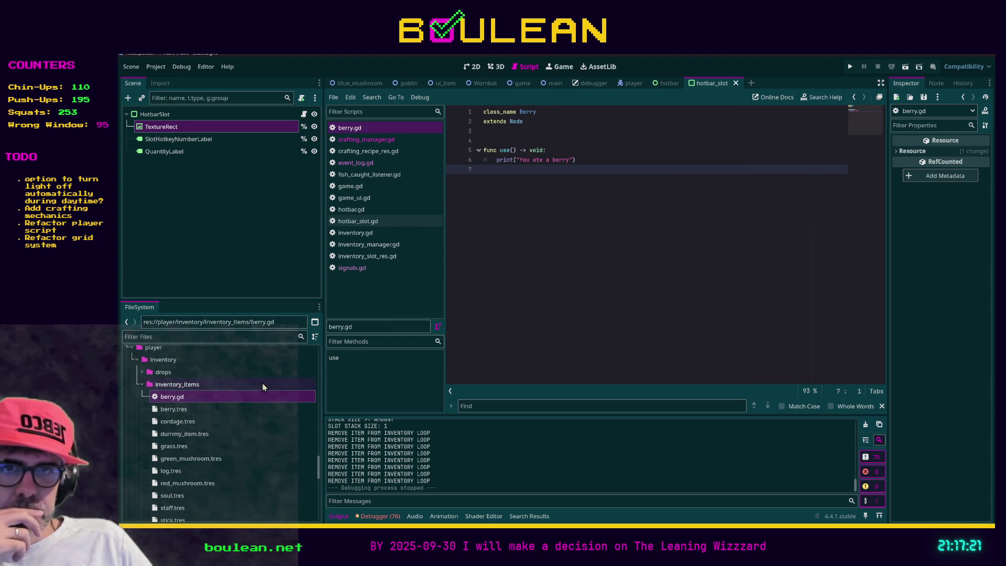
Select the inventory_items folder and view the berry.tres item's properties (Hunger Restore 10).
{"action": "scroll", "coordinate": [264, 388], "scroll_direction": "down", "scroll_amount": 3}
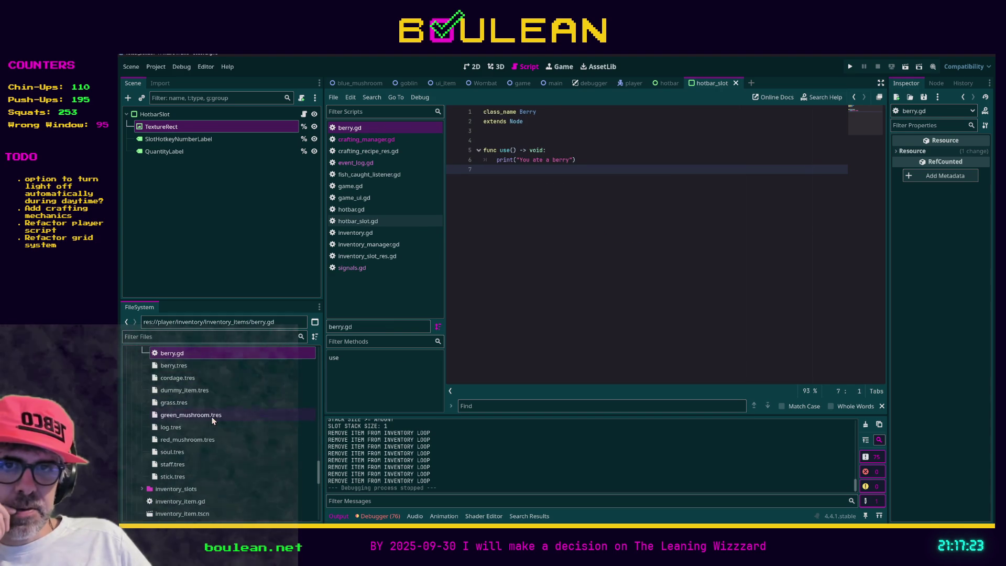
{"action": "scroll", "coordinate": [212, 420], "scroll_direction": "up", "scroll_amount": 2}
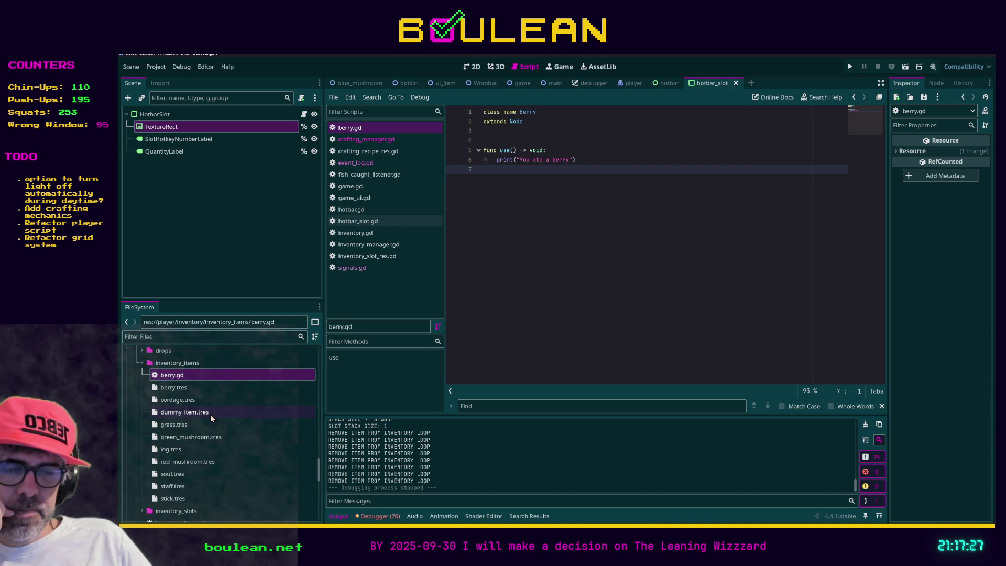
{"action": "left_click", "coordinate": [183, 364]}
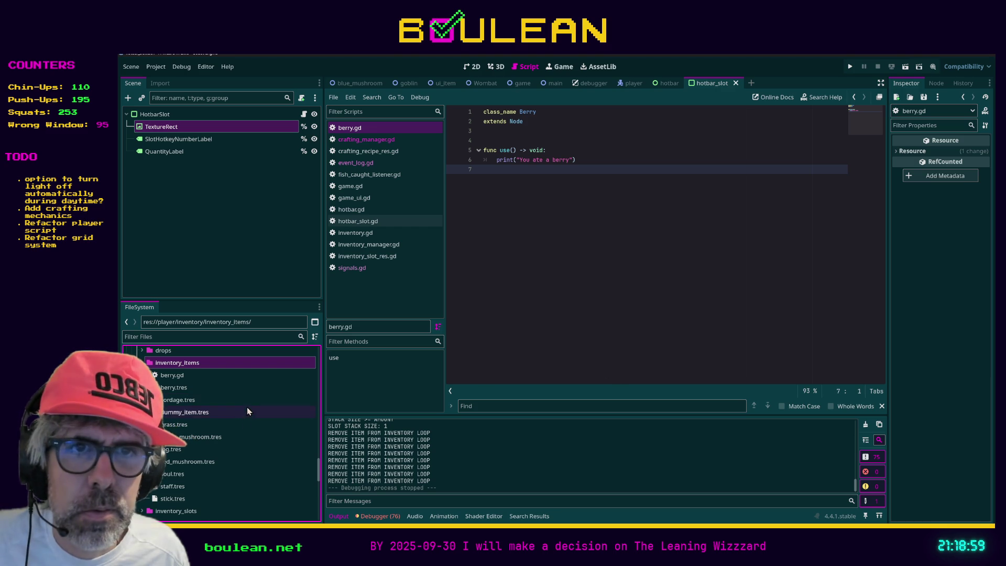
{"action": "left_click", "coordinate": [190, 390]}
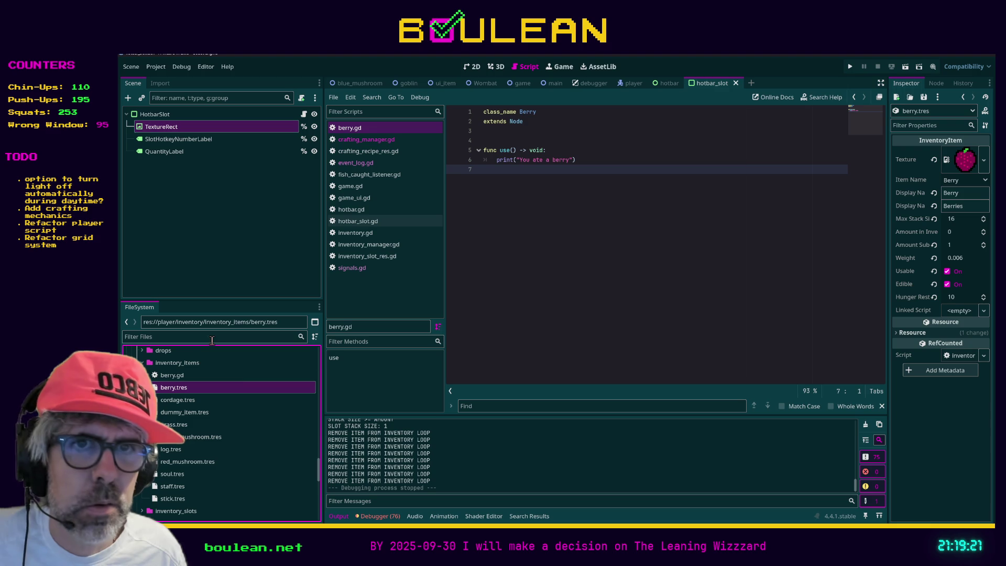
Filter the files with 'berry b_bu' and open the berry_bush.tscn scene.
{"action": "scroll", "coordinate": [242, 381], "scroll_direction": "up", "scroll_amount": 1}
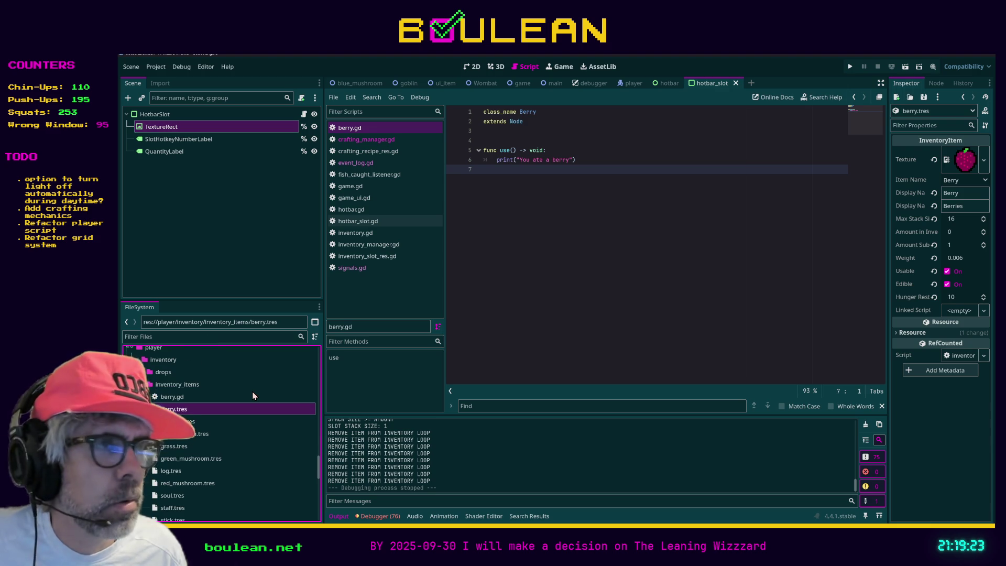
{"action": "left_click", "coordinate": [205, 337]}
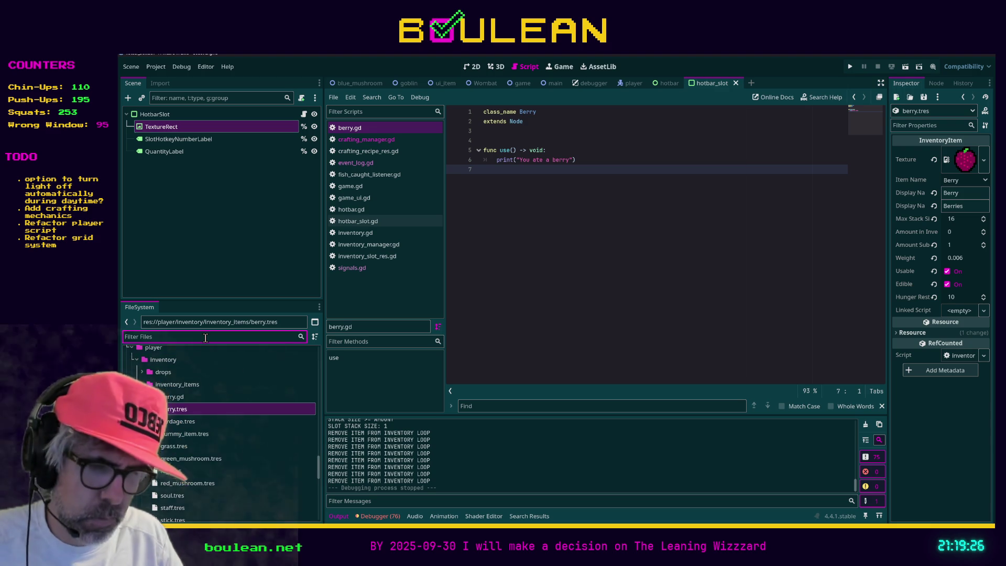
{"action": "type", "text": "berry"}
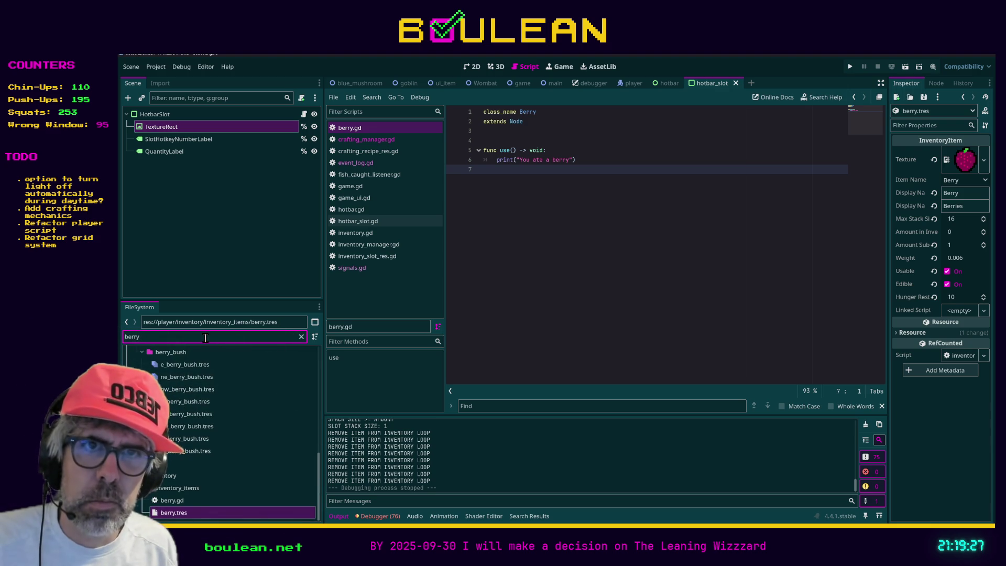
{"action": "type", "text": " b_bush"}
{"action": "double_click", "coordinate": [190, 379]}
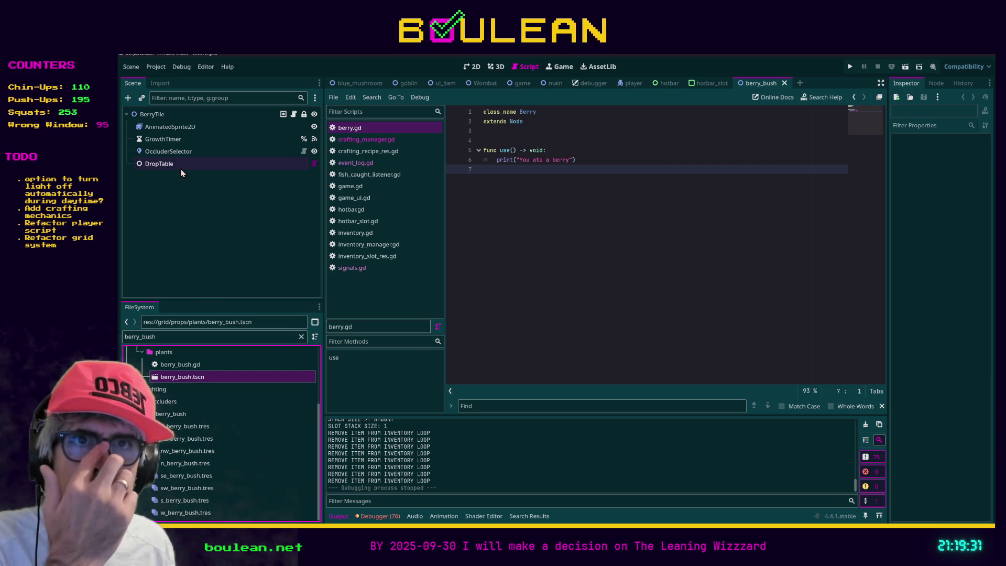
Inspect BerryTile's child nodes and expand DropTable's first entry (weight 1.0, percentage 1.0).
{"action": "left_click", "coordinate": [160, 115]}
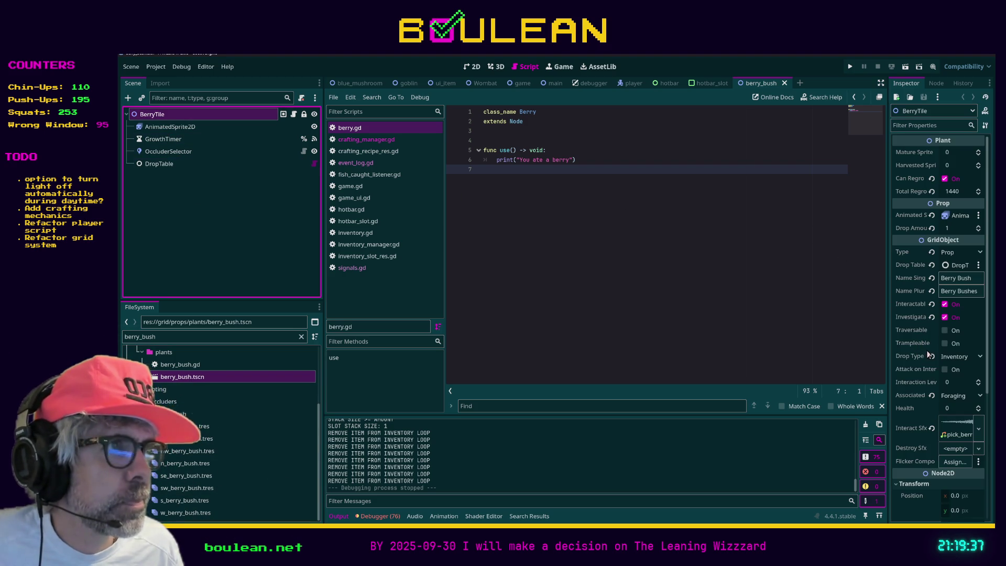
{"action": "left_click", "coordinate": [174, 130]}
{"action": "left_click", "coordinate": [174, 139]}
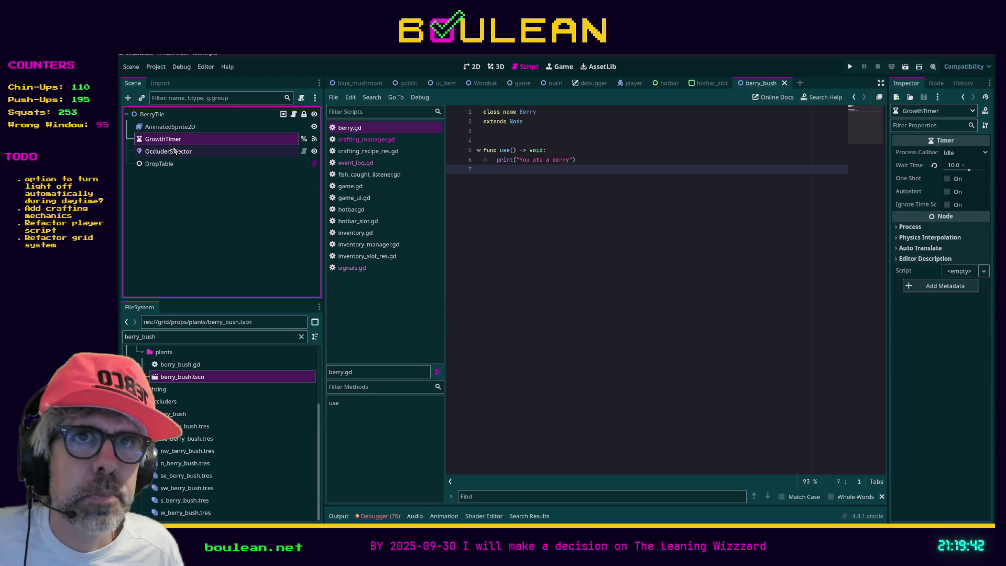
{"action": "left_click", "coordinate": [174, 151]}
{"action": "left_click", "coordinate": [173, 164]}
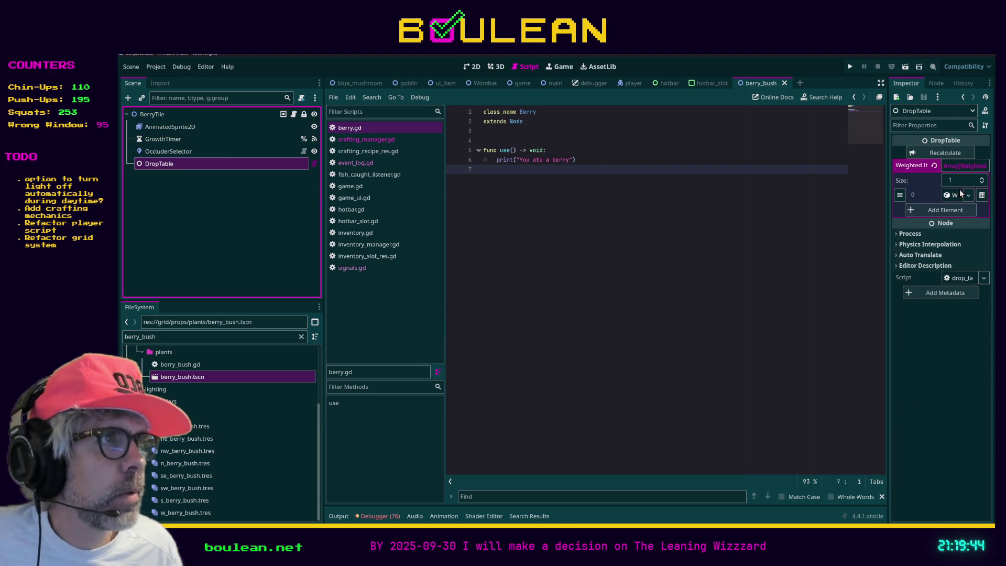
{"action": "left_click", "coordinate": [955, 195]}
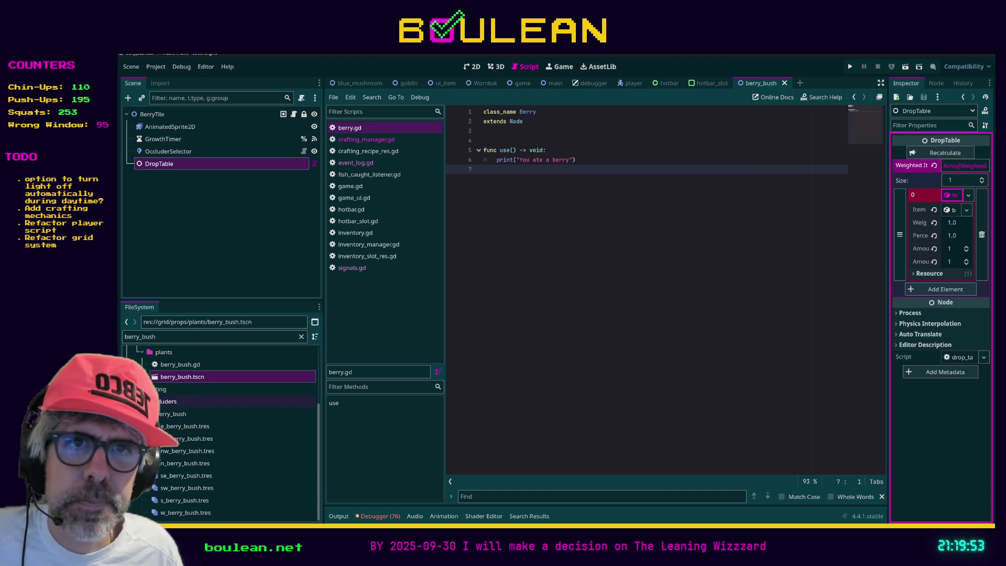
{"action": "scroll", "coordinate": [211, 413], "scroll_direction": "up", "scroll_amount": 4}
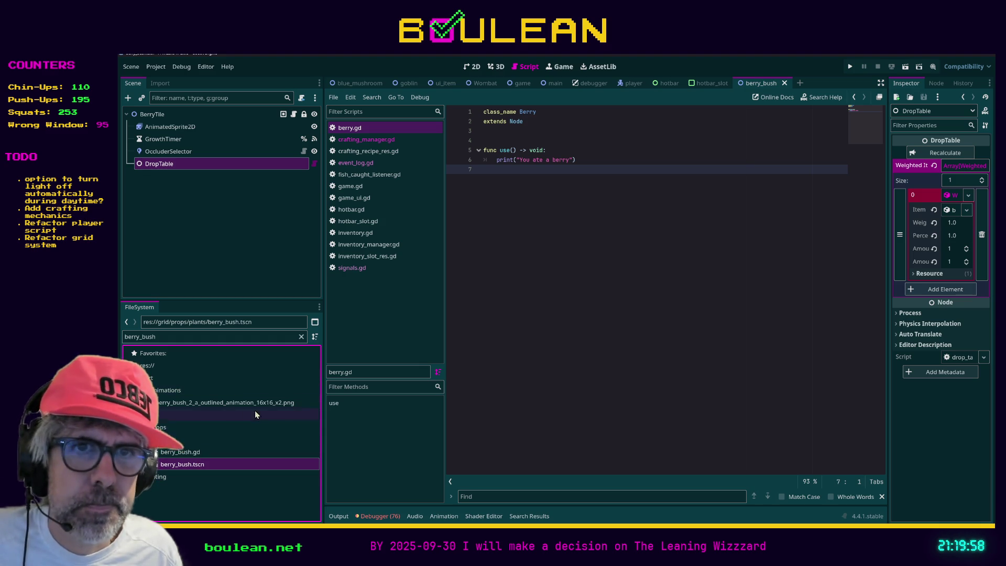
Add the inventory_items folder to Favorites and select the cordage.tres item.
{"action": "left_click", "coordinate": [149, 440]}
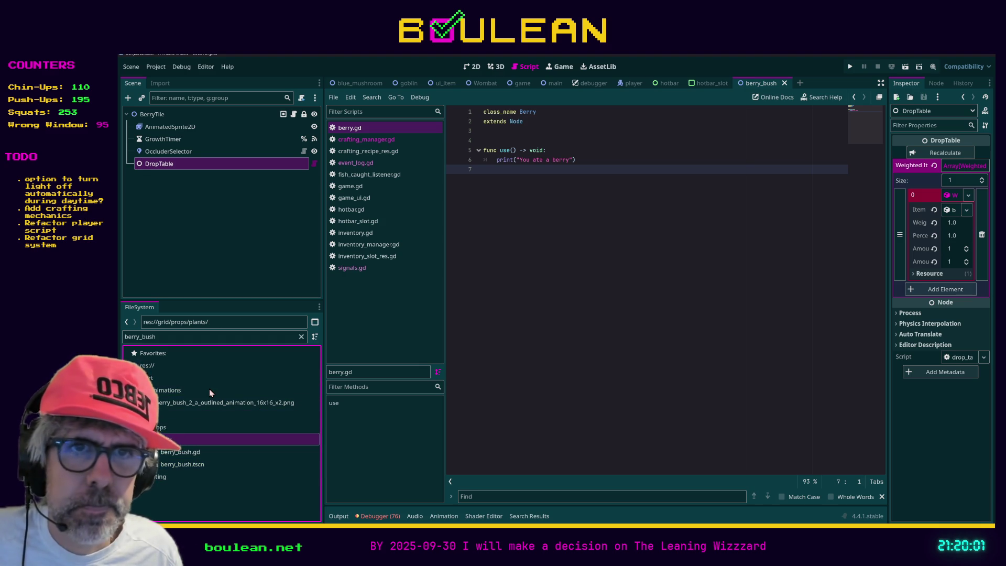
{"action": "scroll", "coordinate": [212, 491], "scroll_direction": "down", "scroll_amount": 5}
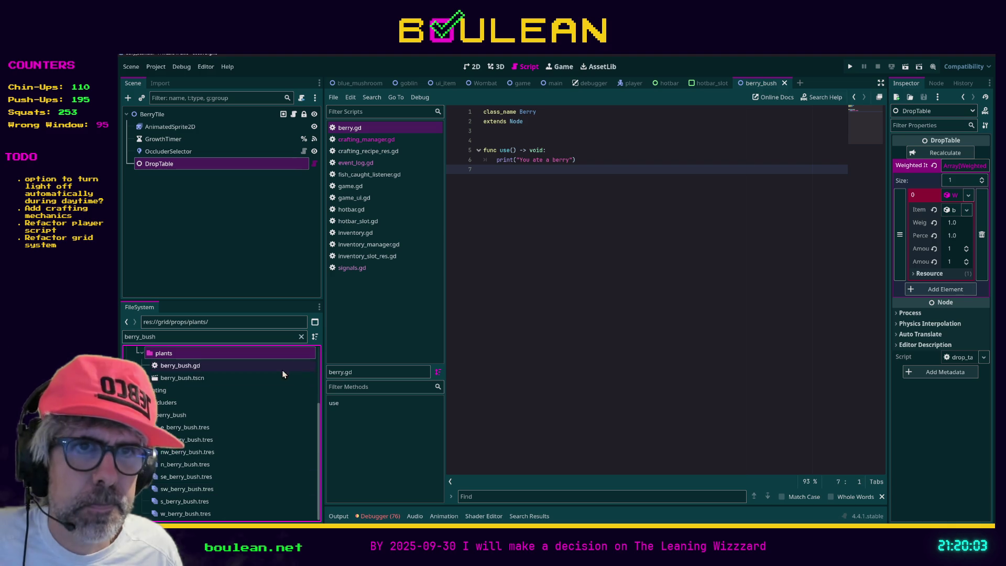
{"action": "left_click", "coordinate": [301, 337]}
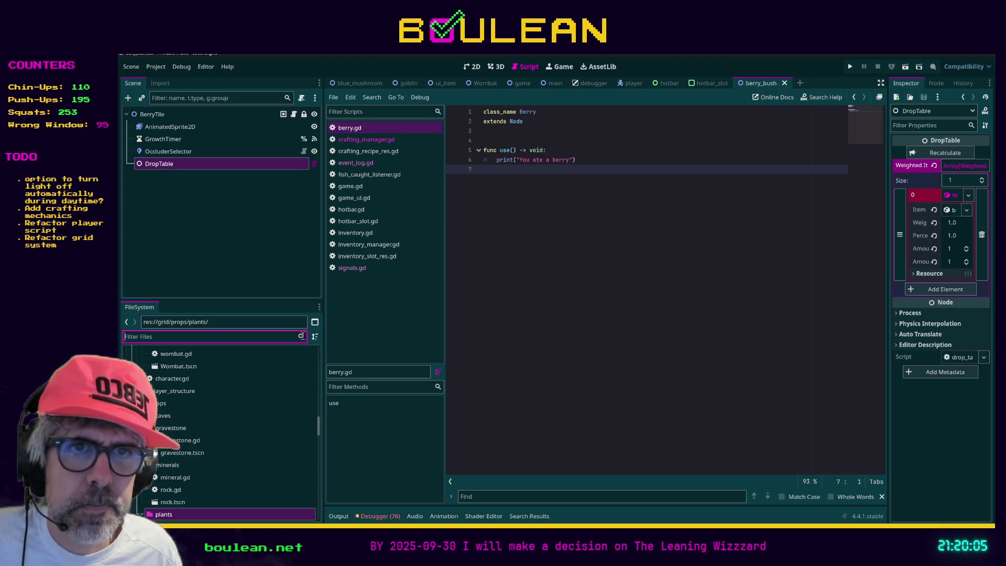
{"action": "type", "text": "inventory"}
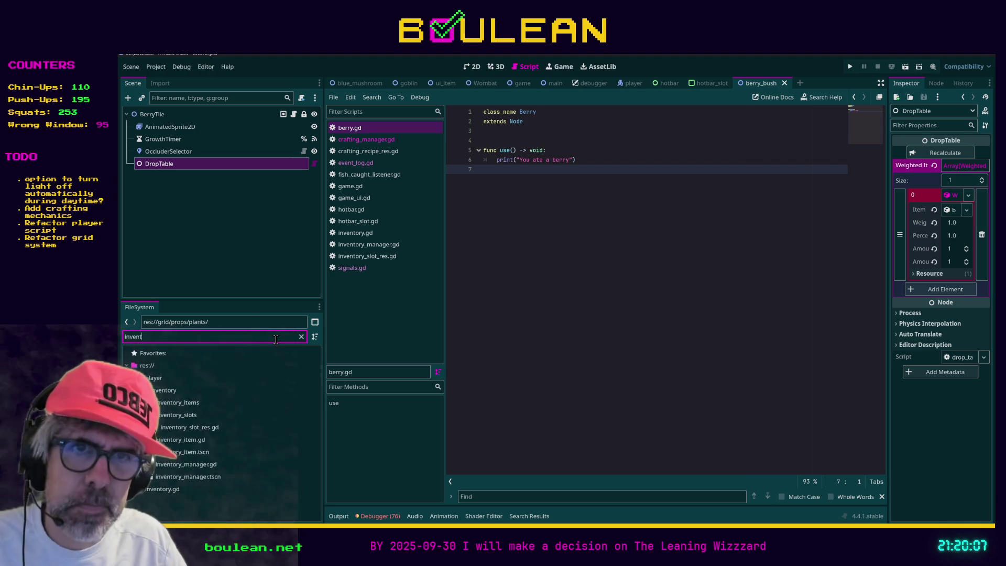
{"action": "left_click", "coordinate": [184, 404]}
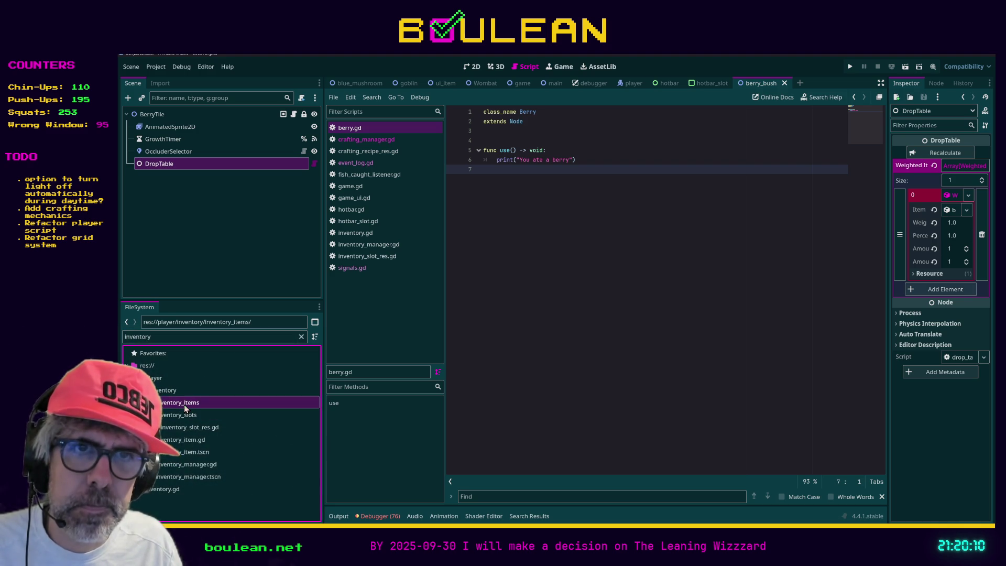
{"action": "right_click", "coordinate": [183, 405]}
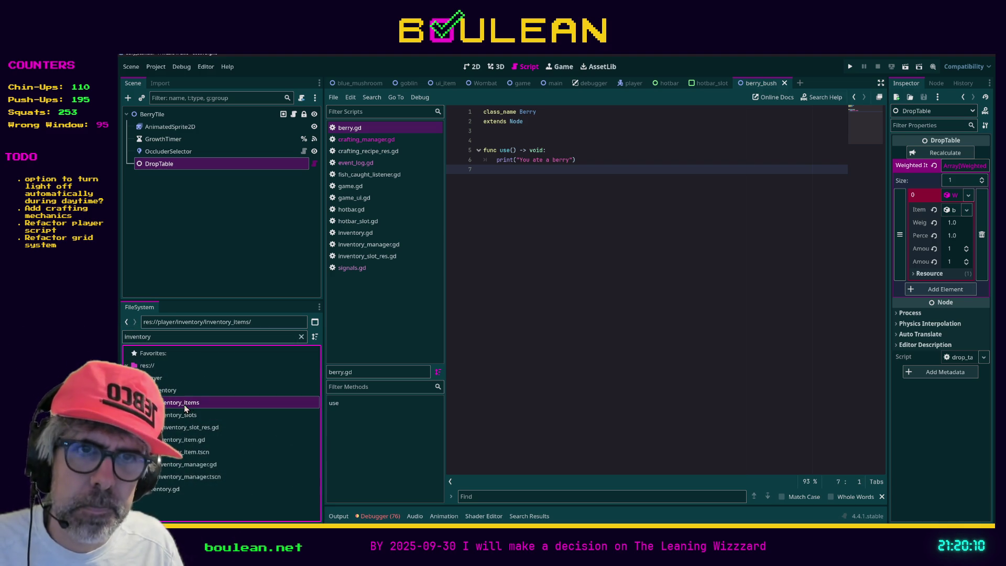
{"action": "left_click", "coordinate": [226, 492]}
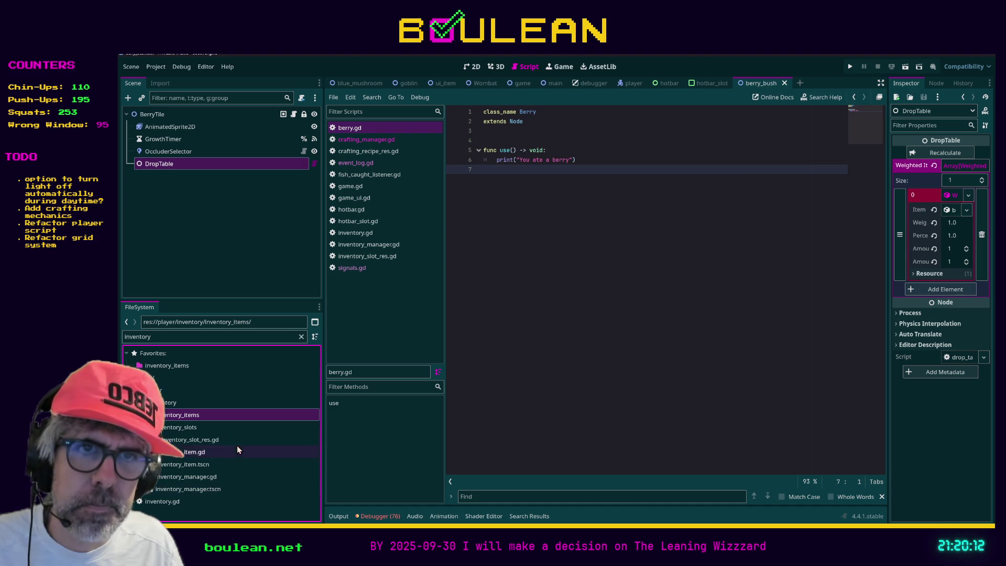
{"action": "left_click", "coordinate": [301, 336]}
{"action": "scroll", "coordinate": [225, 456], "scroll_direction": "down", "scroll_amount": 5}
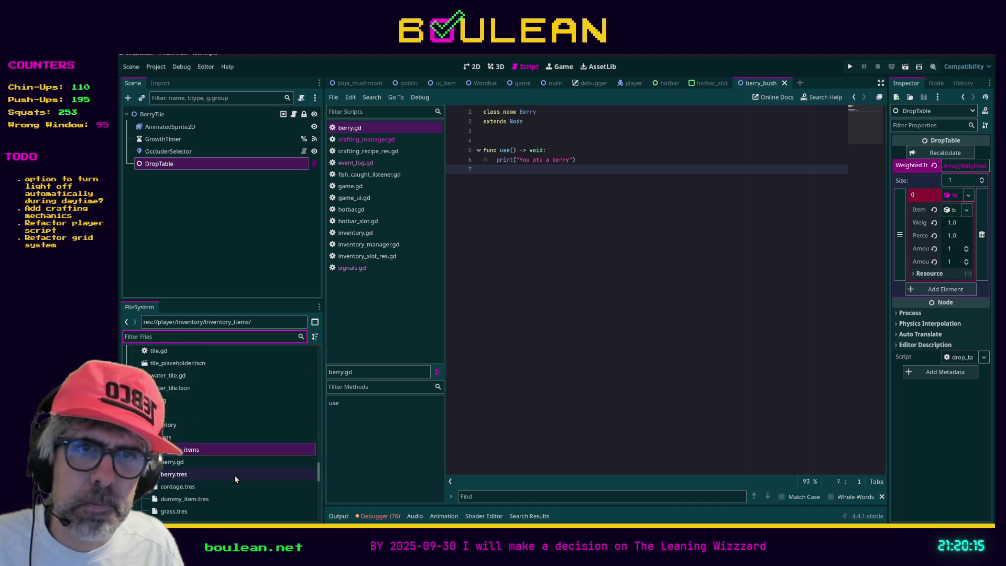
{"action": "left_click", "coordinate": [209, 467]}
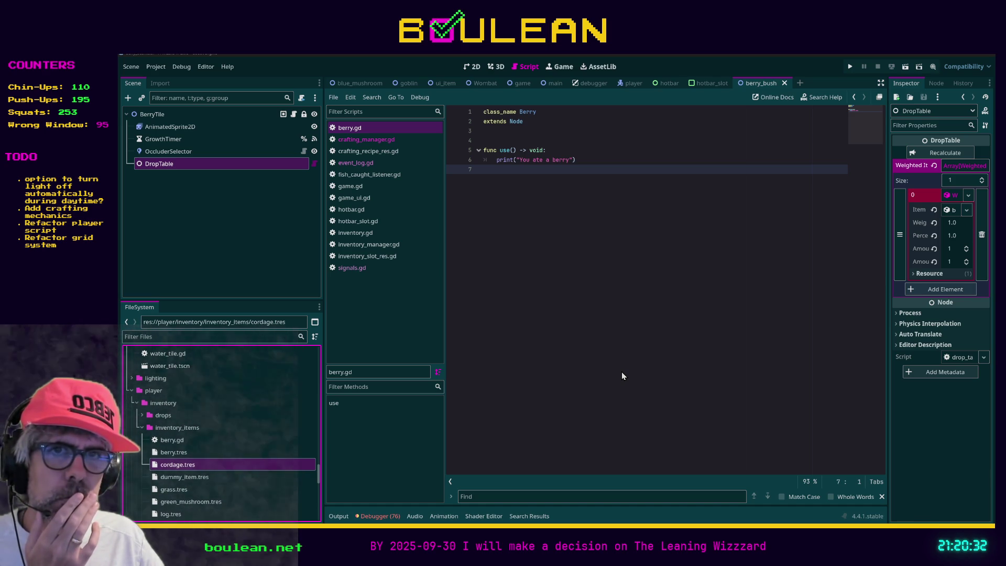
Add the crafting_recipes_res folder to Favorites and select the bedroll.tres recipe.
{"action": "left_click", "coordinate": [197, 337]}
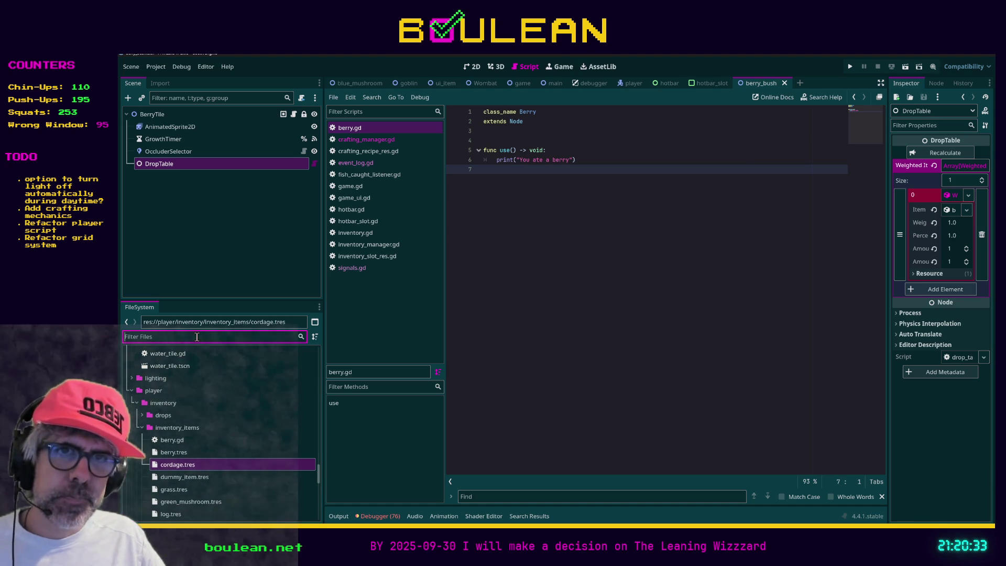
{"action": "type", "text": "craft"}
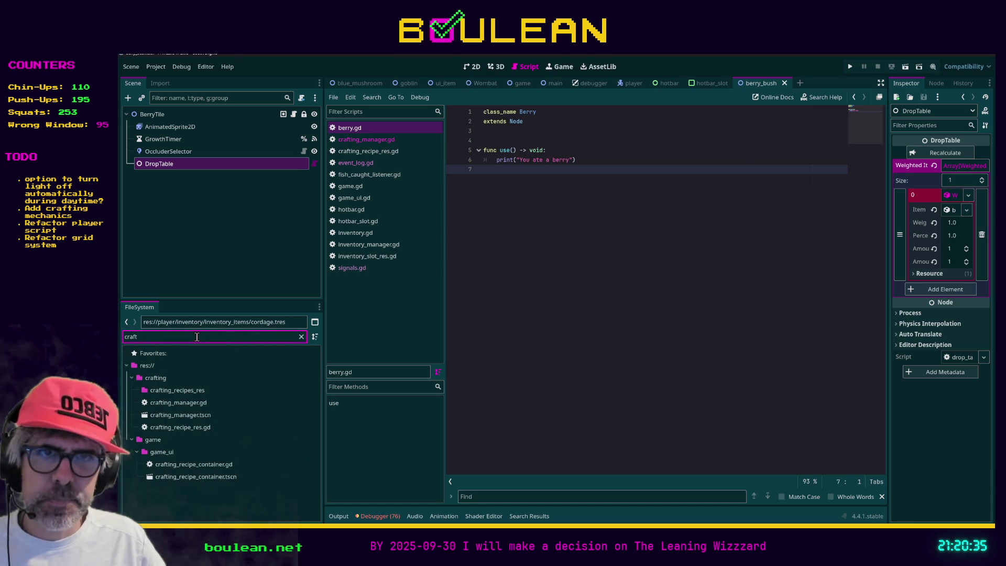
{"action": "left_click", "coordinate": [178, 394]}
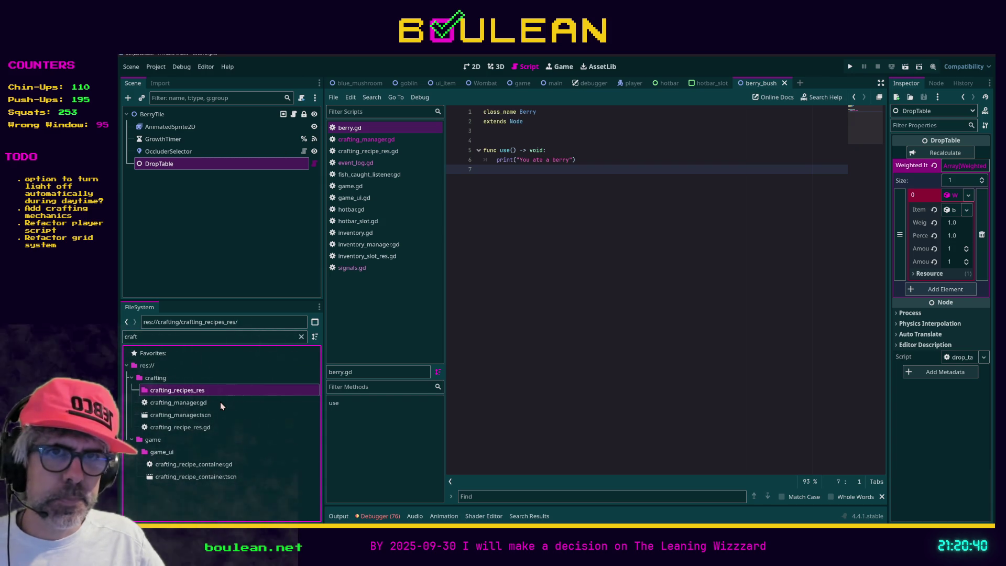
{"action": "key", "text": "ctrl+shift+f"}
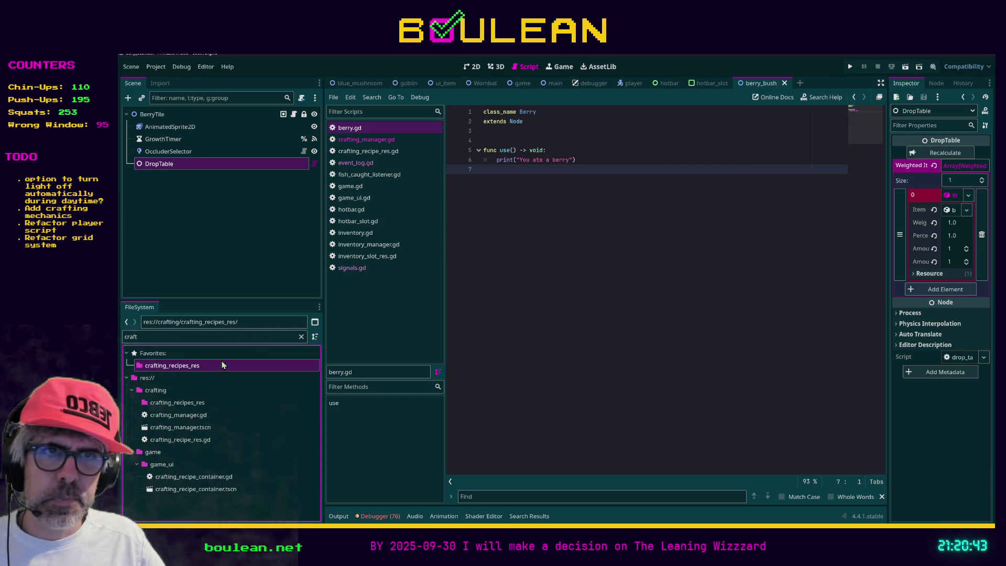
{"action": "left_click", "coordinate": [301, 337]}
{"action": "scroll", "coordinate": [274, 371], "scroll_direction": "down", "scroll_amount": 3}
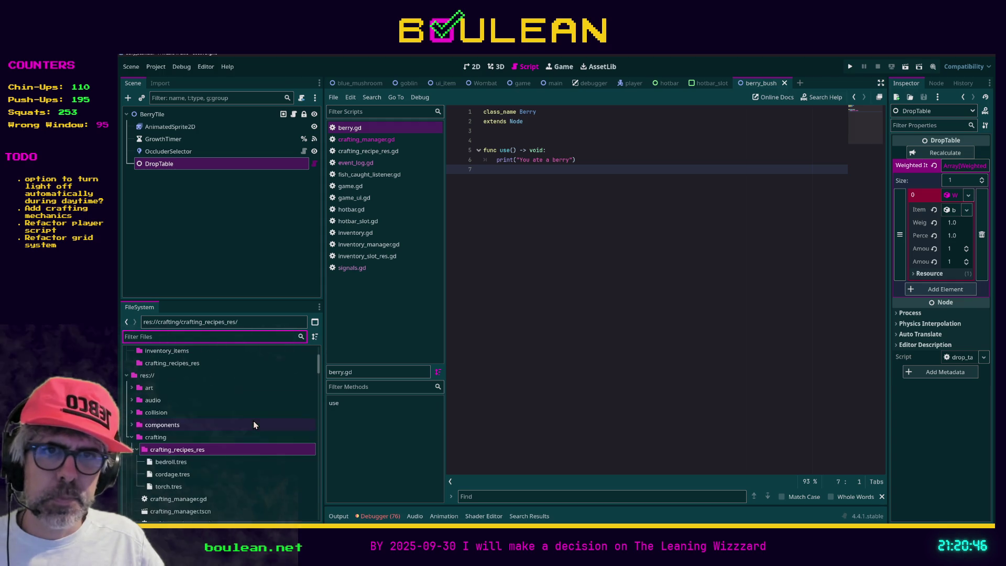
{"action": "left_click", "coordinate": [196, 462]}
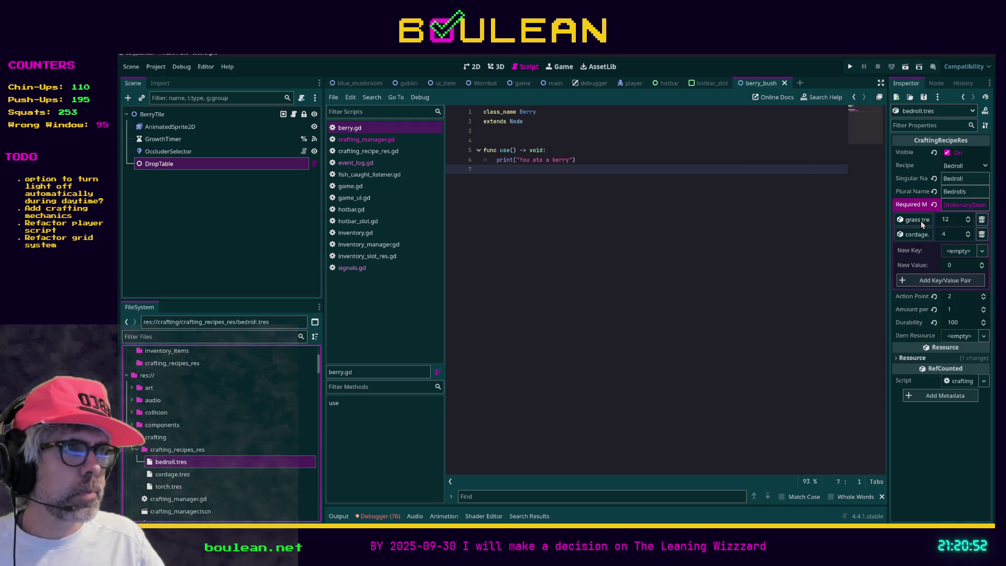
Delete the grass and cordage entries from the bedroll recipe's Required Materials.
{"action": "scroll", "coordinate": [259, 408], "scroll_direction": "up", "scroll_amount": 4}
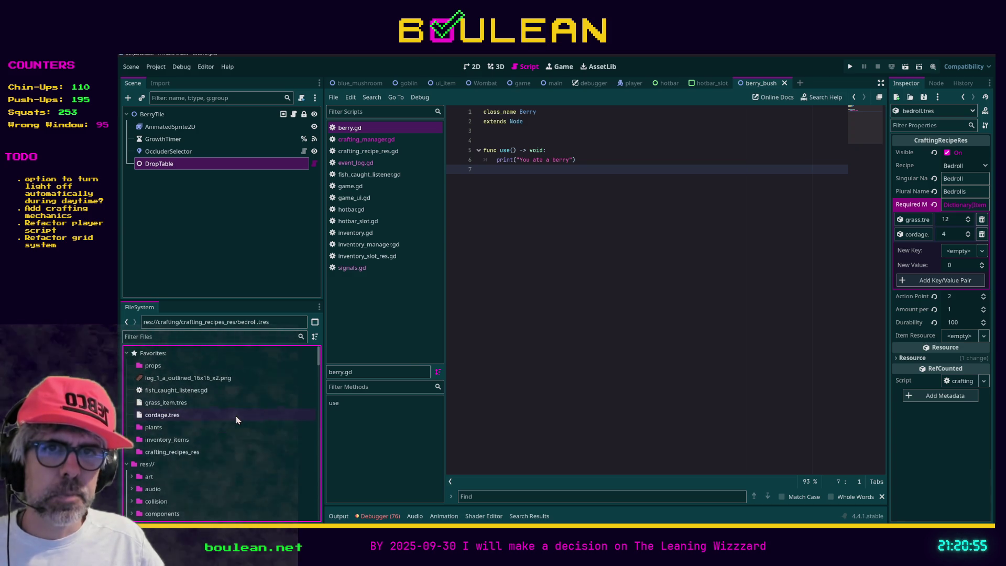
{"action": "double_click", "coordinate": [164, 444]}
{"action": "scroll", "coordinate": [225, 469], "scroll_direction": "down", "scroll_amount": 2}
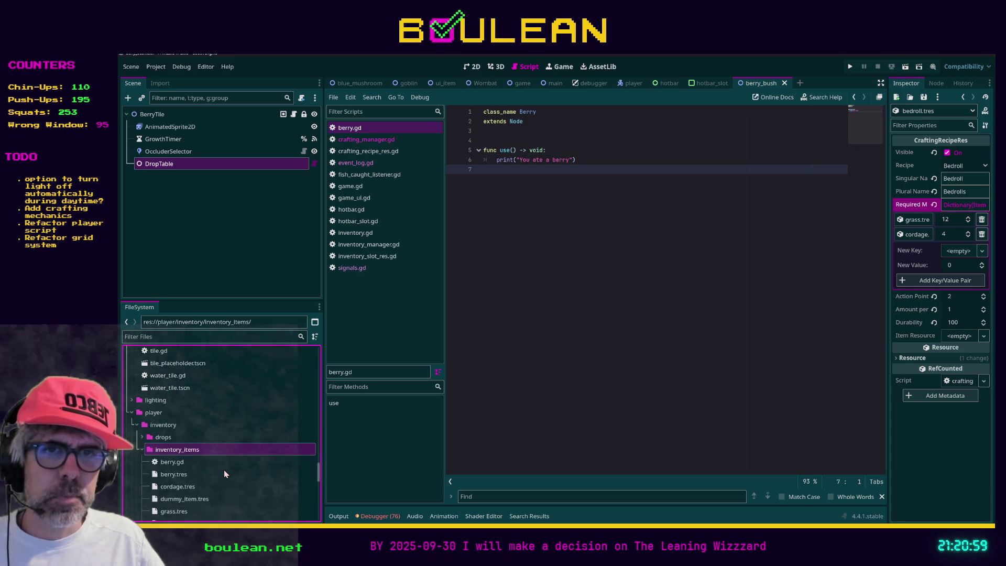
{"action": "scroll", "coordinate": [224, 472], "scroll_direction": "down", "scroll_amount": 1}
{"action": "scroll", "coordinate": [223, 471], "scroll_direction": "down", "scroll_amount": 1}
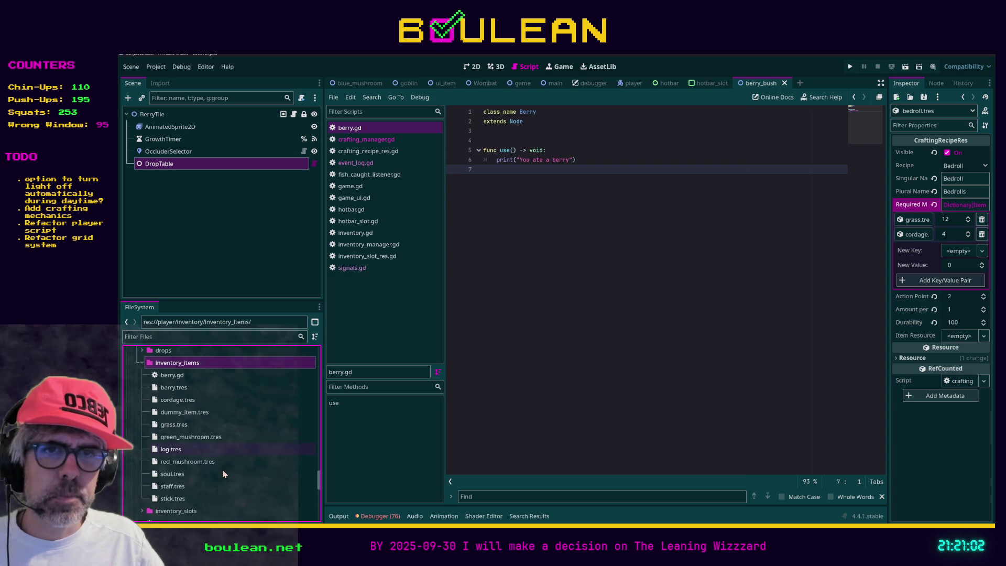
{"action": "mouse_move", "coordinate": [176, 424]}
{"action": "left_mouse_down"}
{"action": "mouse_move", "coordinate": [362, 405]}
{"action": "mouse_move", "coordinate": [853, 283]}
{"action": "mouse_move", "coordinate": [912, 220]}
{"action": "left_mouse_up"}
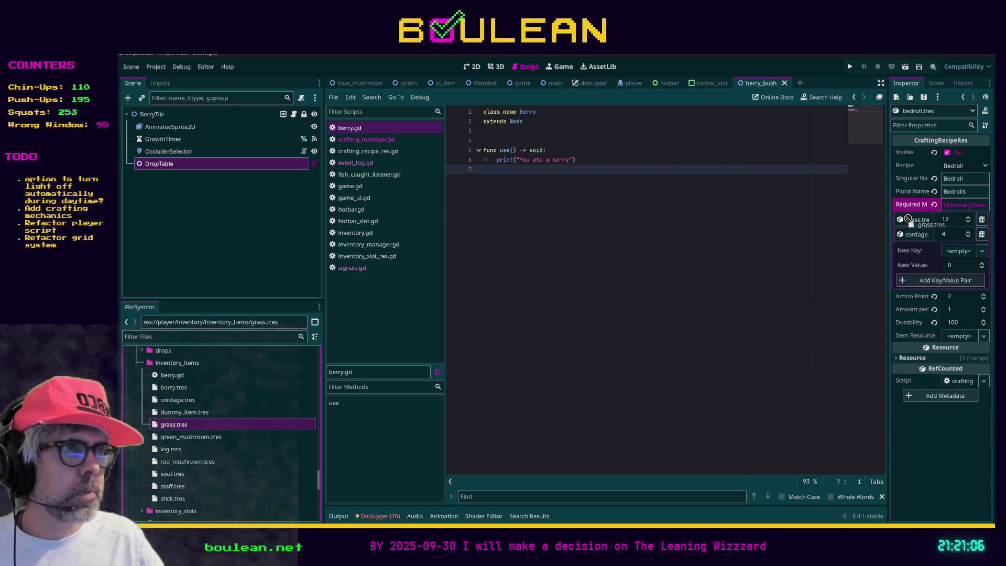
{"action": "left_click", "coordinate": [982, 220]}
{"action": "left_click", "coordinate": [982, 221]}
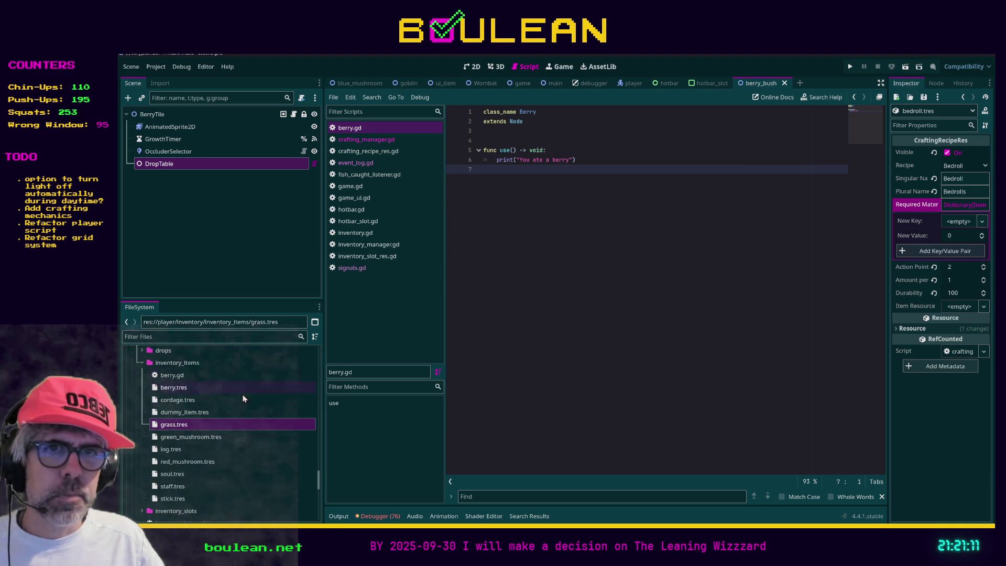
Try adding grass as a new required-material entry, then delete the empty entry.
{"action": "left_click_drag", "start_coordinate": [196, 423], "coordinate": [953, 223]}
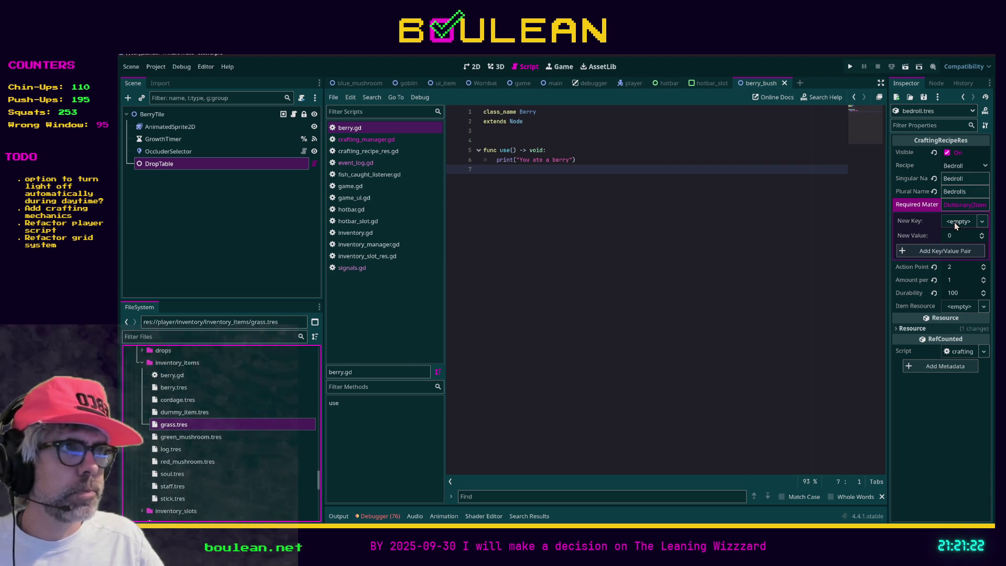
{"action": "left_click", "coordinate": [946, 251]}
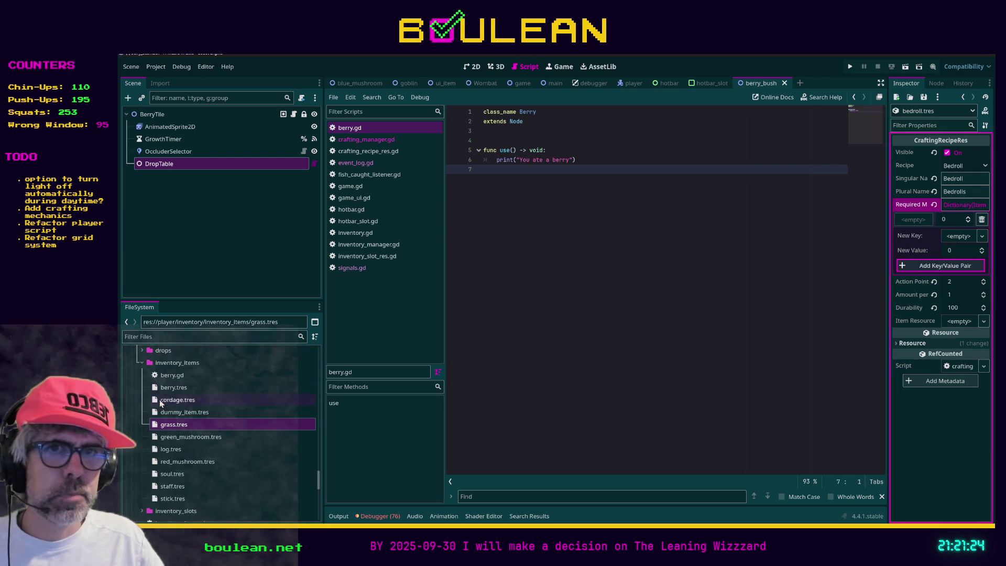
{"action": "mouse_move", "coordinate": [166, 425]}
{"action": "left_mouse_down"}
{"action": "mouse_move", "coordinate": [781, 303]}
{"action": "mouse_move", "coordinate": [965, 236]}
{"action": "left_mouse_up"}
{"action": "left_click", "coordinate": [982, 221]}
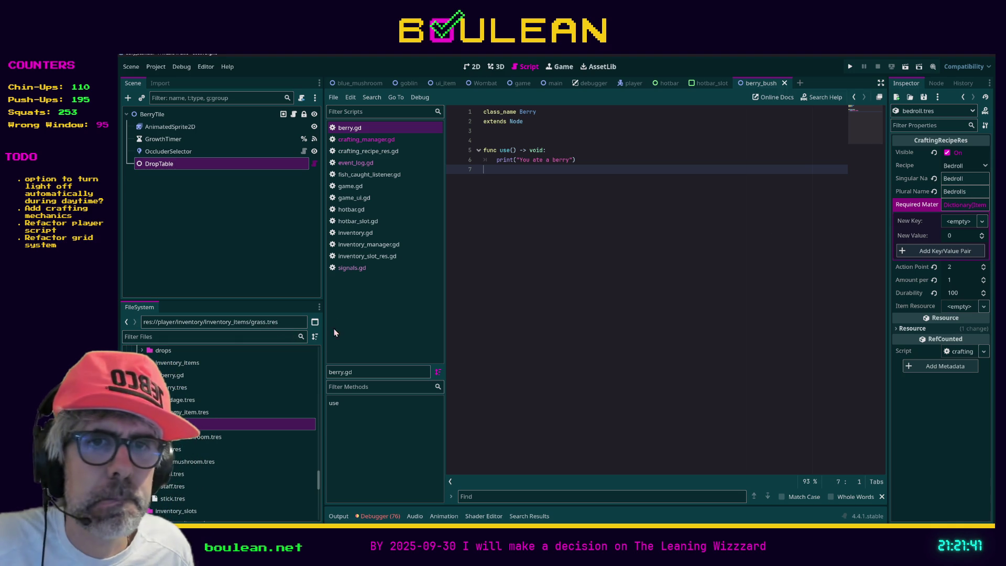
Filter by 'crafting_recip', open crafting_recipe_res.gd, and clear the filter.
{"action": "scroll", "coordinate": [273, 396], "scroll_direction": "down", "scroll_amount": 5}
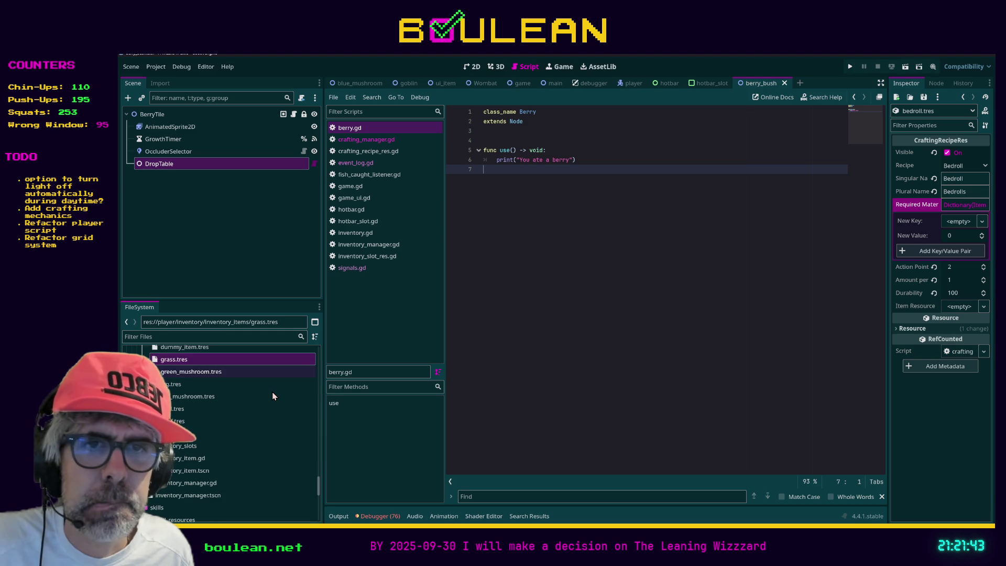
{"action": "left_click", "coordinate": [228, 336]}
{"action": "type", "text": "cra"}
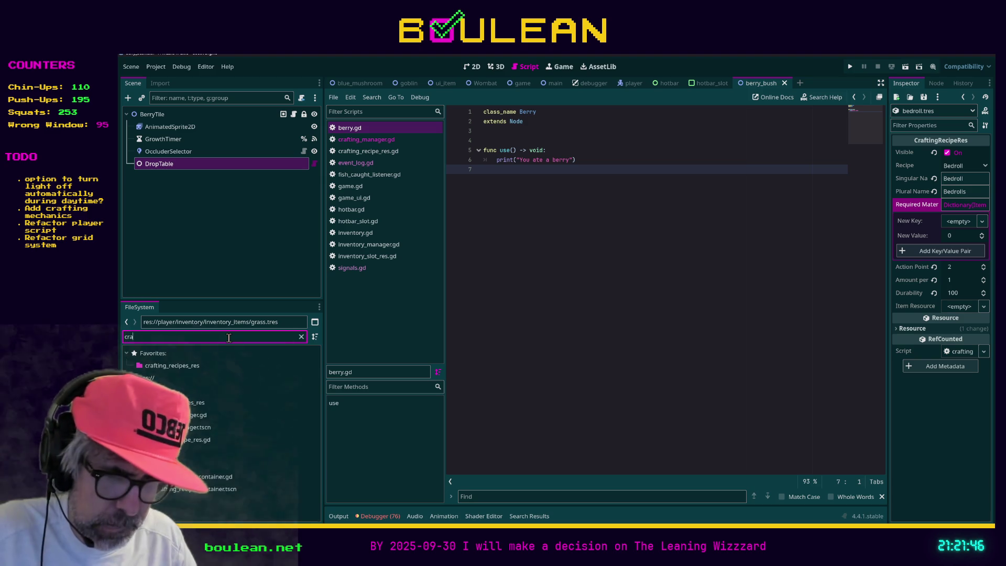
{"action": "type", "text": "fting_recip"}
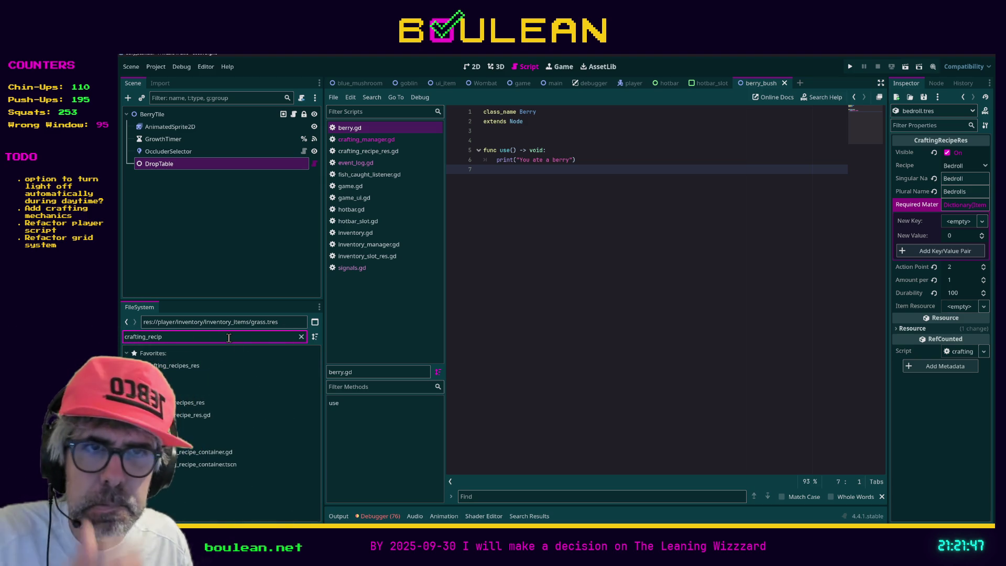
{"action": "double_click", "coordinate": [199, 420]}
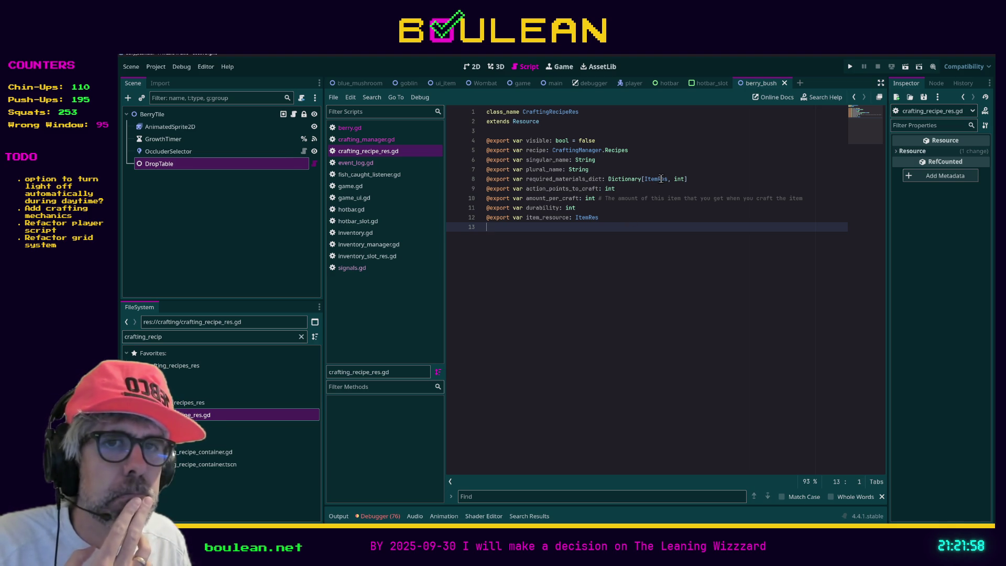
{"action": "left_click", "coordinate": [301, 336]}
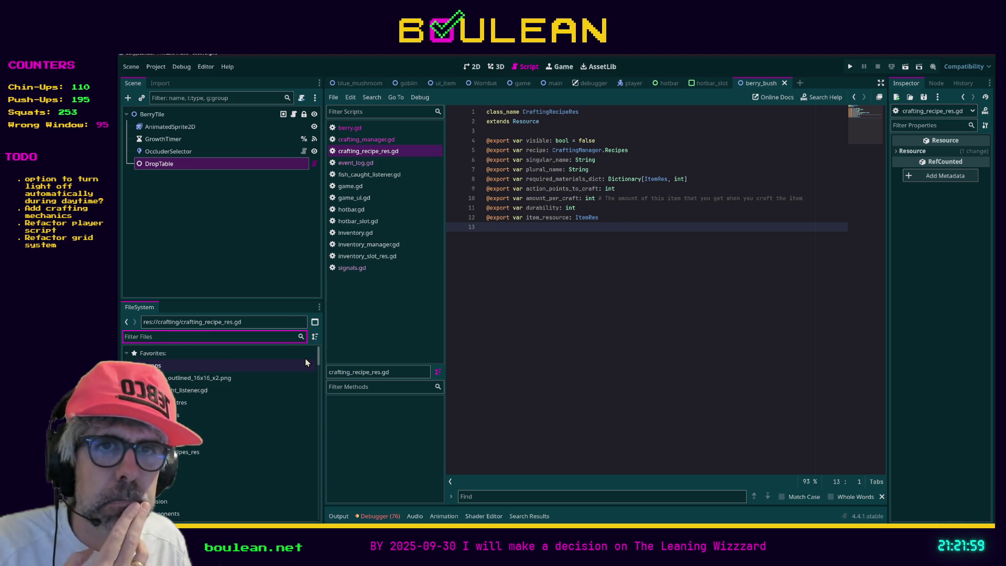
{"action": "scroll", "coordinate": [305, 357], "scroll_direction": "up", "scroll_amount": 5}
Set the cordage.tres recipe's Required Materials to 12 grass and 4 cordage.
{"action": "left_click", "coordinate": [184, 414]}
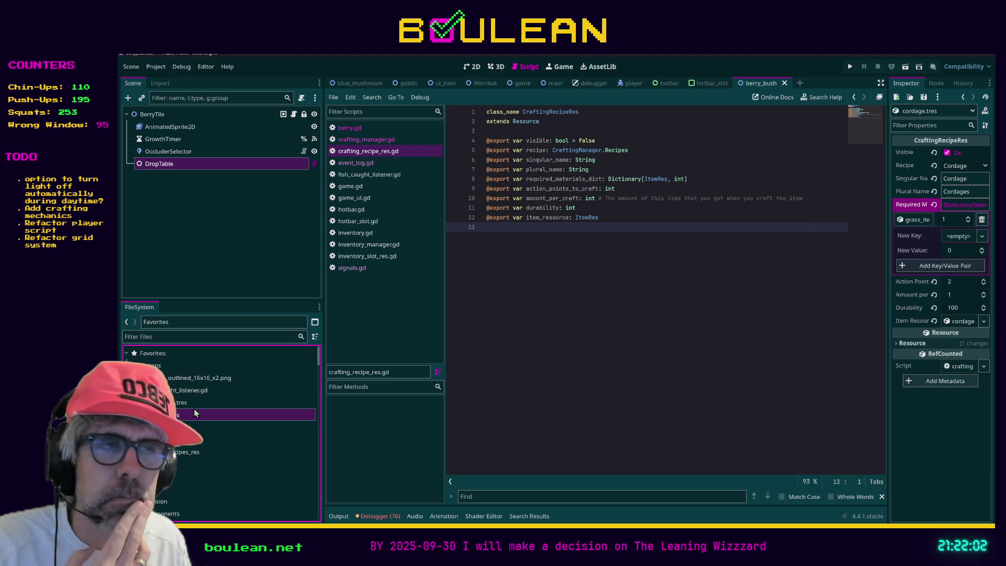
{"action": "left_click", "coordinate": [959, 239]}
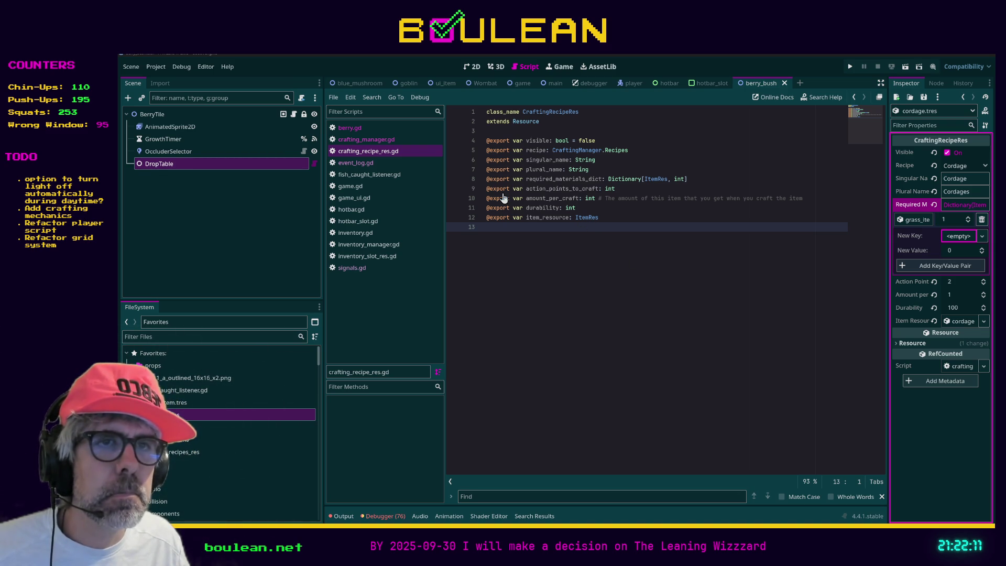
{"action": "left_click", "coordinate": [959, 236]}
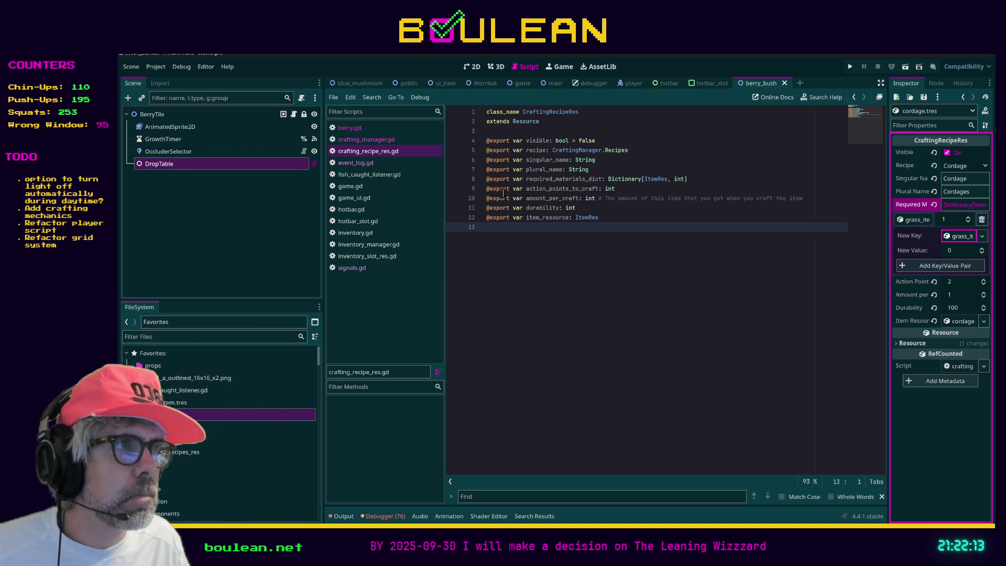
{"action": "left_click", "coordinate": [957, 252]}
{"action": "type", "text": "12"}
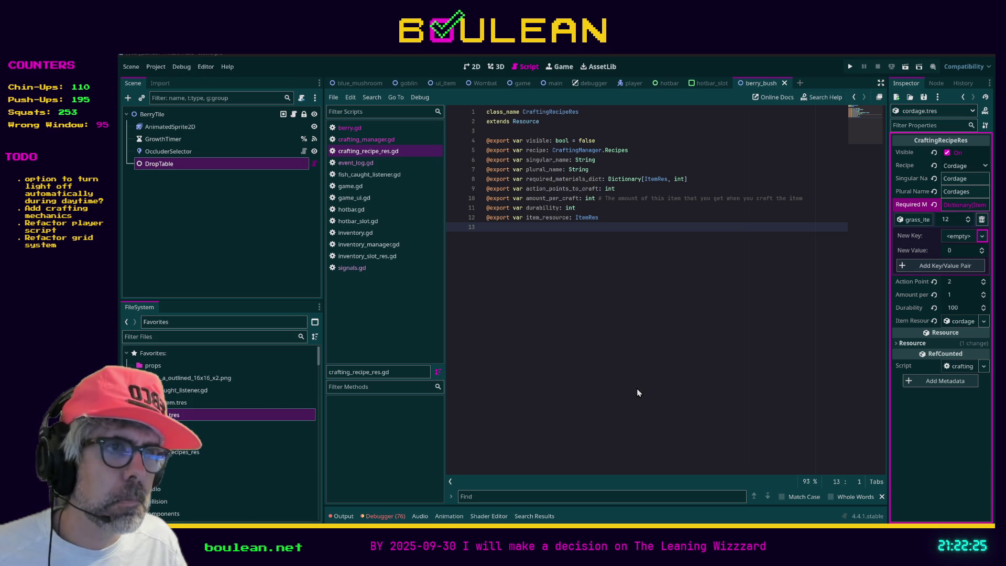
{"action": "left_click_drag", "start_coordinate": [173, 415], "coordinate": [962, 236]}
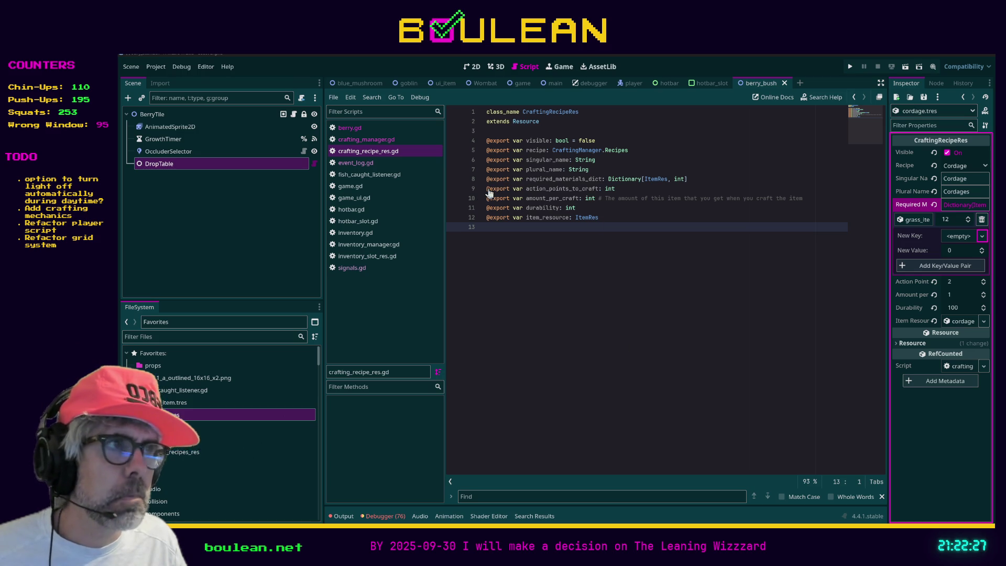
{"action": "left_click", "coordinate": [963, 249]}
{"action": "type", "text": "4"}
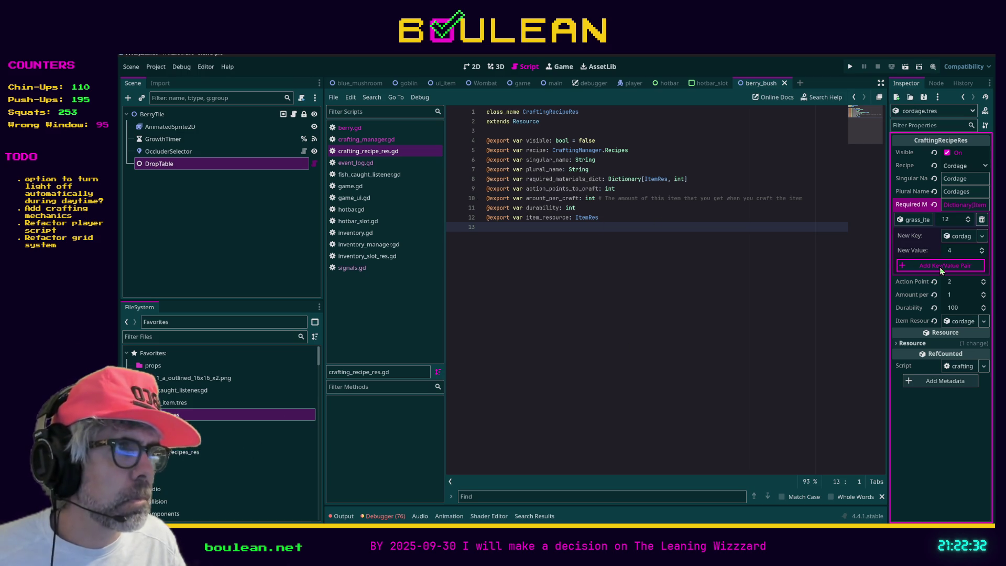
{"action": "left_click", "coordinate": [941, 266]}
{"action": "left_click", "coordinate": [682, 283]}
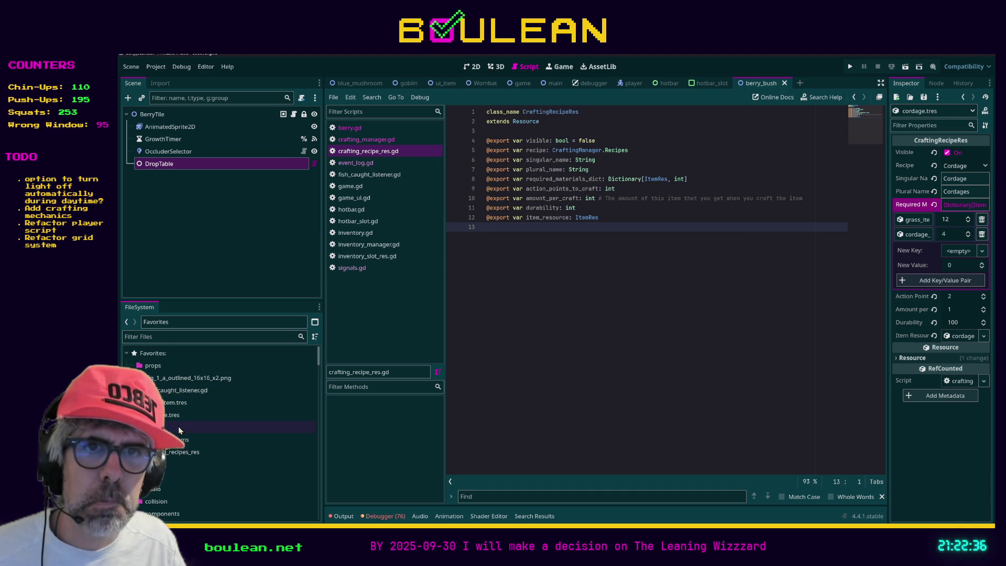
Reopen the crafting_recipes_res folder and compare the bedroll and cordage recipes.
{"action": "key", "text": "ctrl+f"}
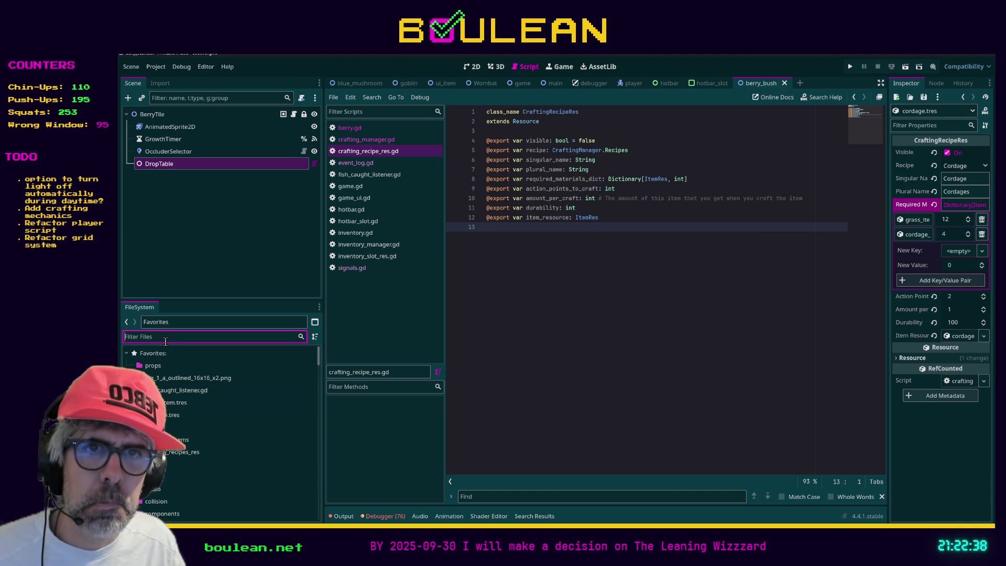
{"action": "left_click", "coordinate": [181, 452]}
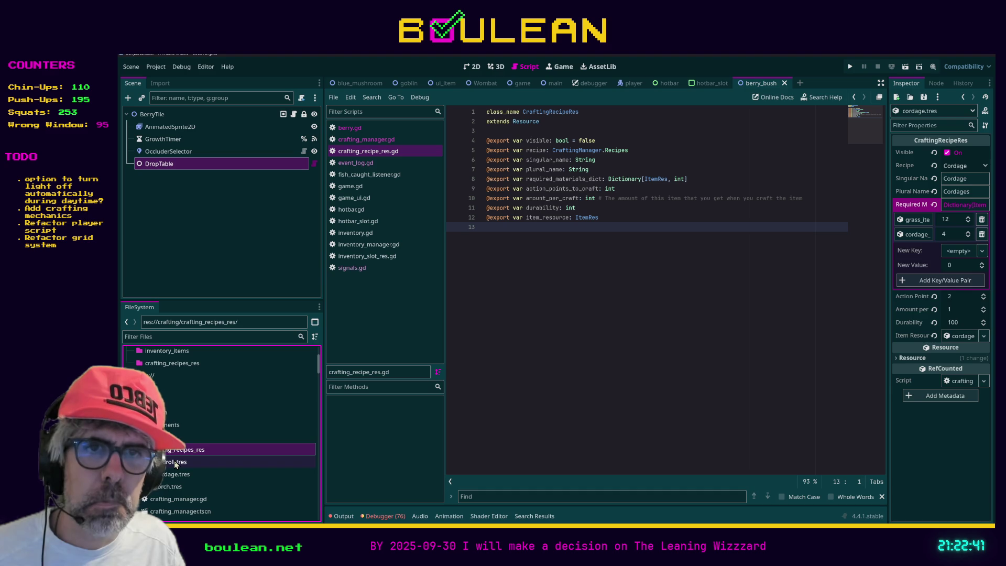
{"action": "left_click", "coordinate": [174, 462]}
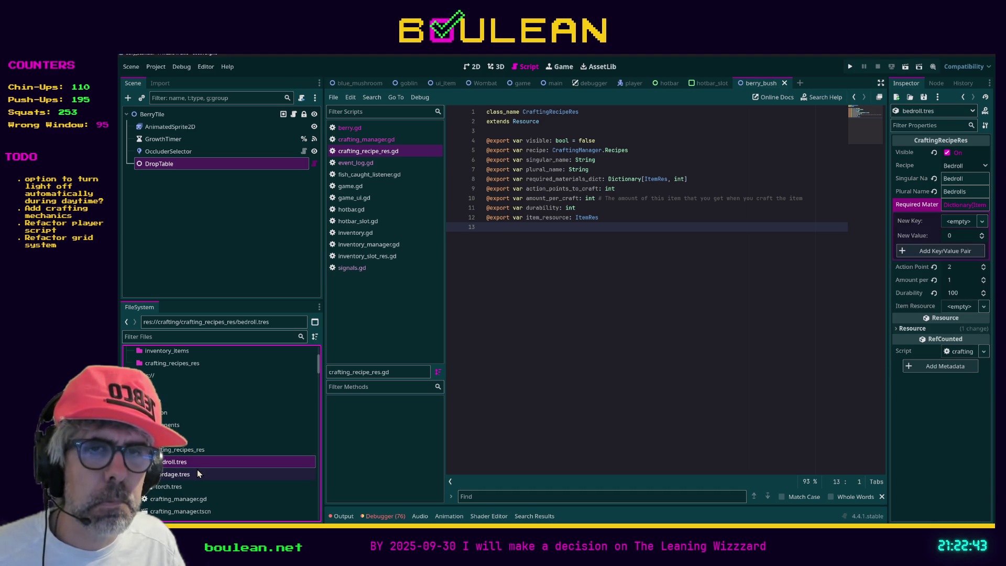
{"action": "left_click", "coordinate": [189, 475]}
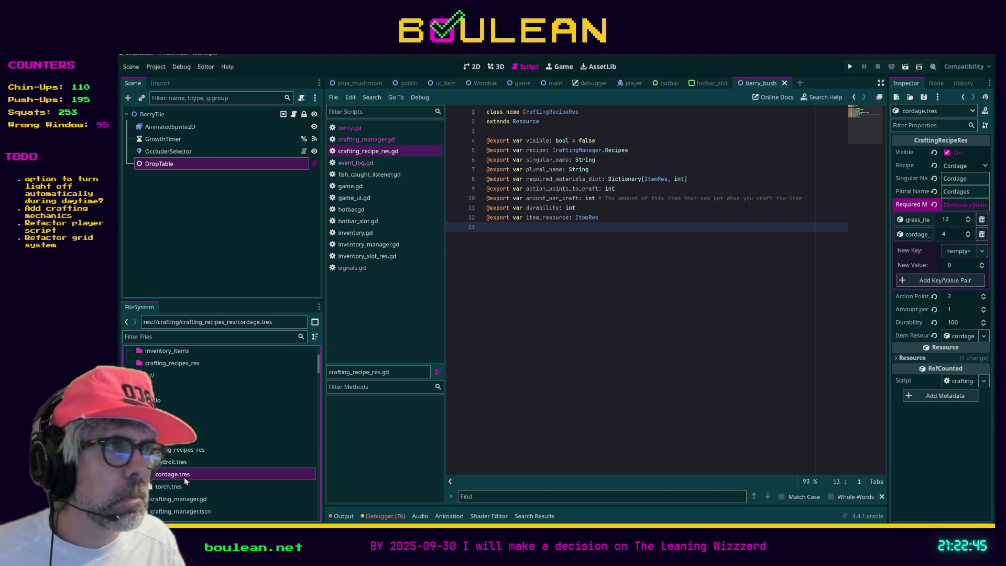
Give the Bedroll recipe required materials of 4 cordage and 12 grass_item.
{"action": "left_click", "coordinate": [173, 462]}
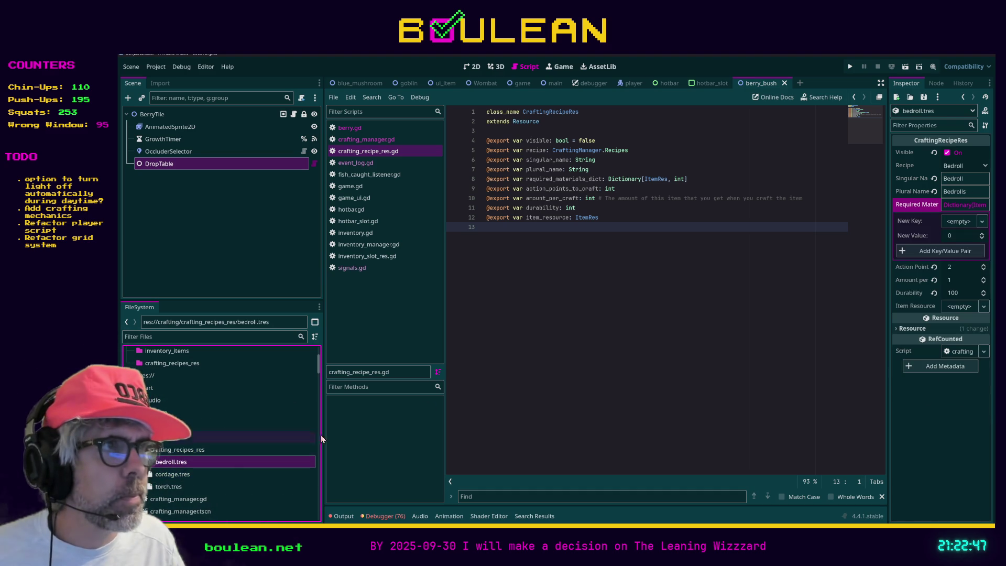
{"action": "left_click", "coordinate": [983, 223]}
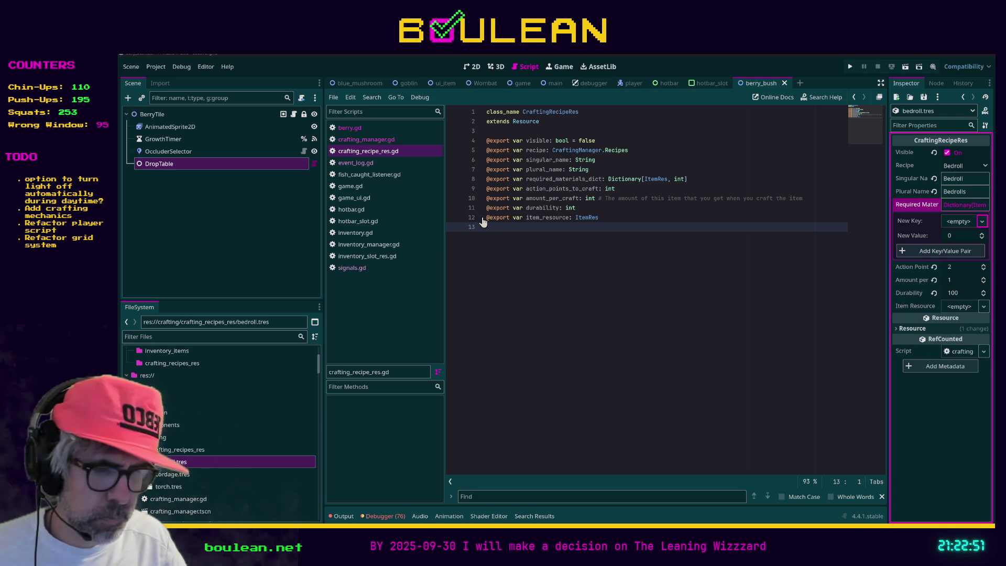
{"action": "left_click_drag", "start_coordinate": [482, 225], "coordinate": [483, 188]}
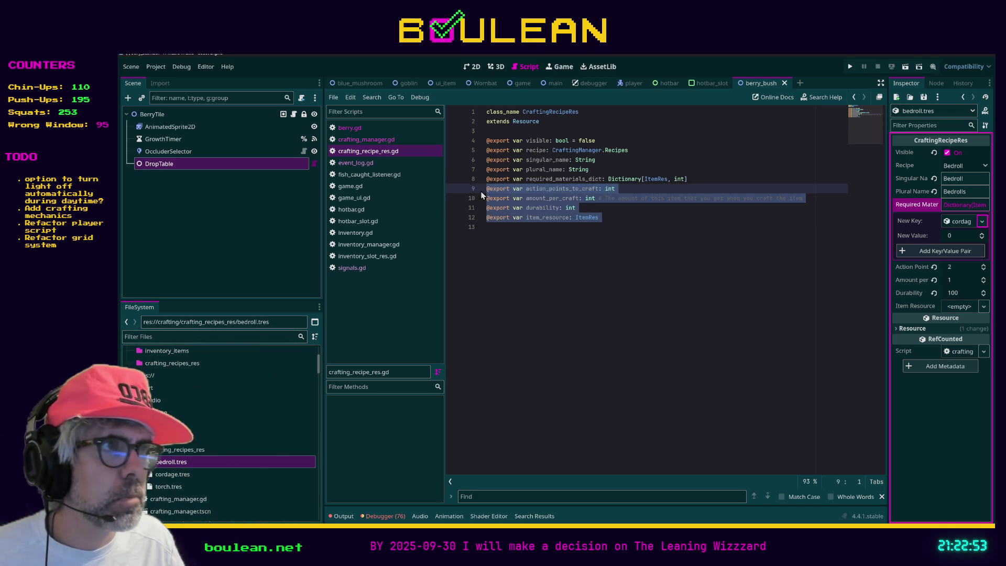
{"action": "left_click", "coordinate": [956, 239]}
{"action": "type", "text": "12"}
{"action": "left_click", "coordinate": [954, 250]}
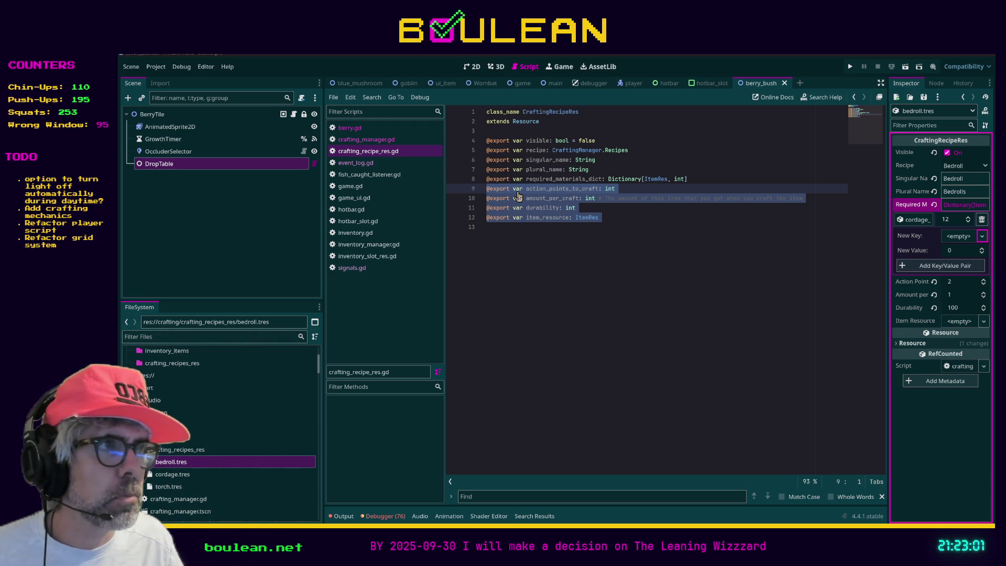
{"action": "left_click_drag", "start_coordinate": [518, 193], "coordinate": [941, 250]}
{"action": "type", "text": "12"}
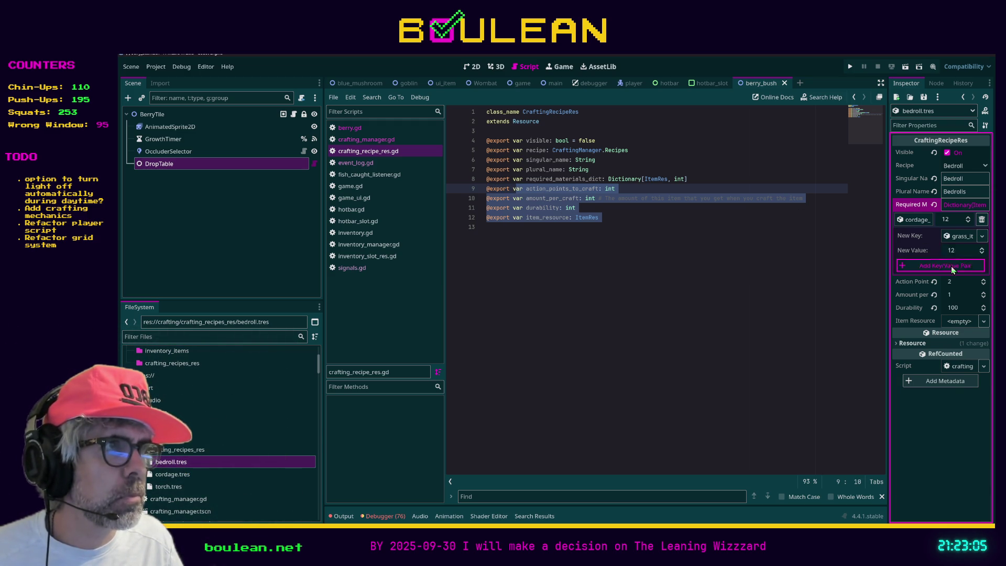
{"action": "left_click", "coordinate": [951, 265]}
{"action": "type", "text": "4"}
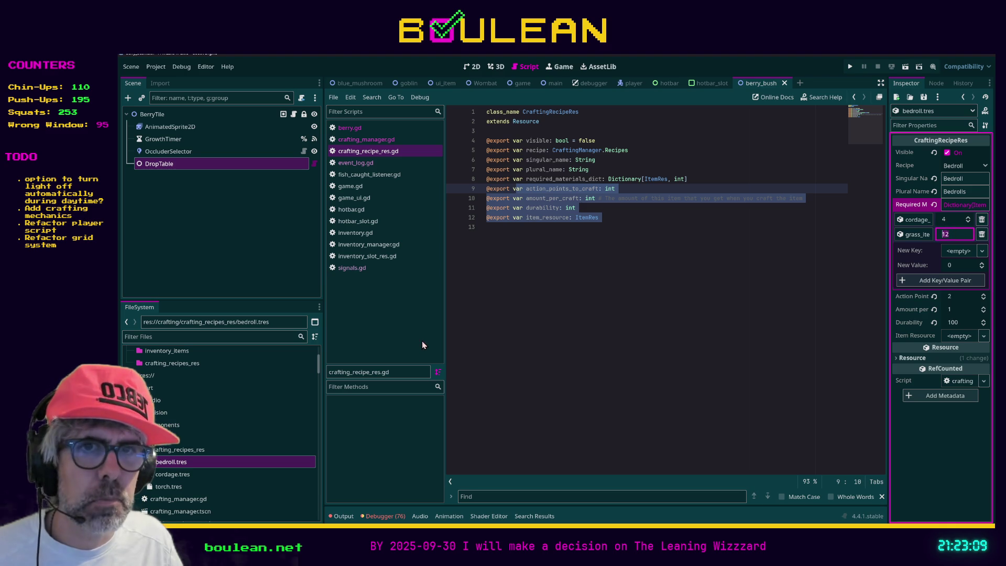
Remove the cordage requirement from the Cordage recipe and recheck both recipes.
{"action": "left_click", "coordinate": [183, 473]}
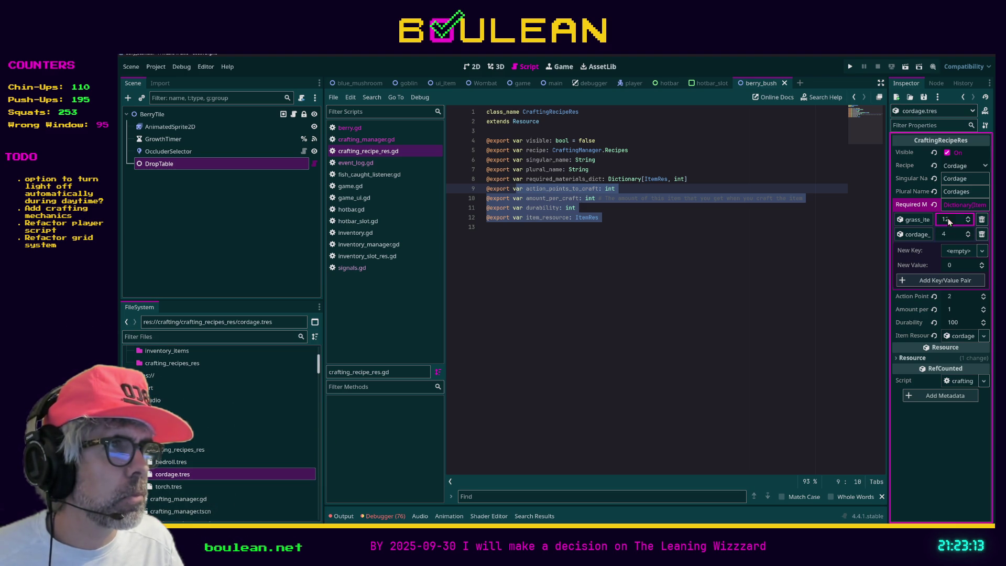
{"action": "left_click", "coordinate": [982, 234]}
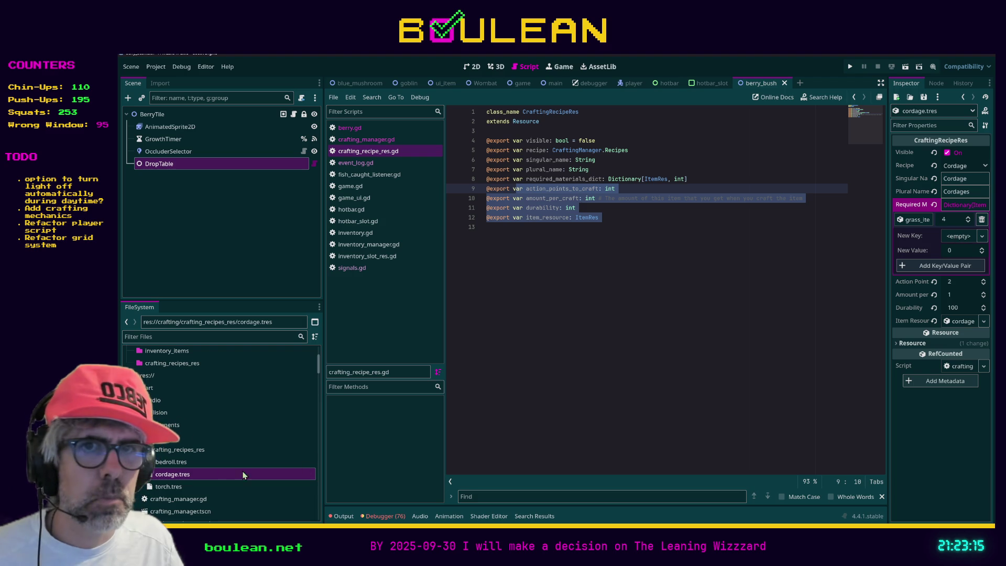
{"action": "left_click", "coordinate": [173, 463]}
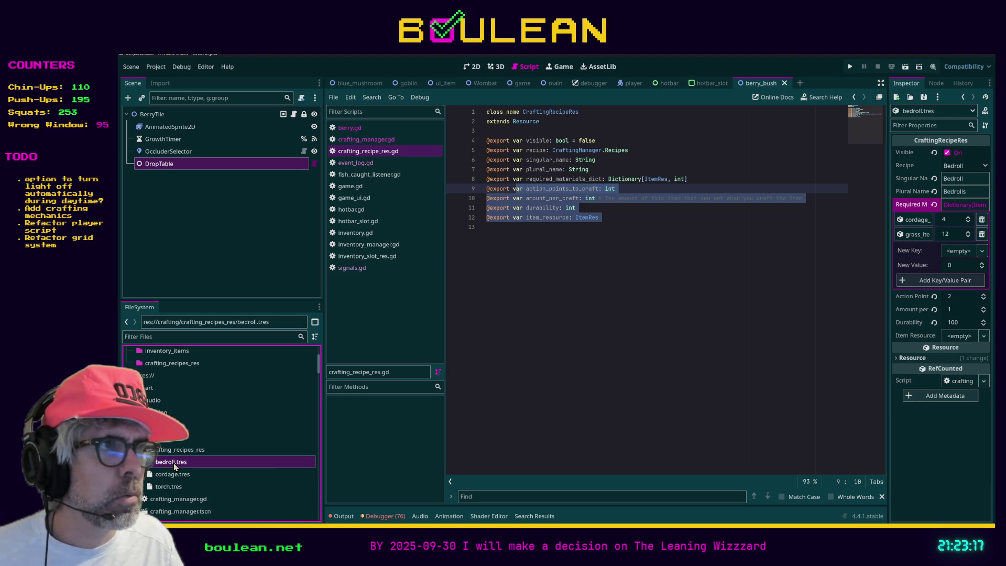
{"action": "left_click", "coordinate": [173, 475]}
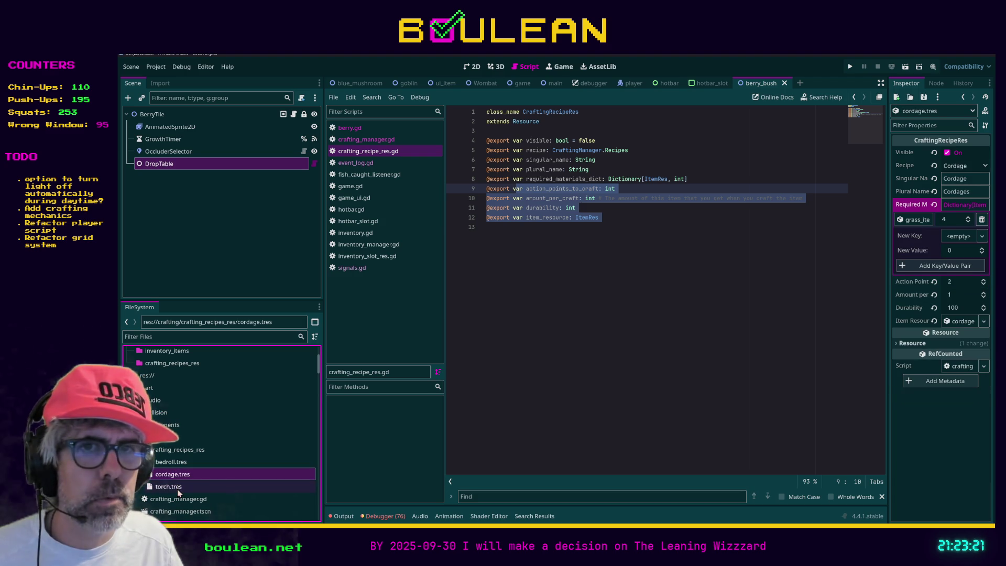
{"action": "left_click", "coordinate": [178, 487]}
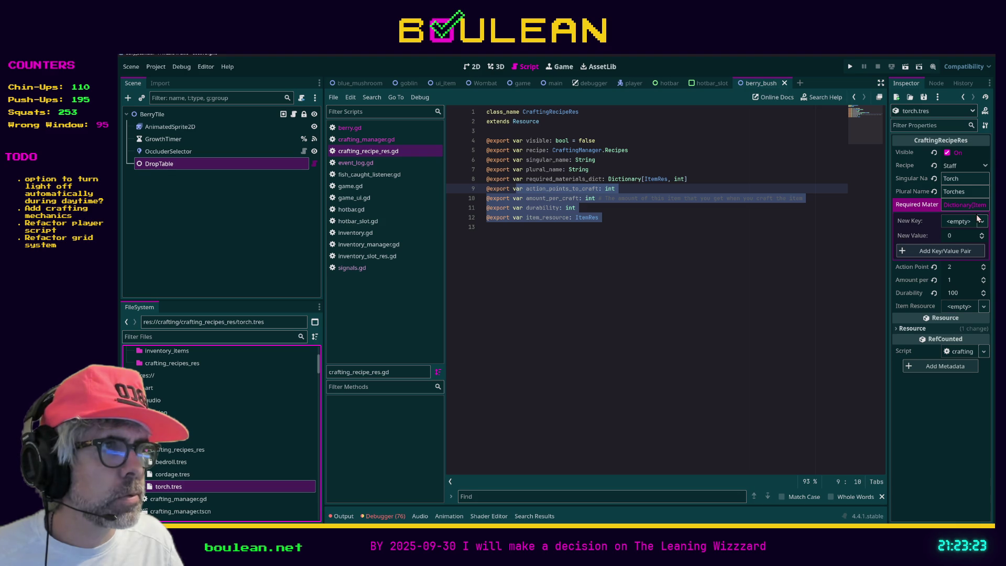
Browse the inventory_items favorite: berry.gd, dummy_item.tres and grass.tres.
{"action": "scroll", "coordinate": [275, 366], "scroll_direction": "up", "scroll_amount": 5}
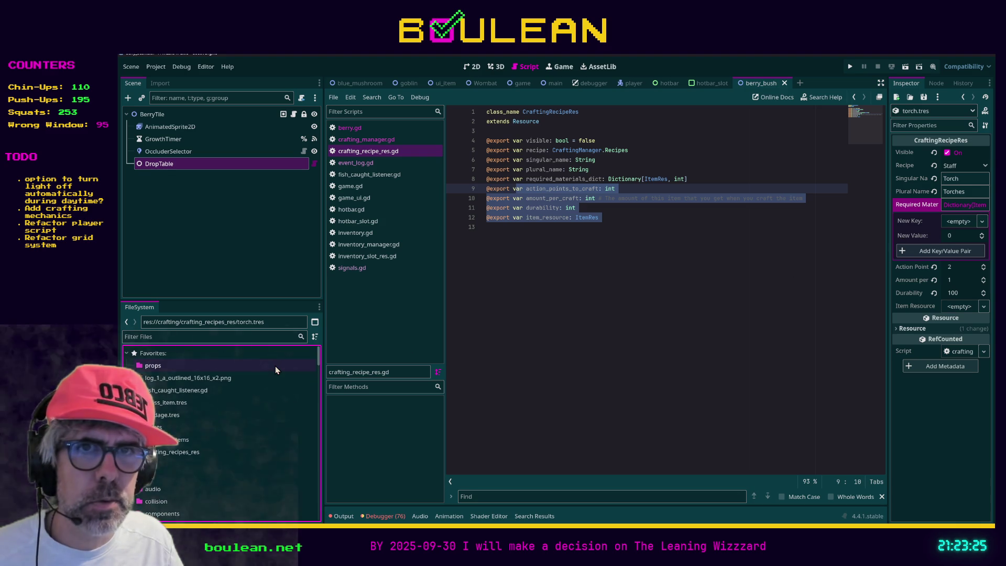
{"action": "left_click", "coordinate": [187, 440]}
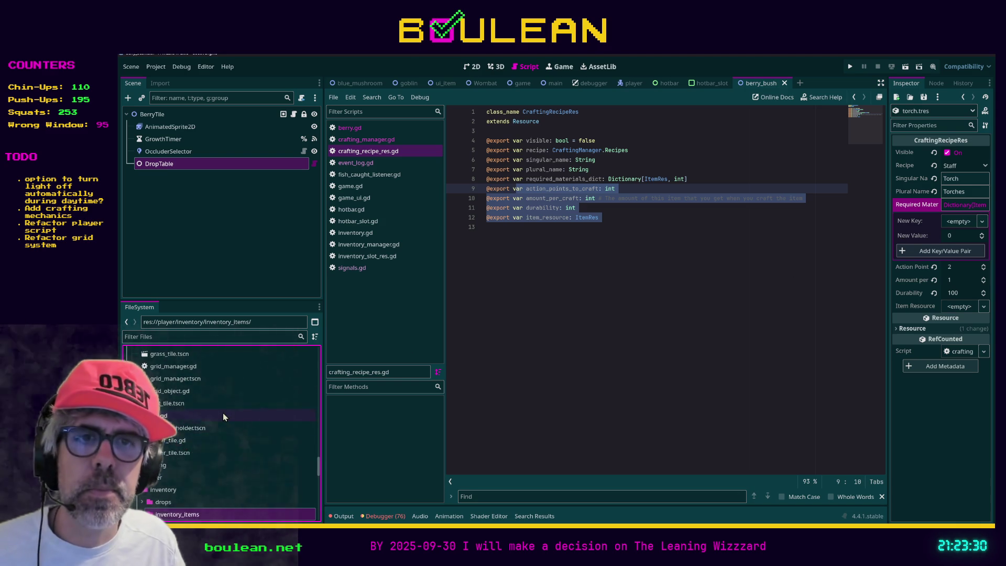
{"action": "scroll", "coordinate": [222, 413], "scroll_direction": "down", "scroll_amount": 8}
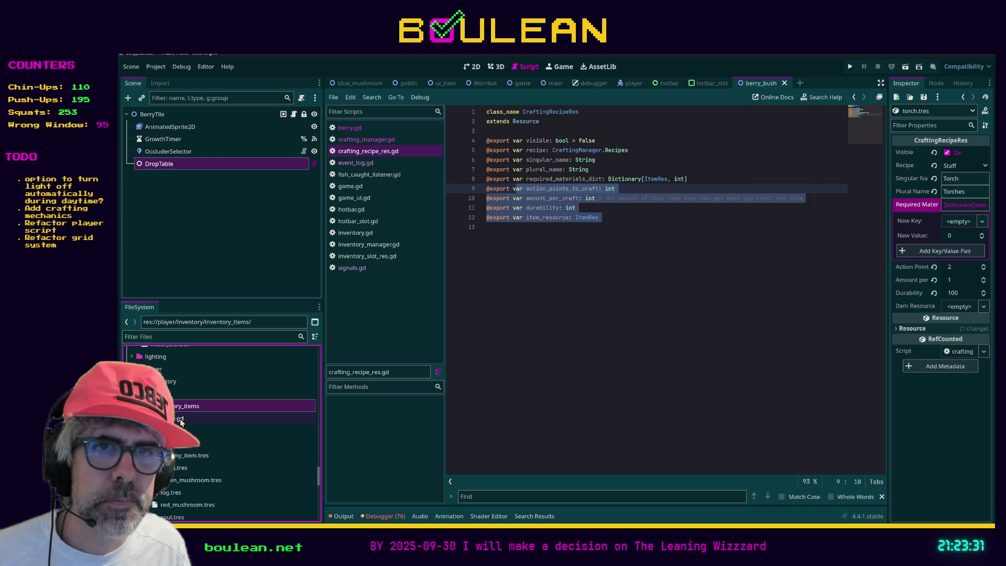
{"action": "left_click", "coordinate": [181, 419]}
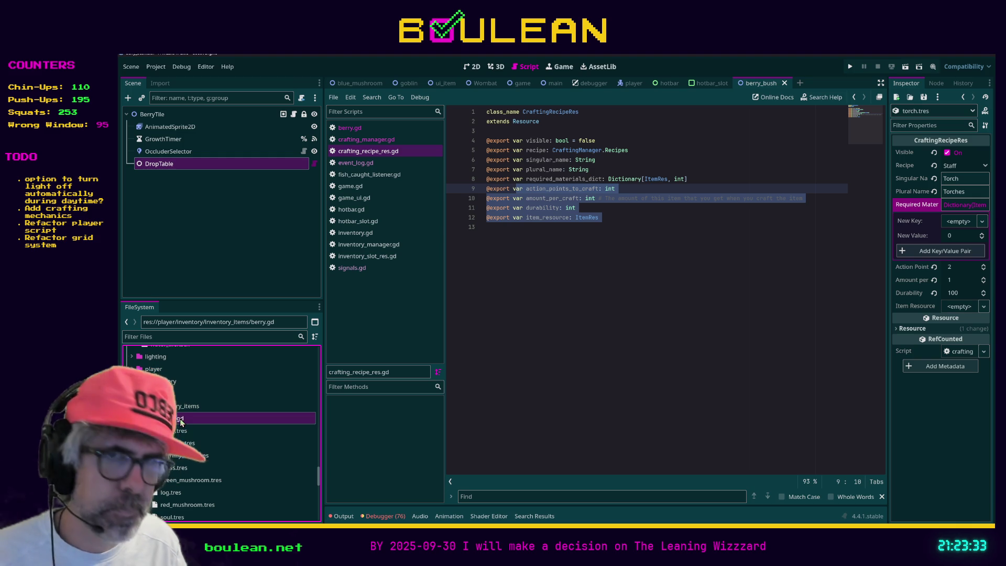
{"action": "left_click", "coordinate": [183, 456]}
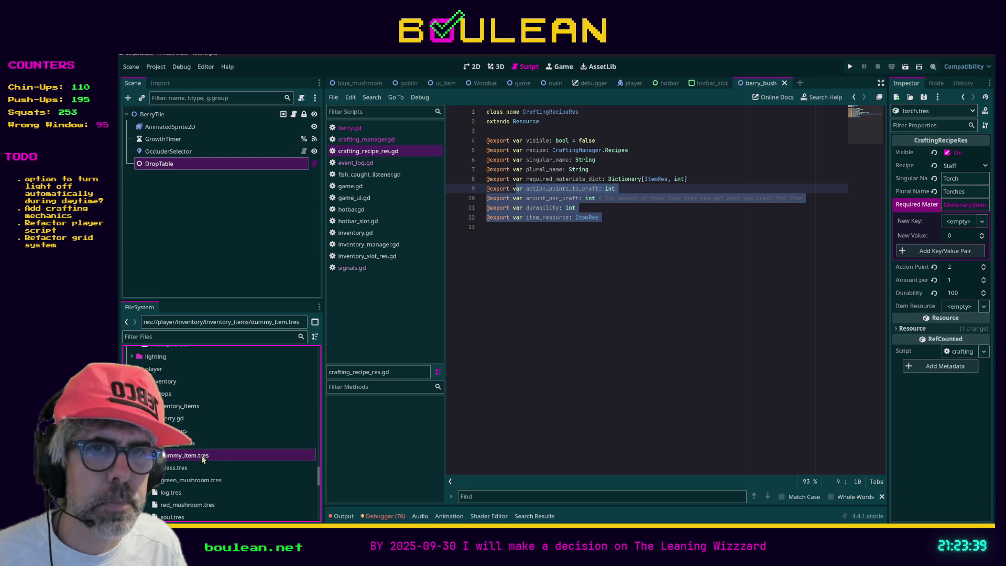
{"action": "left_click", "coordinate": [186, 469]}
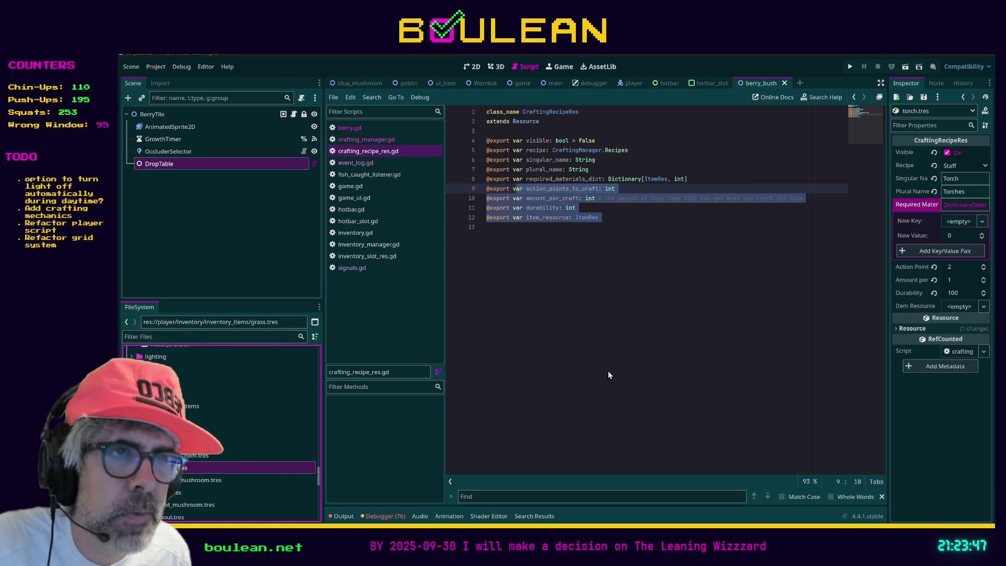
Filter the files by 'grass_tuft' and open the grass_tuft.tscn scene.
{"action": "left_click", "coordinate": [219, 340]}
{"action": "type", "text": "grass"}
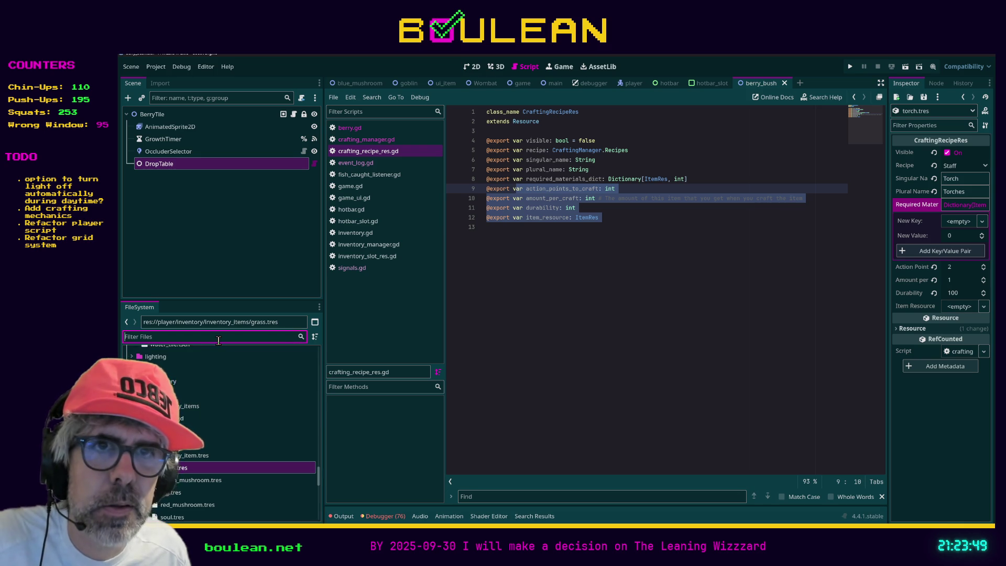
{"action": "type", "text": "_tuft"}
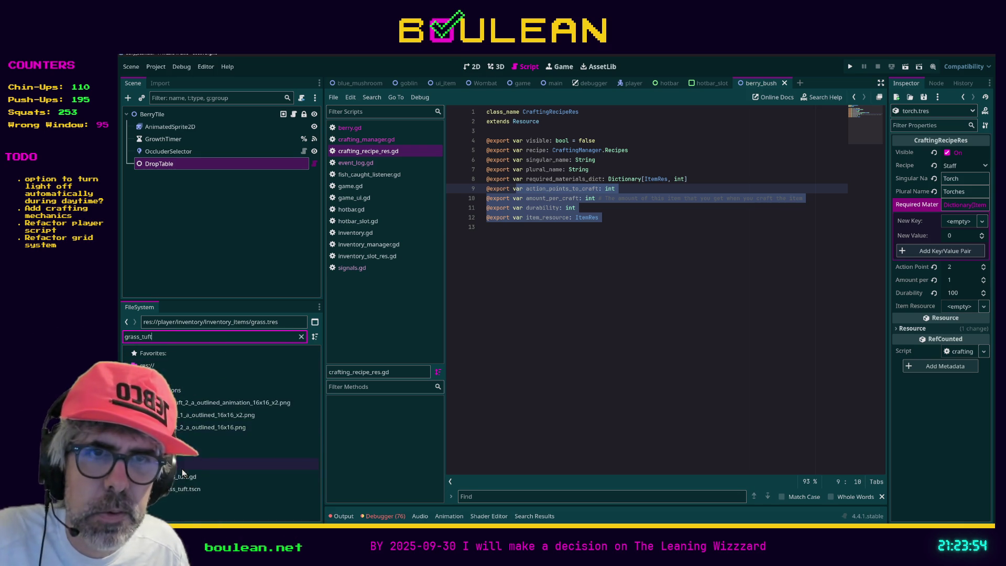
{"action": "double_click", "coordinate": [180, 488]}
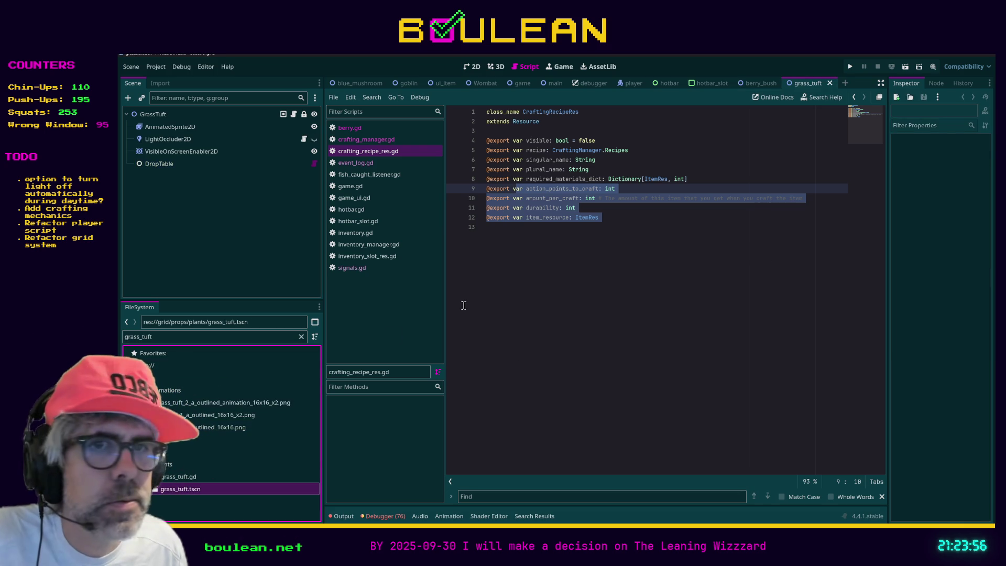
Inspect the GrassTuft root node's properties and open its grass_tuft.gd script.
{"action": "left_click", "coordinate": [169, 117]}
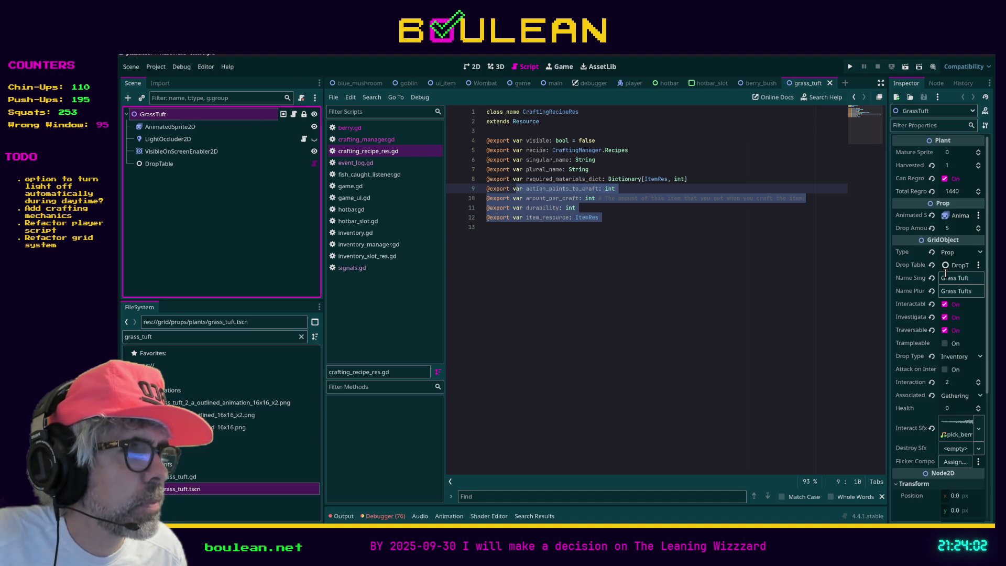
{"action": "scroll", "coordinate": [943, 289], "scroll_direction": "down", "scroll_amount": 5}
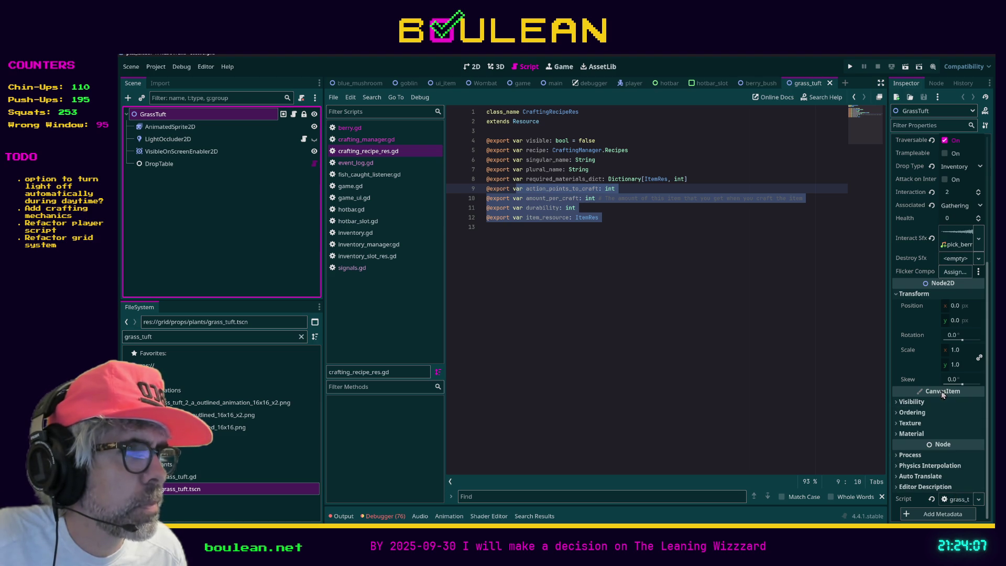
{"action": "scroll", "coordinate": [936, 382], "scroll_direction": "up", "scroll_amount": 1}
{"action": "scroll", "coordinate": [936, 382], "scroll_direction": "up", "scroll_amount": 3}
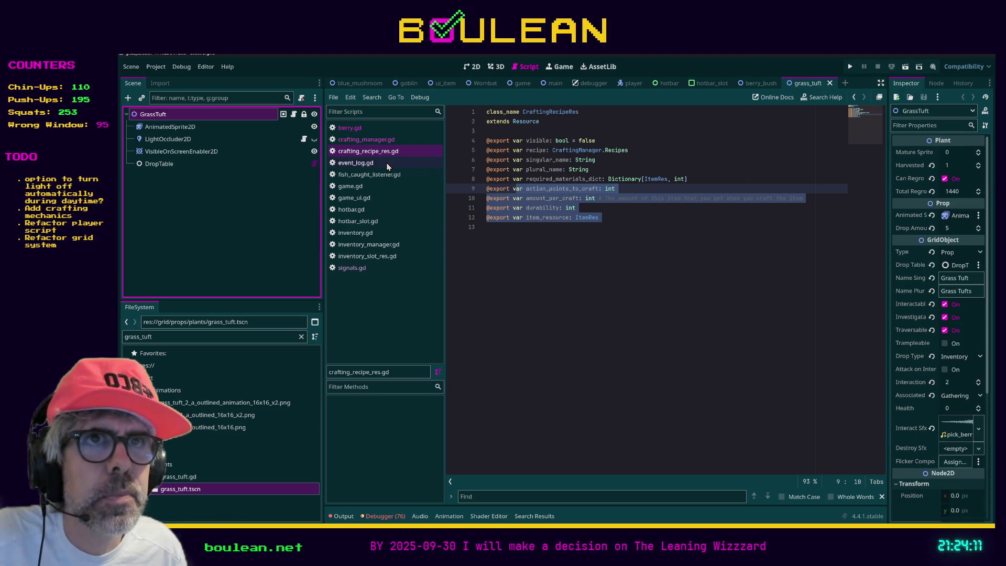
{"action": "left_click", "coordinate": [293, 115]}
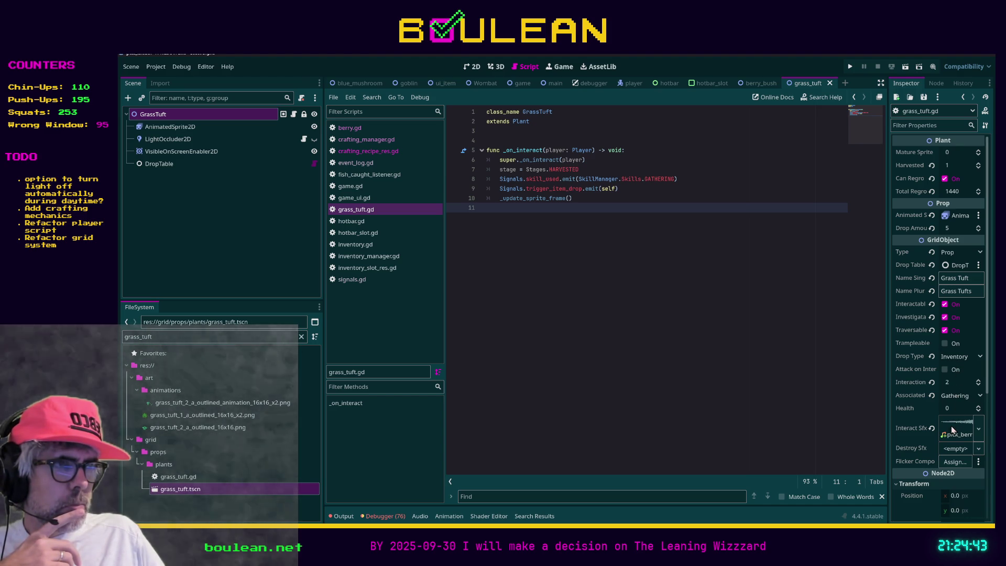
Collapse Transform and inspect the animated sprite, light occluder and visibility enabler children.
{"action": "scroll", "coordinate": [932, 437], "scroll_direction": "down", "scroll_amount": 2}
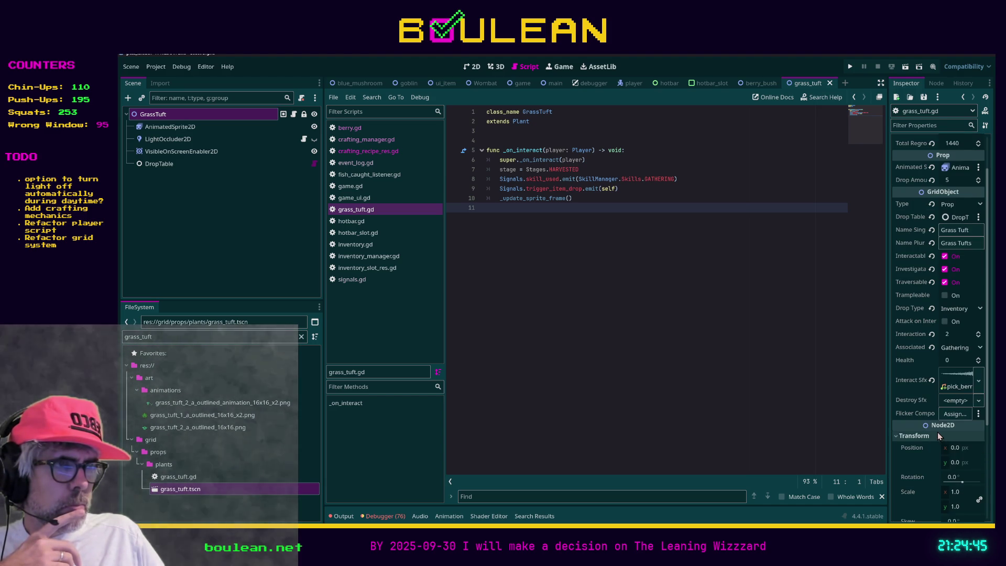
{"action": "left_click", "coordinate": [896, 437]}
{"action": "scroll", "coordinate": [930, 456], "scroll_direction": "down", "scroll_amount": 2}
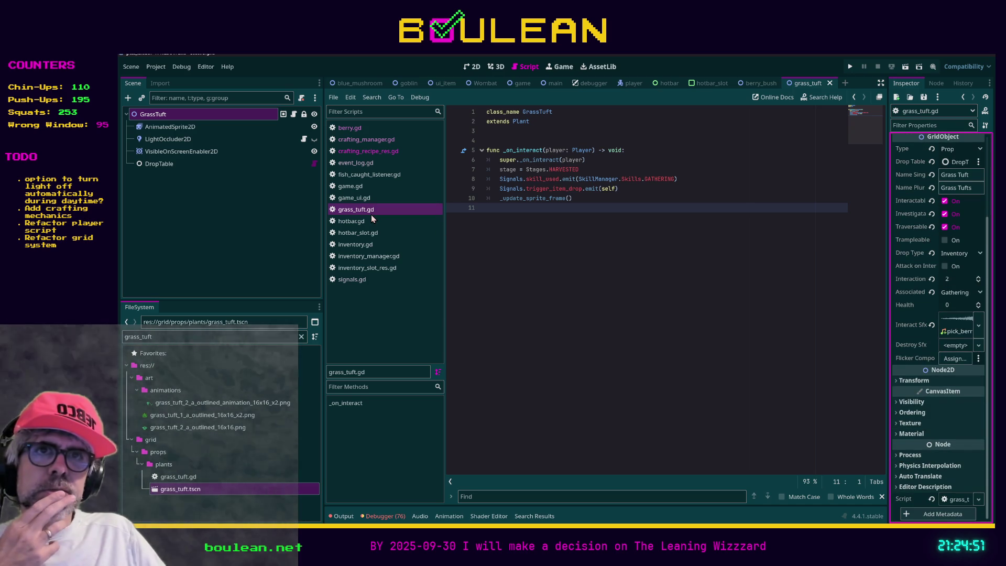
{"action": "left_click", "coordinate": [194, 131]}
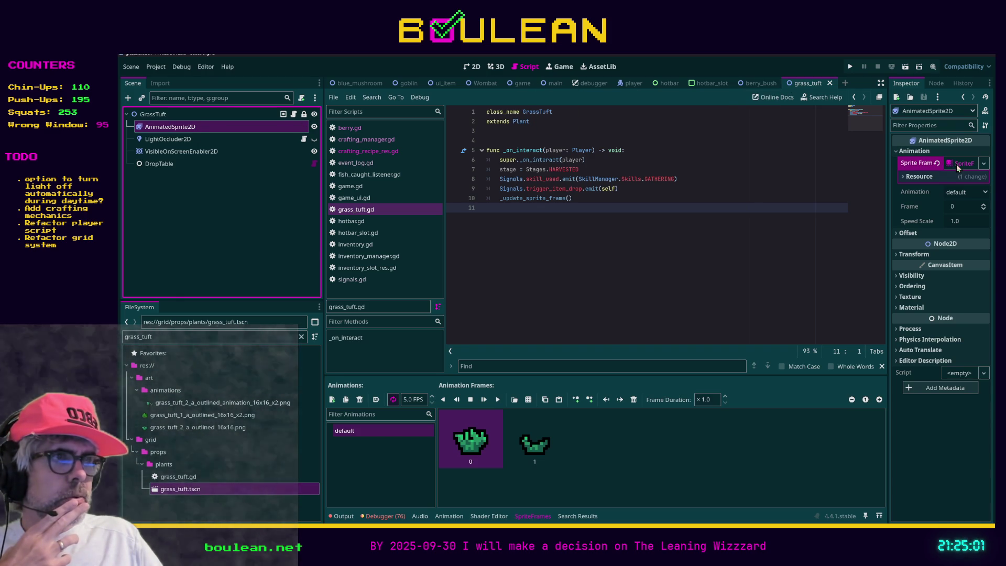
{"action": "left_click", "coordinate": [207, 140]}
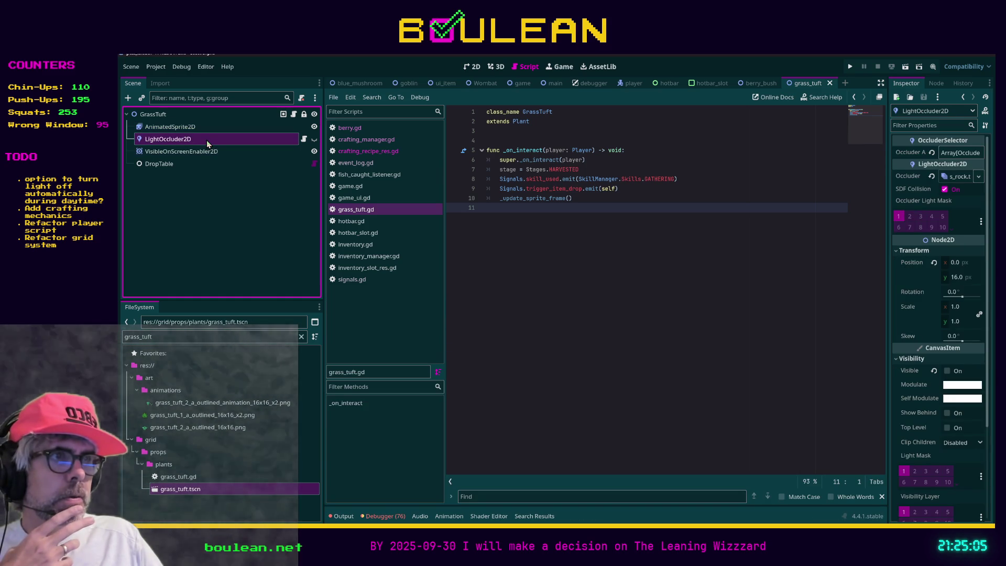
{"action": "left_click", "coordinate": [207, 151]}
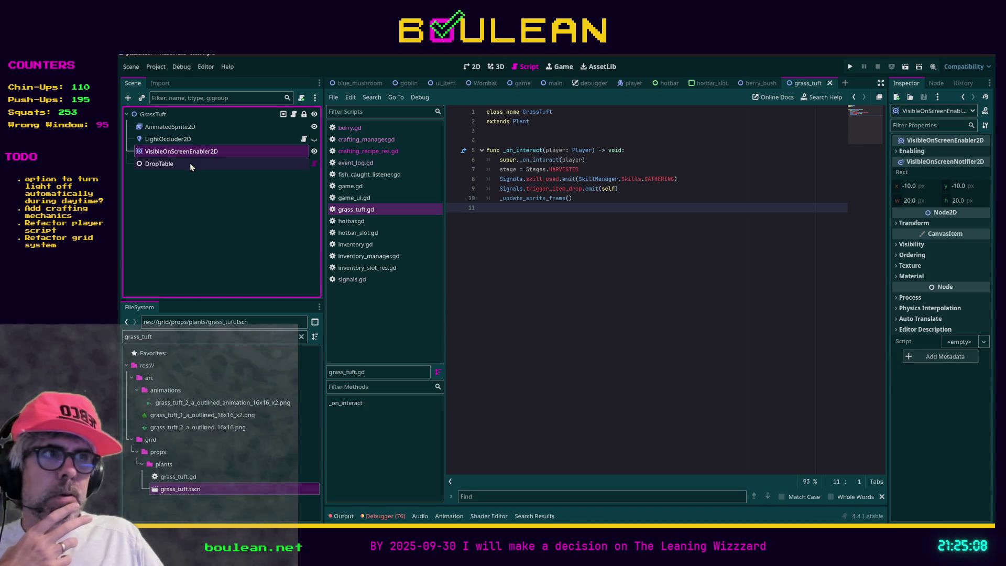
Expand the DropTable's first drop entry, then clear the FileSystem filter field.
{"action": "left_click", "coordinate": [190, 163]}
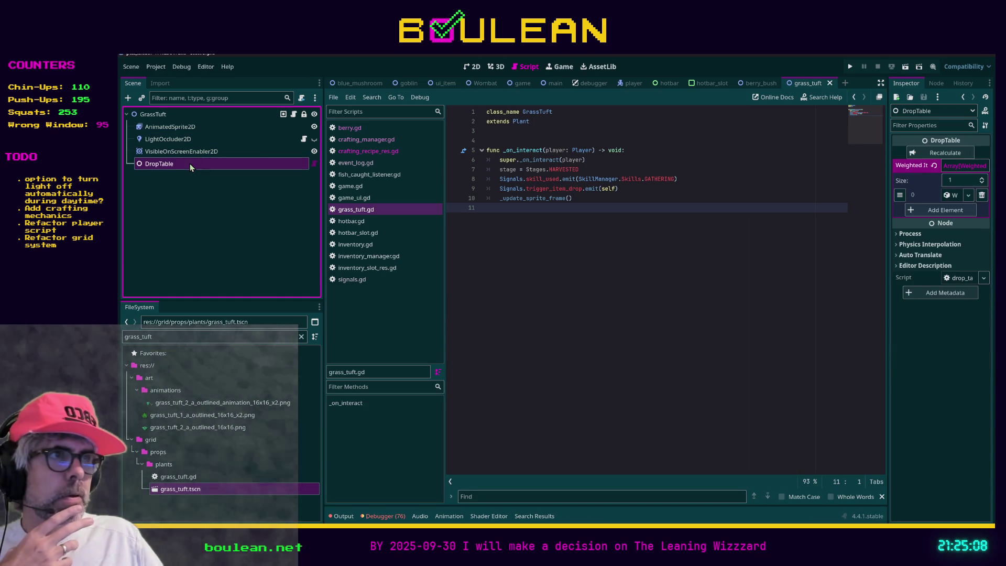
{"action": "left_click", "coordinate": [953, 196]}
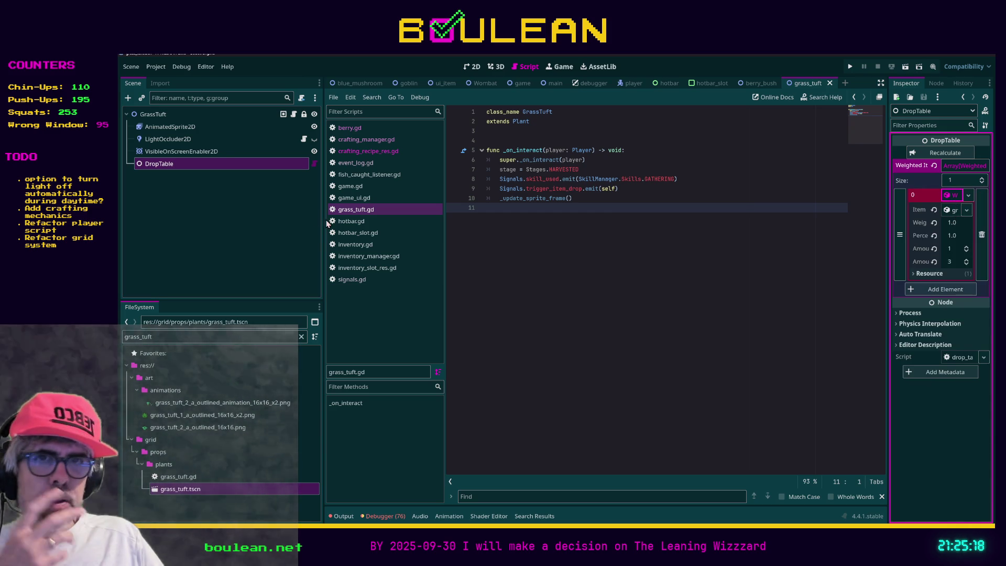
{"action": "left_click", "coordinate": [282, 333]}
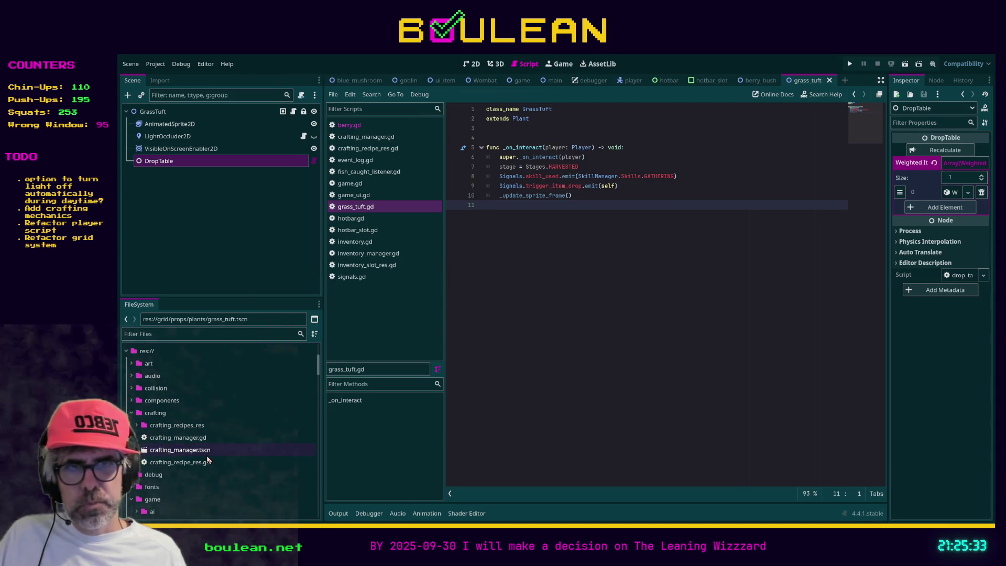
Remove stale item resources like staff.tres from inventory_items and filter files by 'sapling'.
{"action": "scroll", "coordinate": [217, 455], "scroll_direction": "up", "scroll_amount": 5}
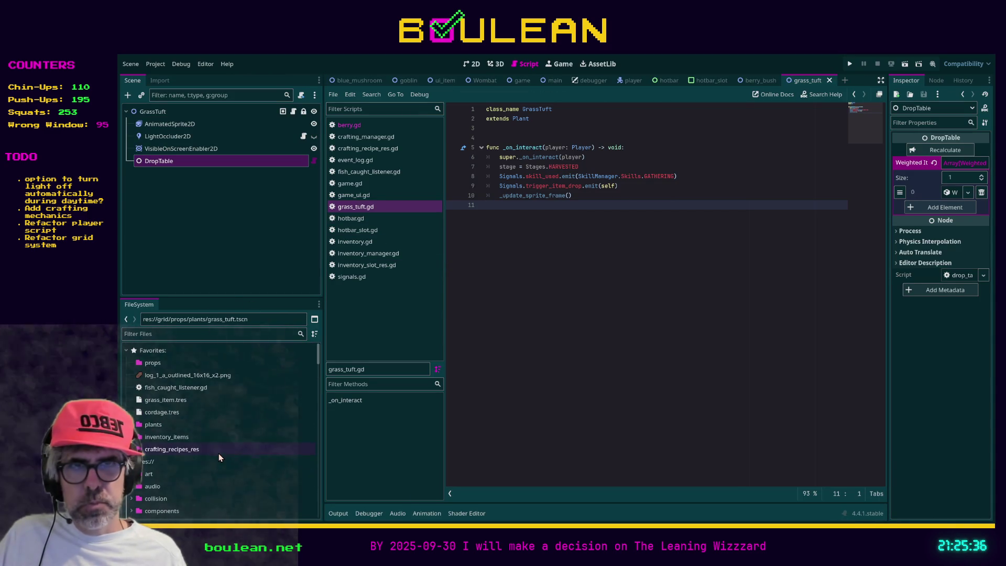
{"action": "scroll", "coordinate": [226, 436], "scroll_direction": "down", "scroll_amount": 1}
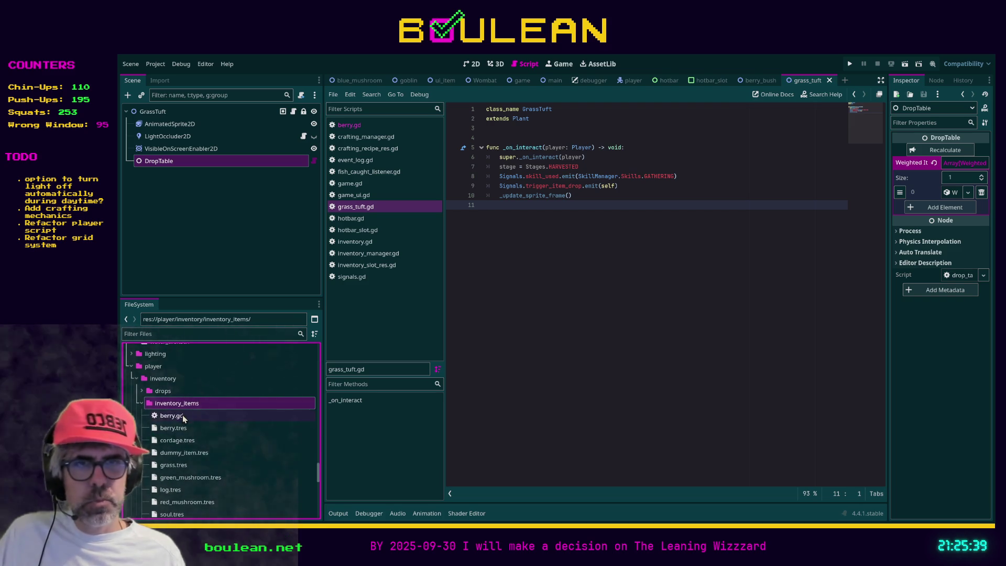
{"action": "scroll", "coordinate": [199, 435], "scroll_direction": "down", "scroll_amount": 1}
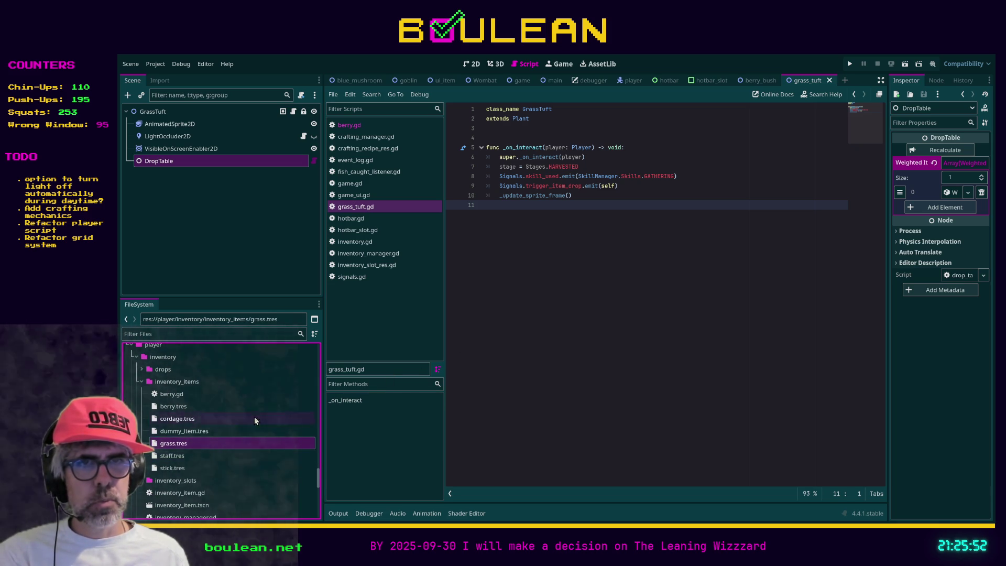
{"action": "left_click", "coordinate": [197, 445]}
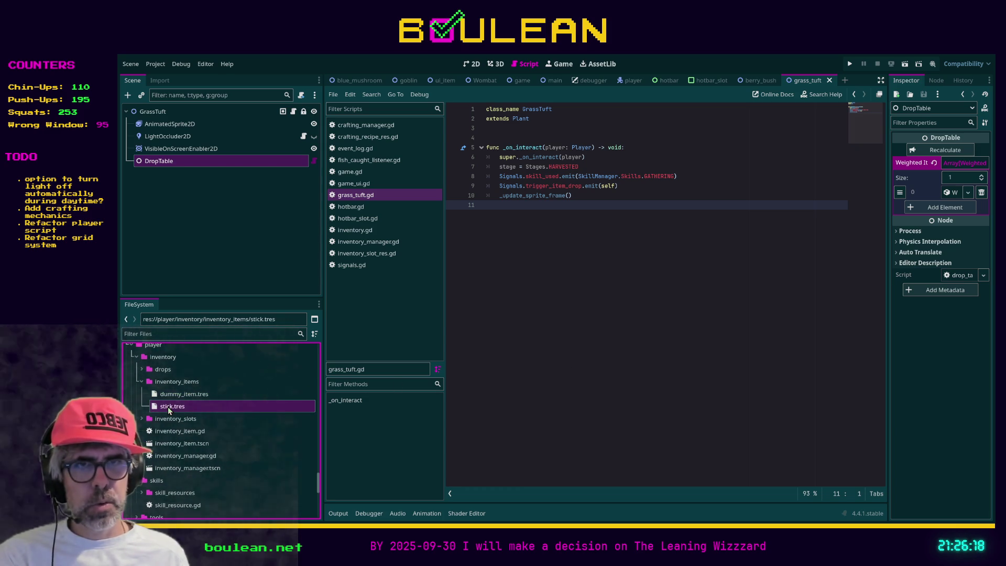
{"action": "type", "text": "sapling"}
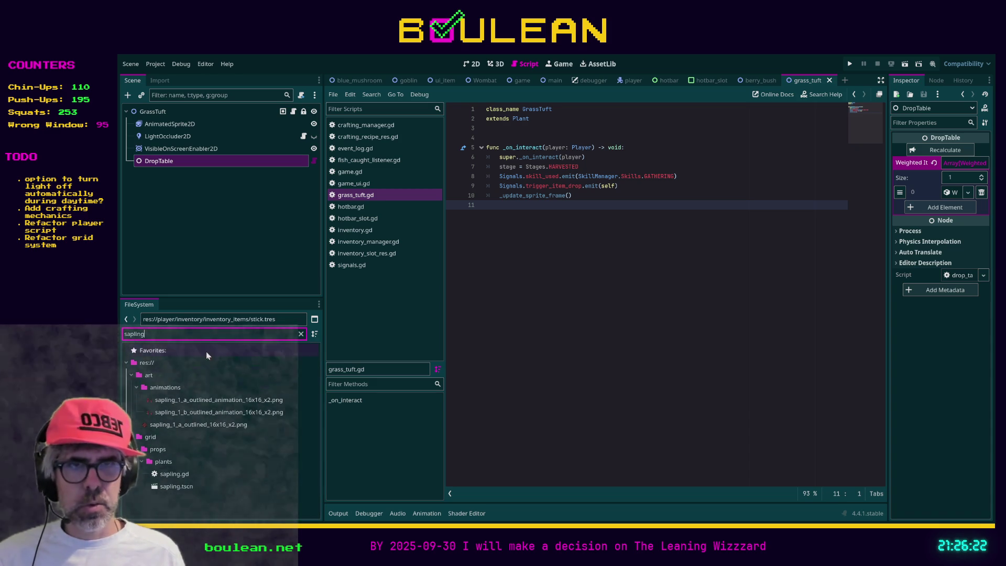
Open sapling.tscn and inspect the properties of its Sapling root node.
{"action": "double_click", "coordinate": [170, 487]}
{"action": "left_click", "coordinate": [148, 113]}
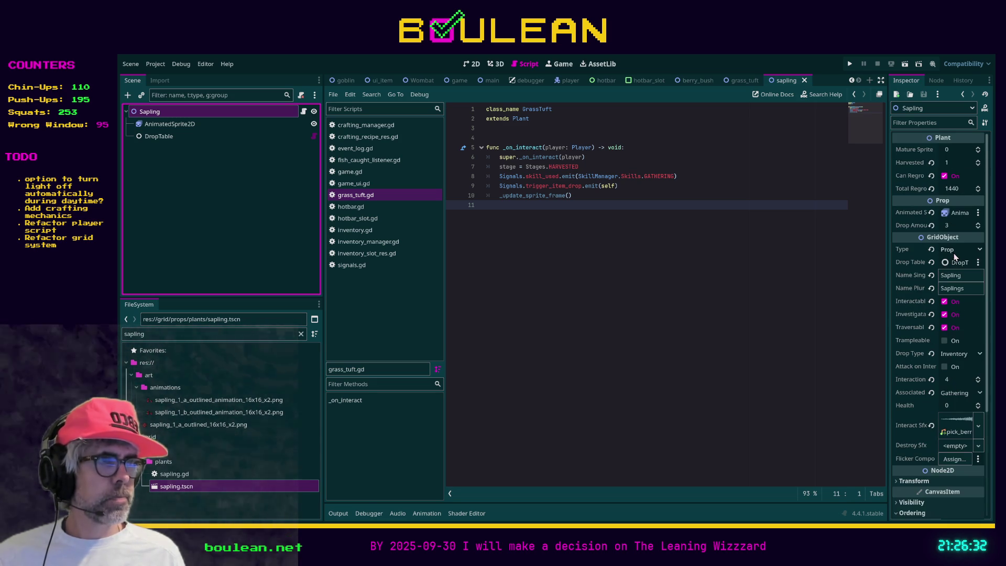
{"action": "left_click", "coordinate": [818, 302]}
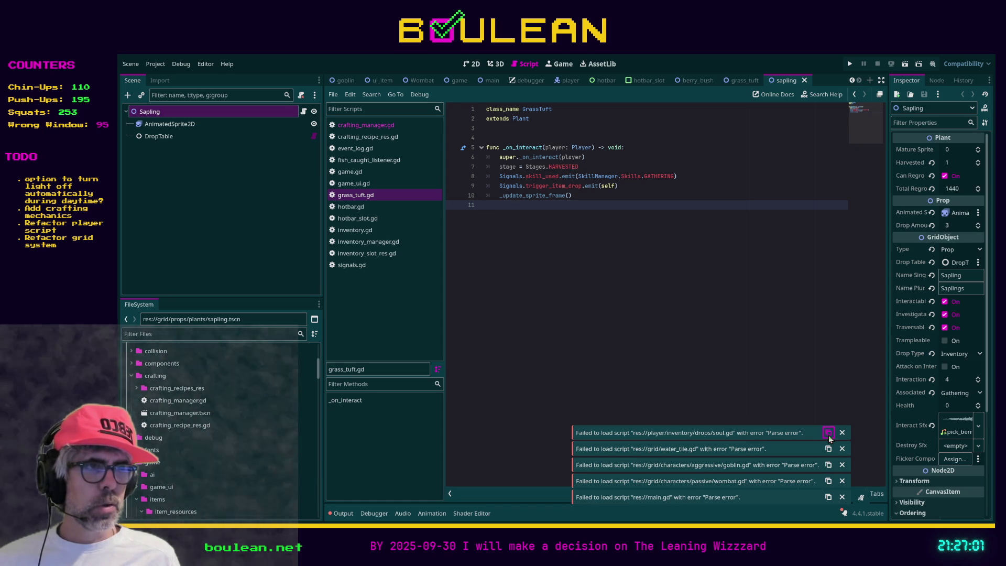
Show the error log and open main.gd via the 'main.' file filter.
{"action": "left_click", "coordinate": [829, 435]}
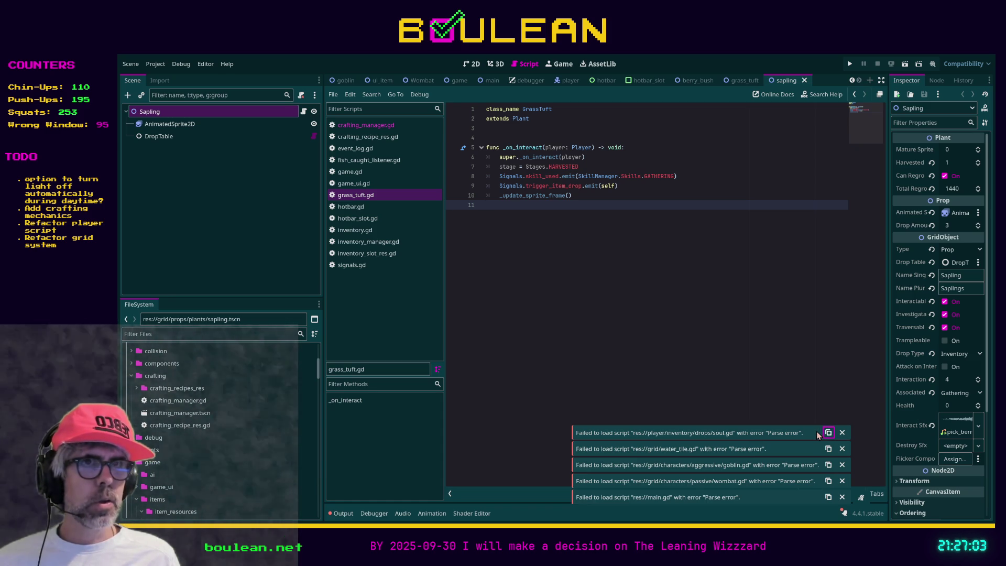
{"action": "left_click", "coordinate": [248, 333]}
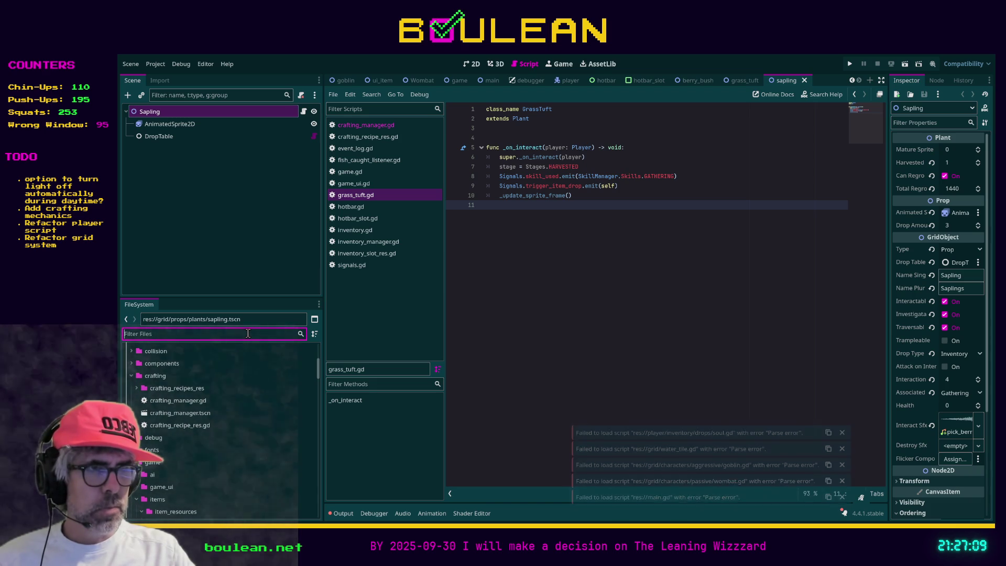
{"action": "left_click", "coordinate": [348, 514]}
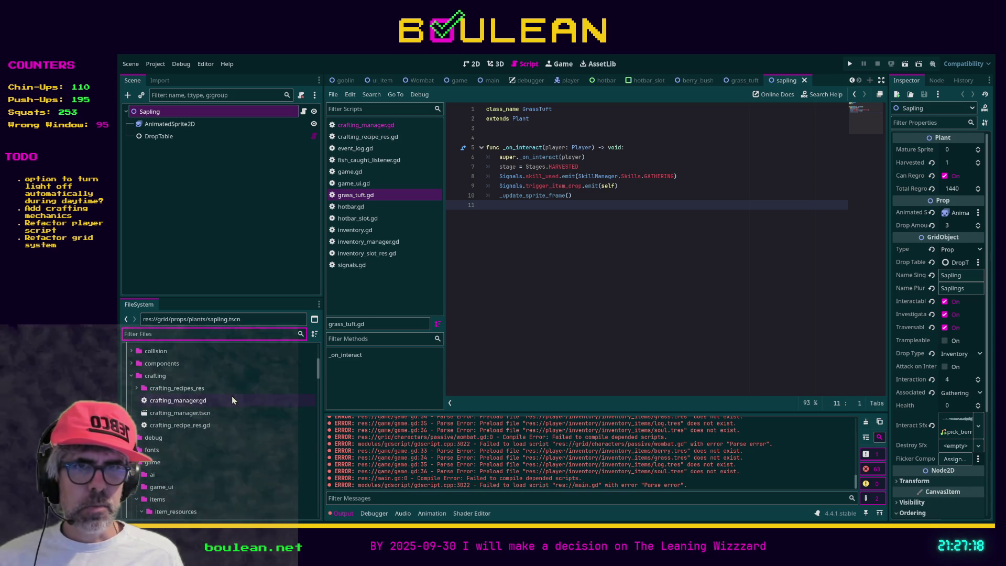
{"action": "type", "text": "main."}
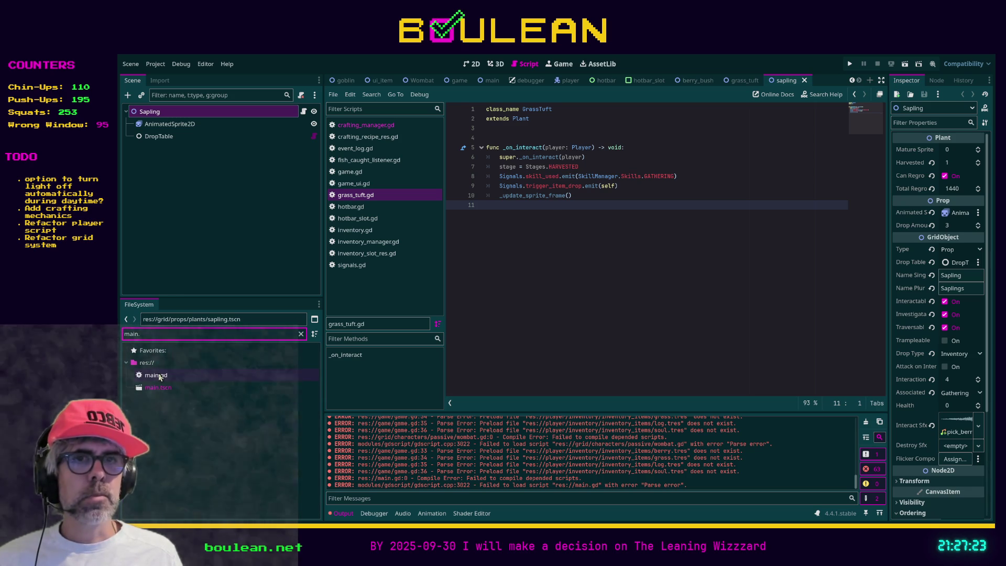
{"action": "double_click", "coordinate": [156, 375]}
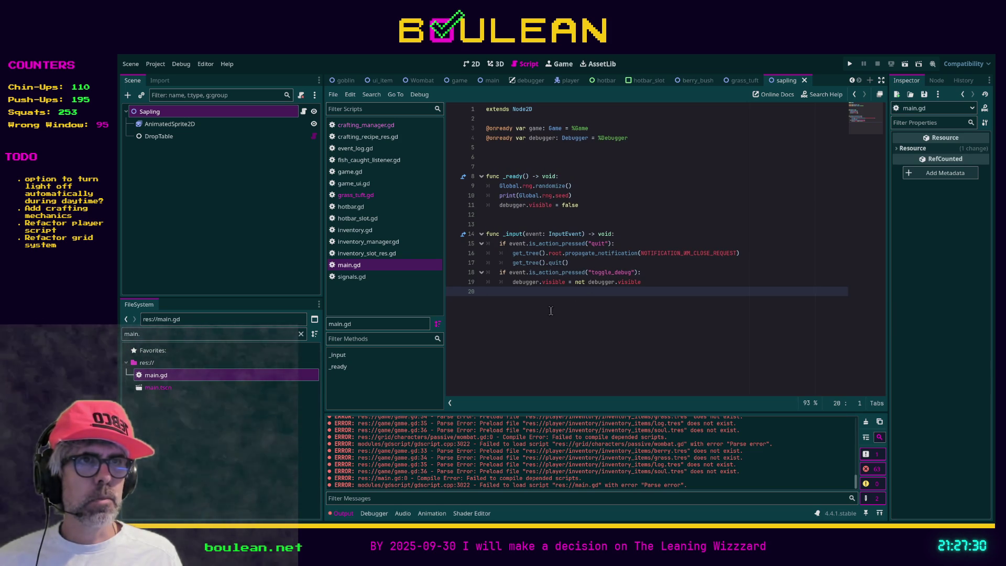
Run the game with F5 and select the BERRY, GRASS, LOG and SOUL preloads in game.gd.
{"action": "key", "text": "F5"}
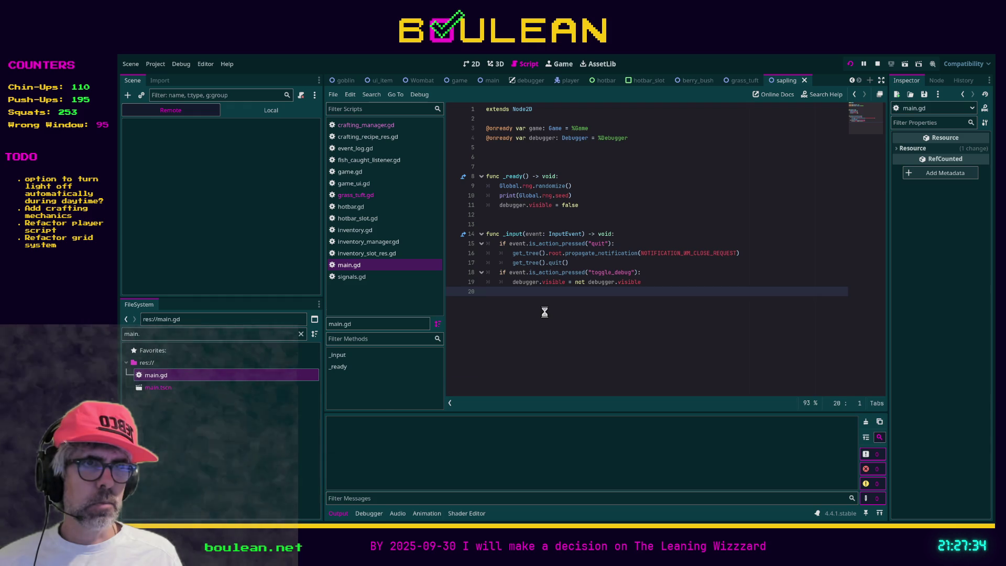
{"action": "scroll", "coordinate": [641, 291], "scroll_direction": "up", "scroll_amount": 4}
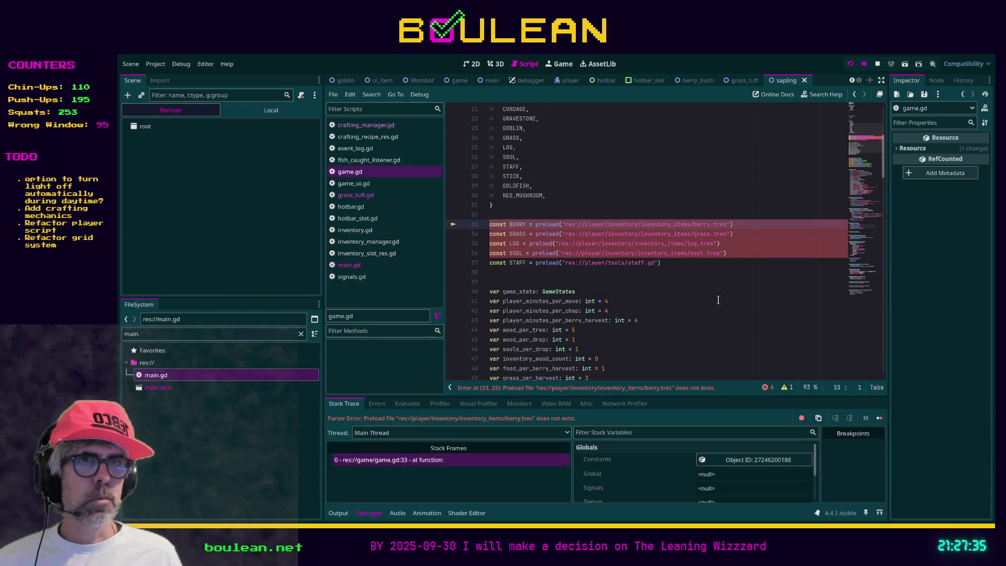
{"action": "scroll", "coordinate": [744, 292], "scroll_direction": "up", "scroll_amount": 1}
{"action": "mouse_move", "coordinate": [760, 283]}
{"action": "left_mouse_down"}
{"action": "mouse_move", "coordinate": [475, 282]}
{"action": "mouse_move", "coordinate": [477, 255]}
{"action": "left_mouse_up"}
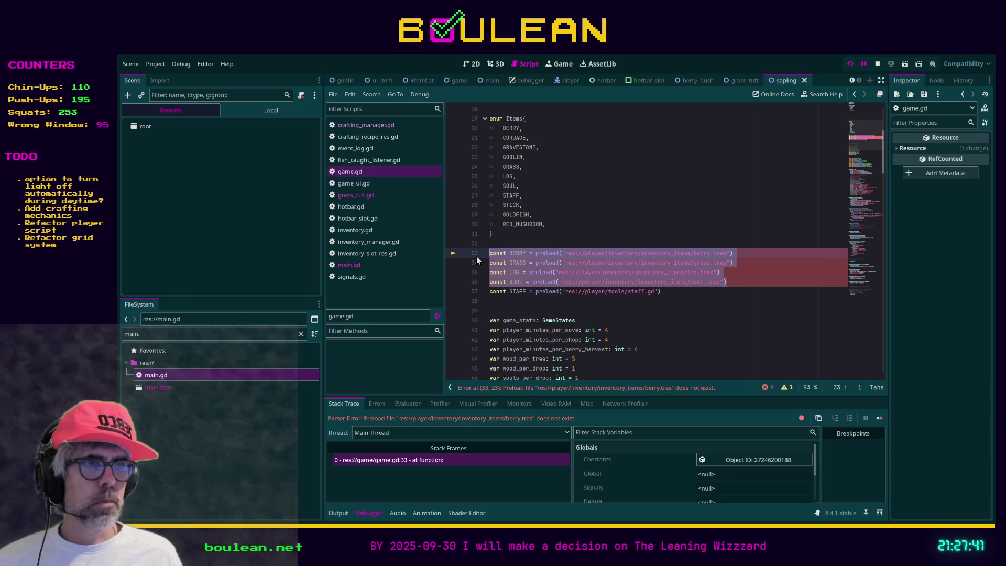
Delete the four stale preloads and search the project for INVENTORY_ITEMS references.
{"action": "key", "text": "Delete"}
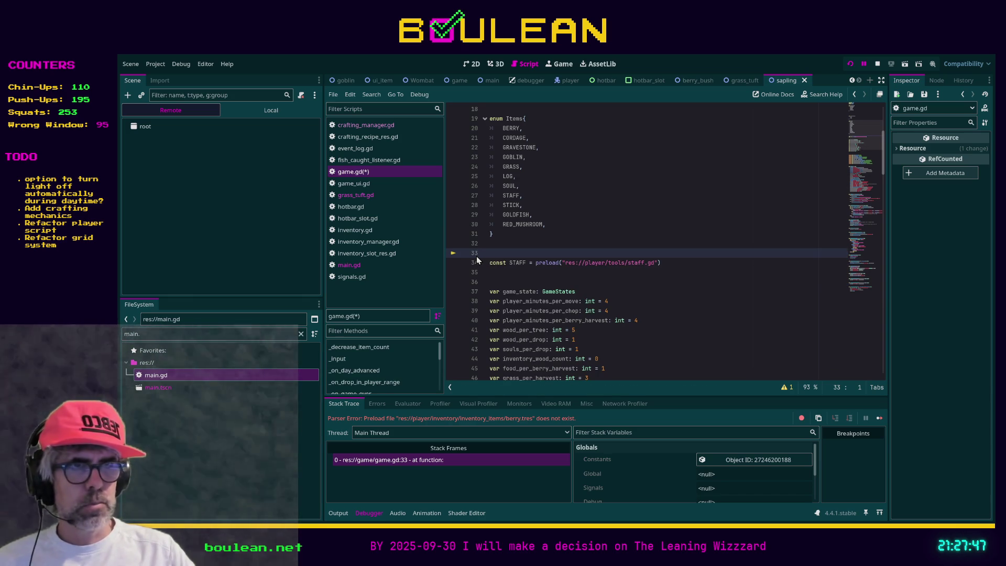
{"action": "key", "text": "ctrl+shift+f"}
{"action": "key", "text": "Return"}
{"action": "left_click", "coordinate": [424, 450]}
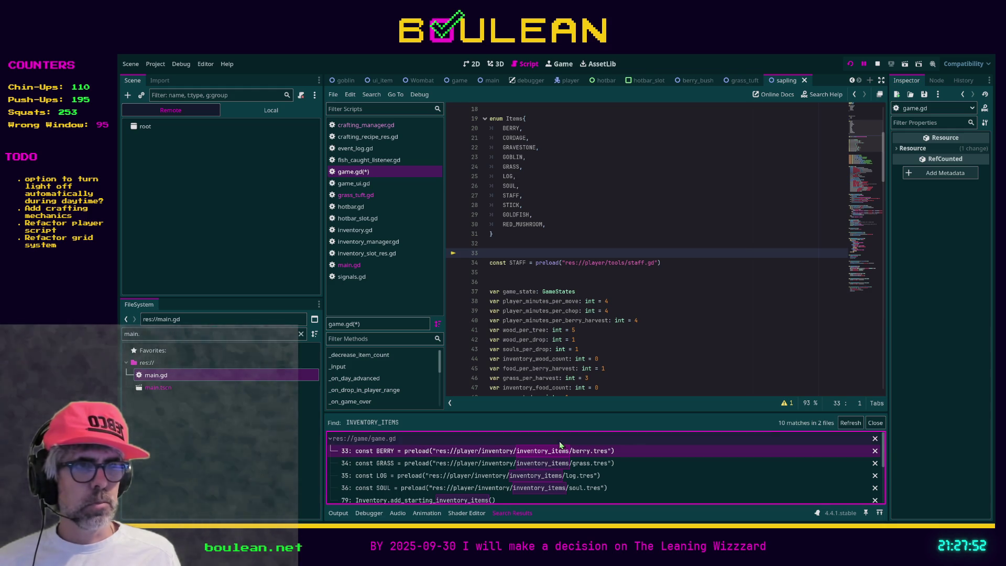
{"action": "left_click", "coordinate": [842, 423]}
{"action": "left_click", "coordinate": [551, 451]}
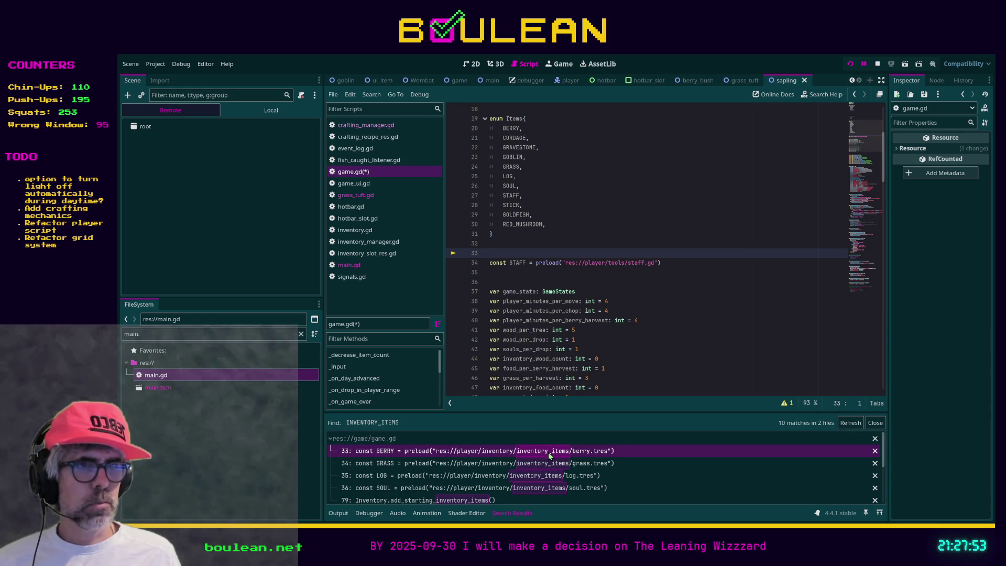
{"action": "left_click", "coordinate": [533, 464]}
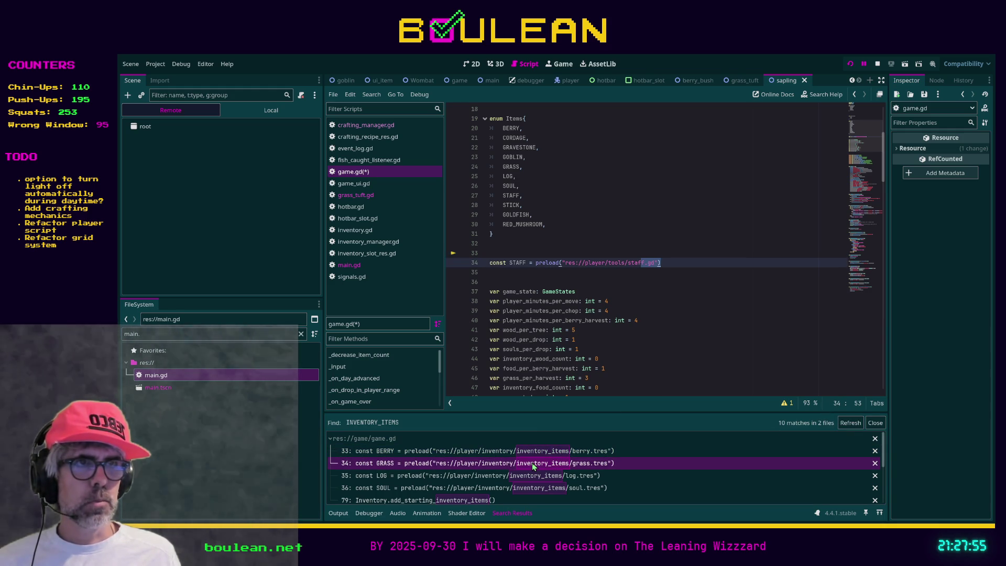
Save game.gd, refresh the results, and open inventory.gd at its stale BERRY preload.
{"action": "left_click", "coordinate": [718, 349]}
{"action": "key", "text": "ctrl+s"}
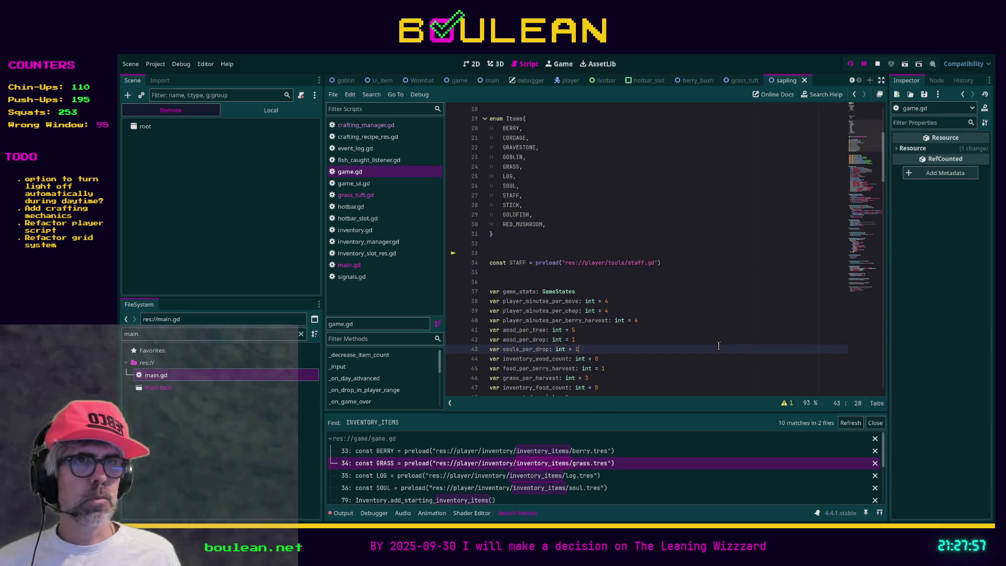
{"action": "left_click", "coordinate": [857, 422]}
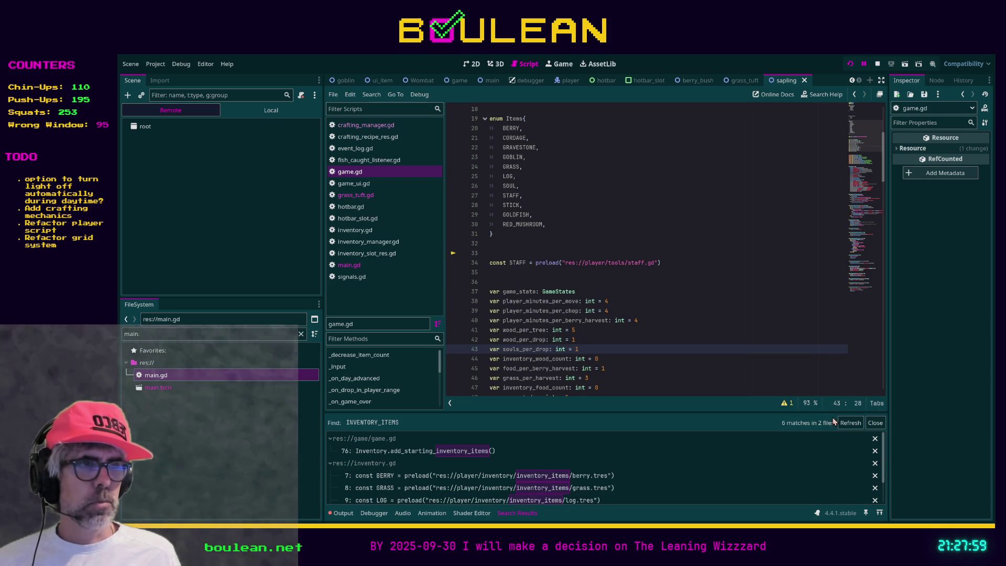
{"action": "left_click", "coordinate": [479, 454]}
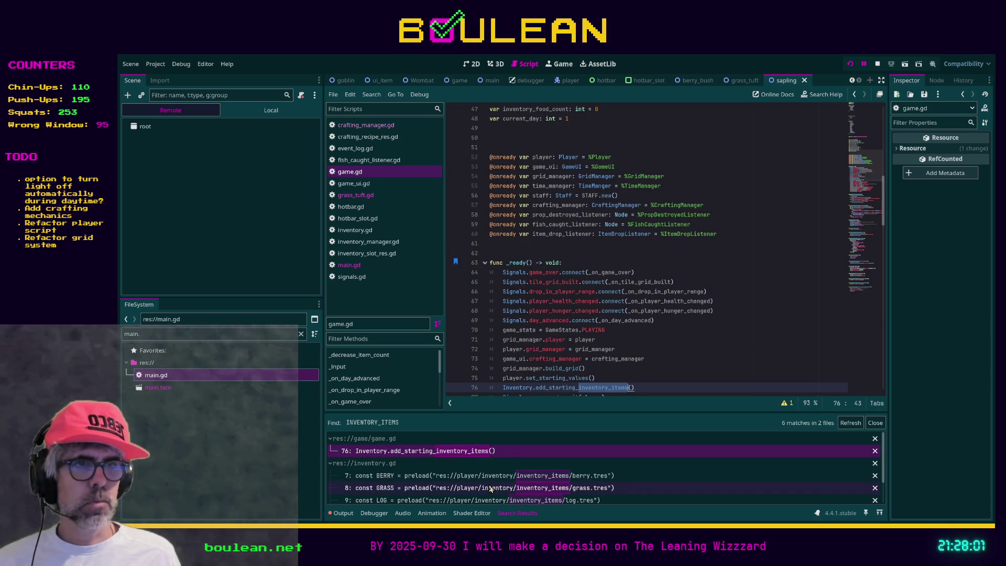
{"action": "left_click", "coordinate": [494, 475]}
Delete the BERRY, GRASS, LOG and commented STAFF preloads from inventory.gd and save.
{"action": "scroll", "coordinate": [695, 276], "scroll_direction": "up", "scroll_amount": 2}
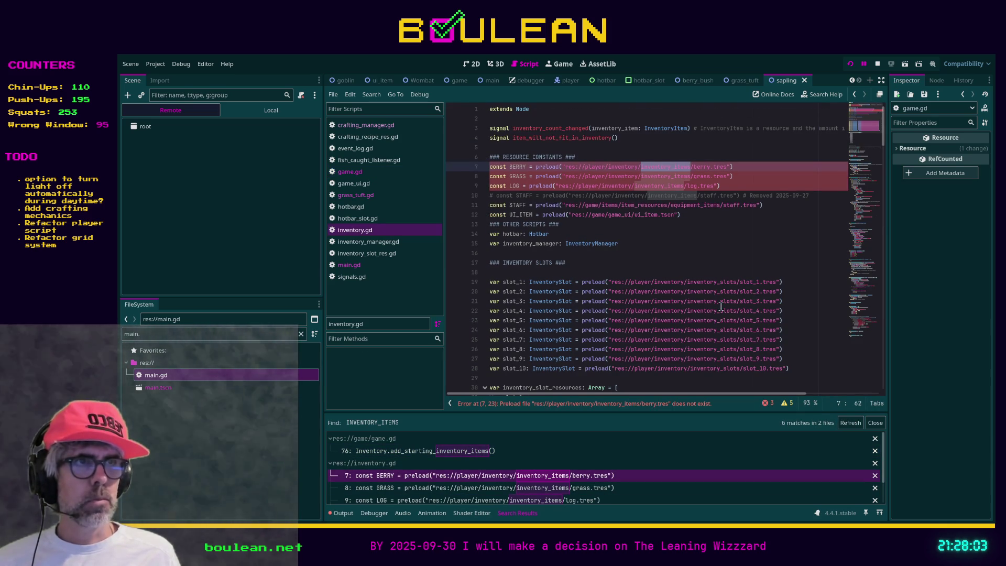
{"action": "left_click", "coordinate": [748, 187]}
{"action": "left_click_drag", "start_coordinate": [748, 188], "coordinate": [483, 167]}
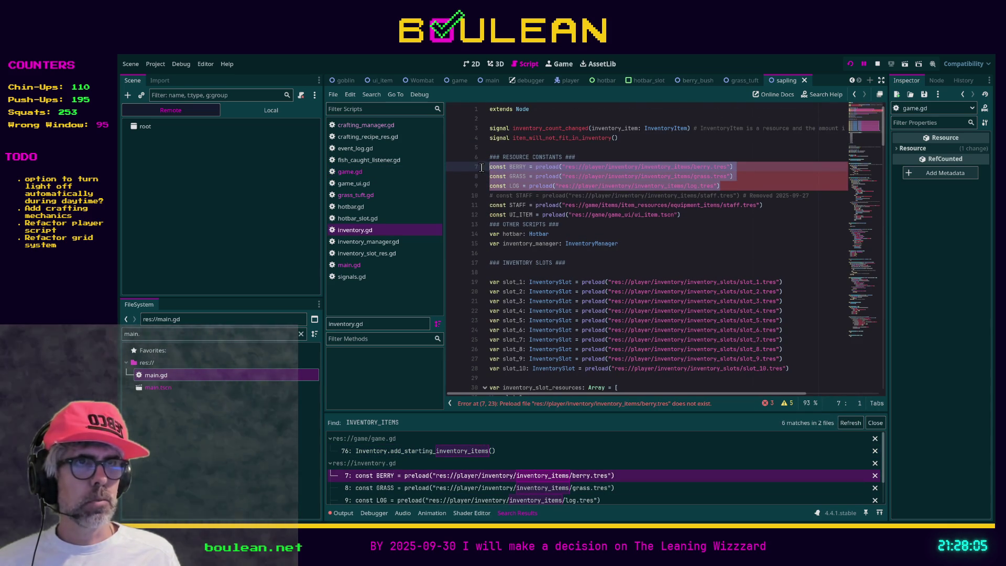
{"action": "key", "text": "BackSpace"}
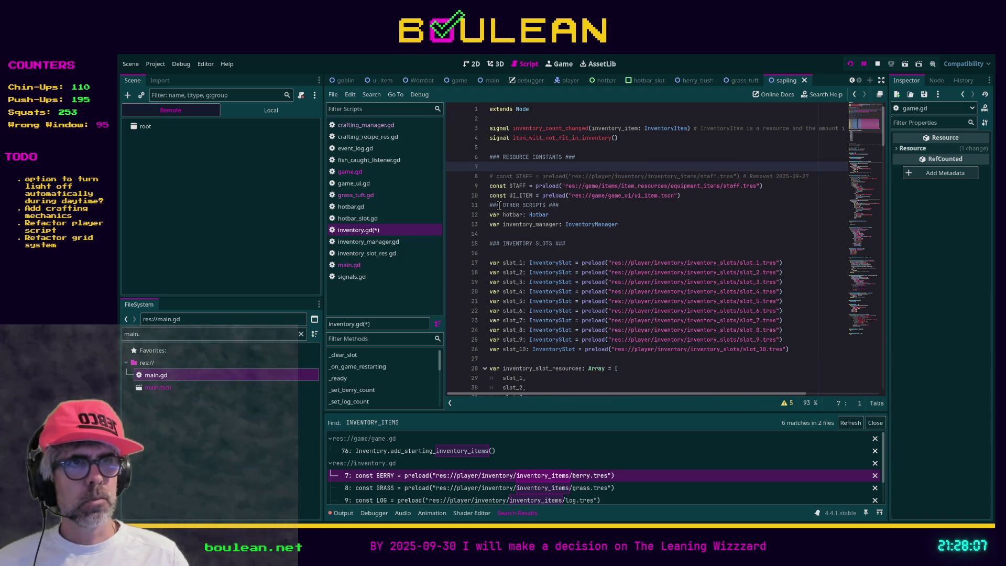
{"action": "key", "text": "Down"}
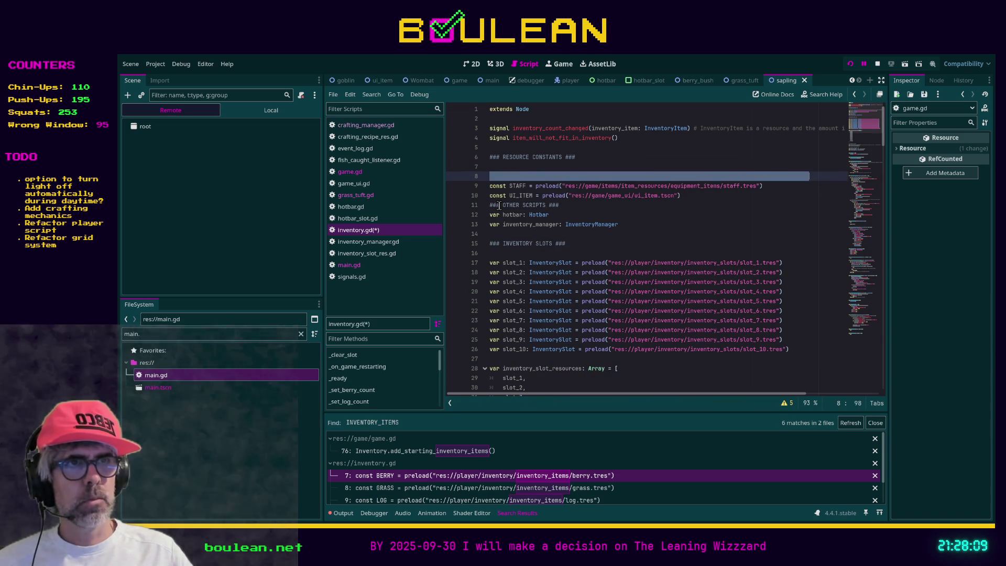
{"action": "key", "text": "ctrl+shift+k"}
{"action": "key", "text": "BackSpace"}
{"action": "key", "text": "ctrl+s"}
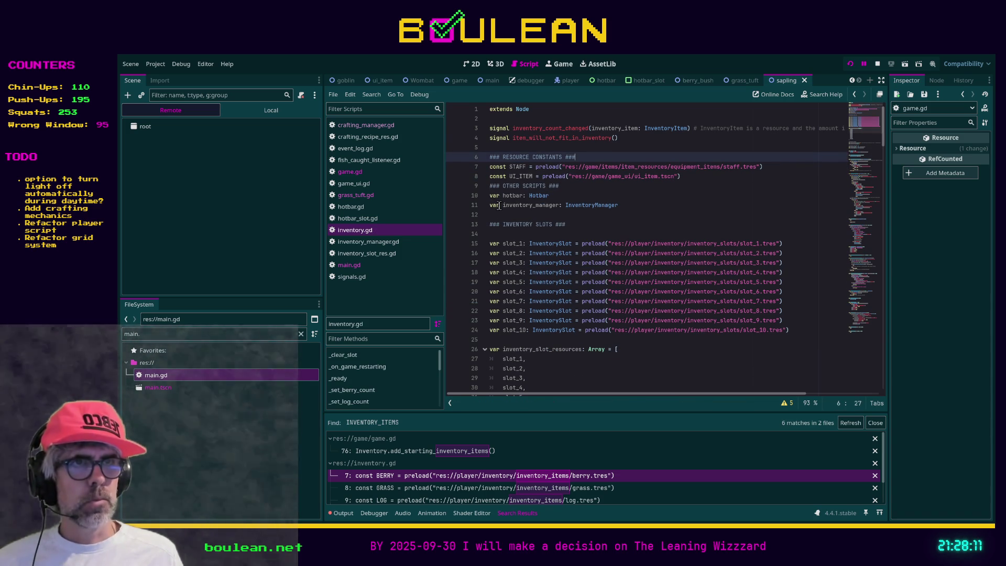
Refresh the search, review add_starting_inventory_items, and show the output error log.
{"action": "left_click", "coordinate": [846, 426]}
{"action": "left_click", "coordinate": [473, 455]}
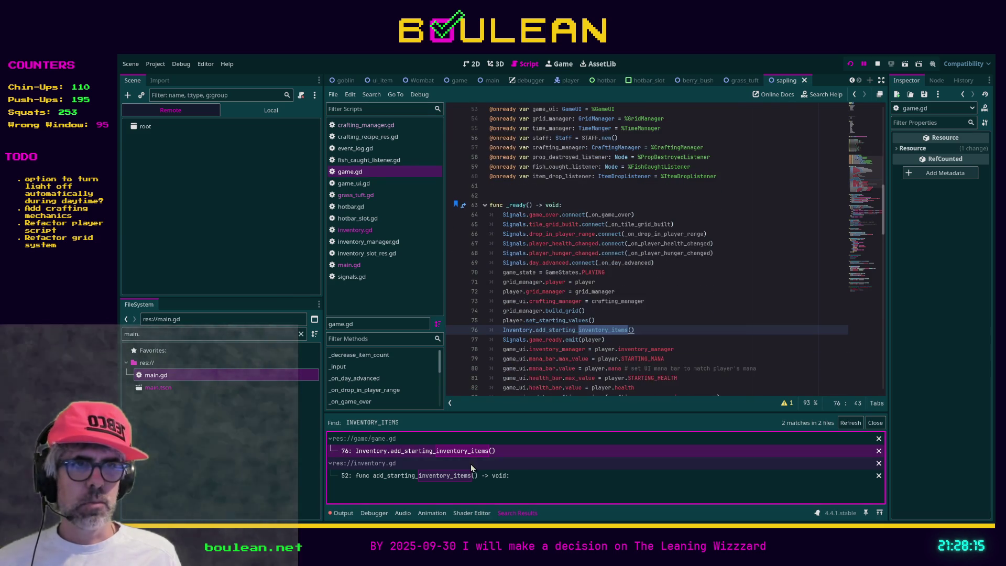
{"action": "left_click", "coordinate": [464, 476]}
{"action": "scroll", "coordinate": [636, 373], "scroll_direction": "down", "scroll_amount": 1}
{"action": "left_click", "coordinate": [712, 370]}
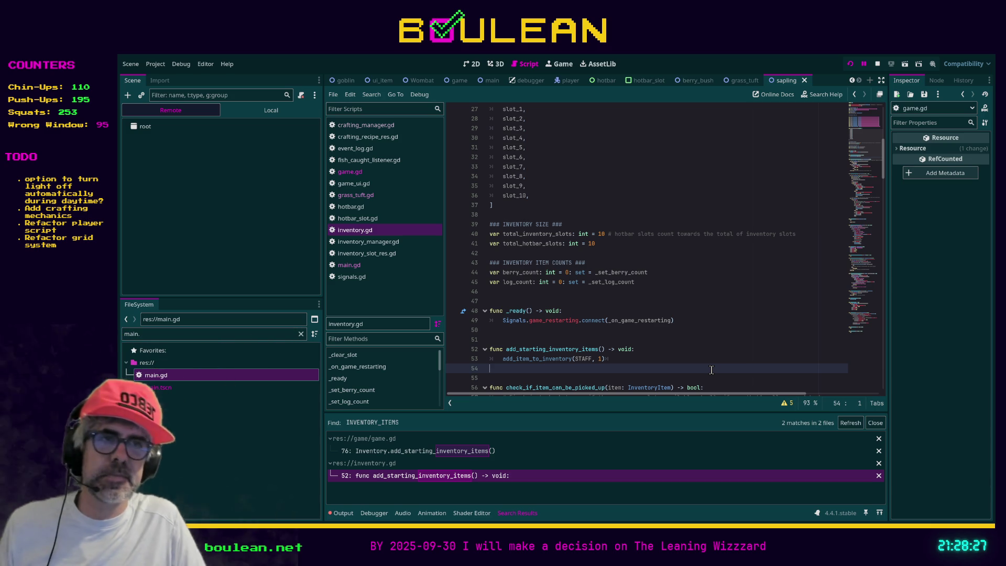
{"action": "scroll", "coordinate": [711, 370], "scroll_direction": "down", "scroll_amount": 1}
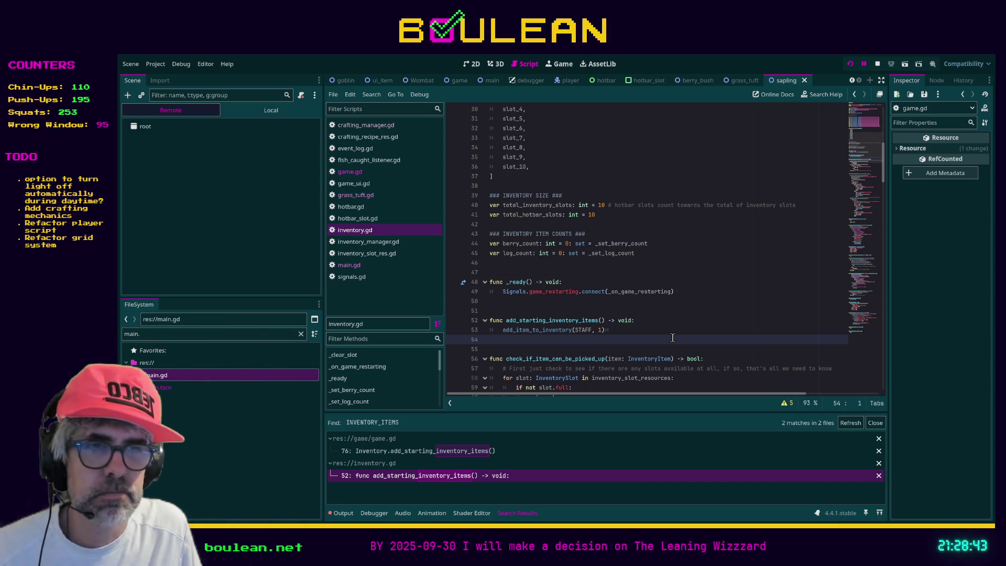
{"action": "left_click", "coordinate": [346, 513]}
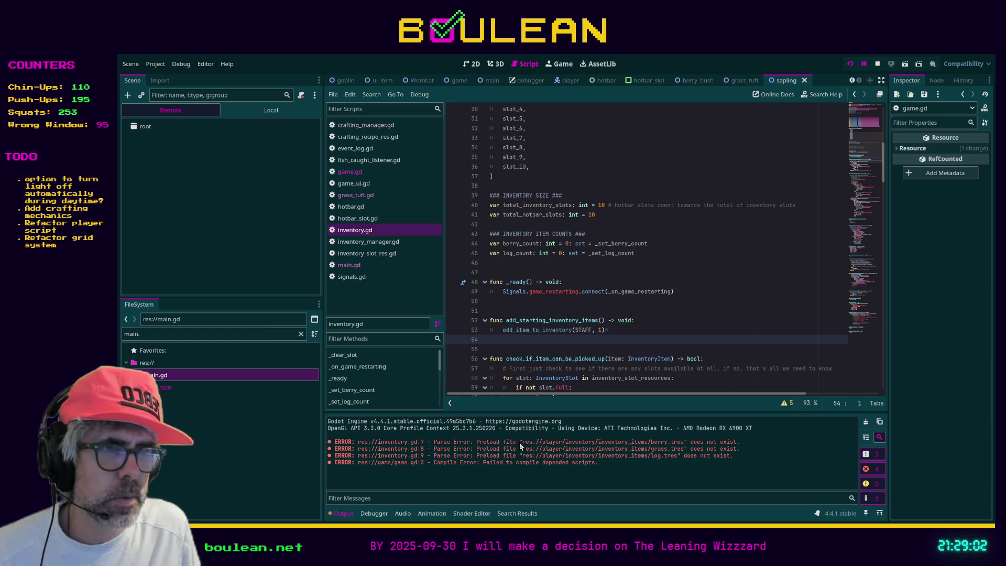
Filter the FileSystem dock for 'berry'.
{"action": "left_click", "coordinate": [269, 338]}
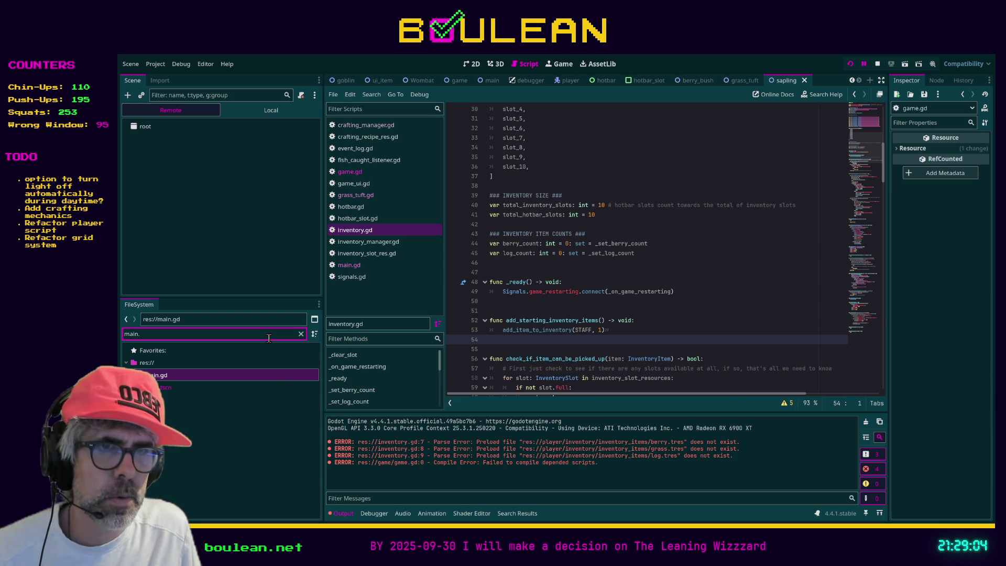
{"action": "type", "text": "berry"}
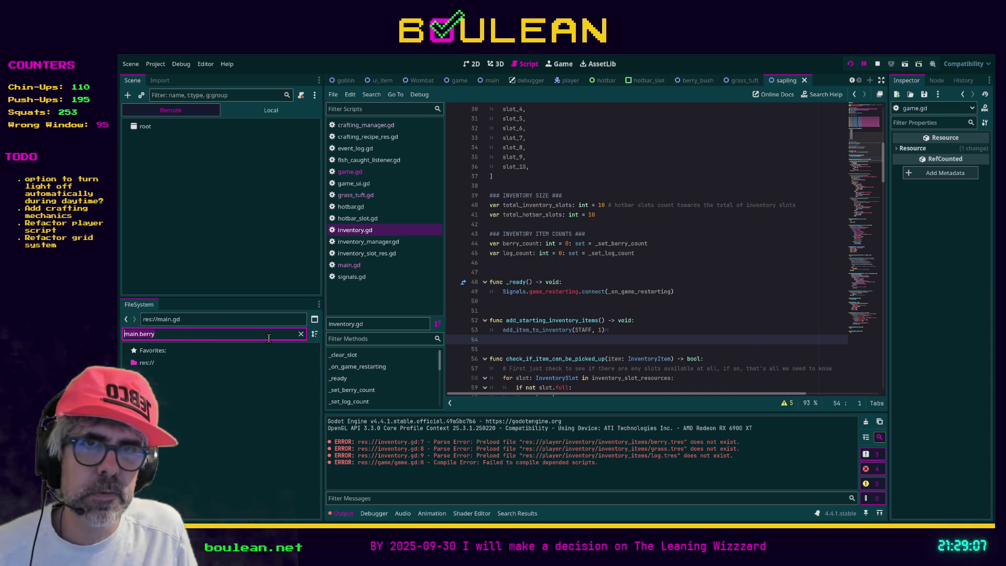
{"action": "key", "text": "ctrl+a"}
{"action": "type", "text": "b"}
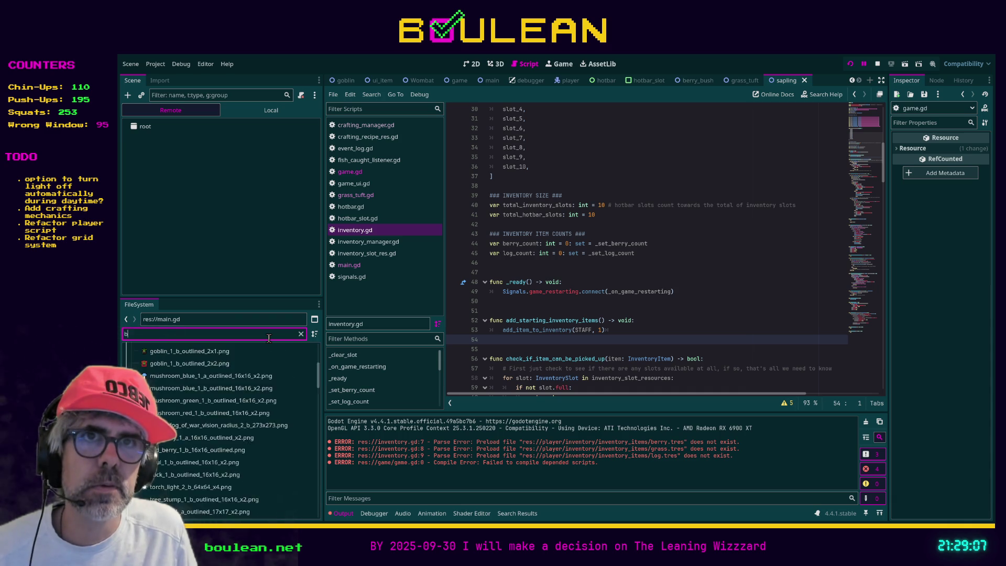
{"action": "type", "text": "erry"}
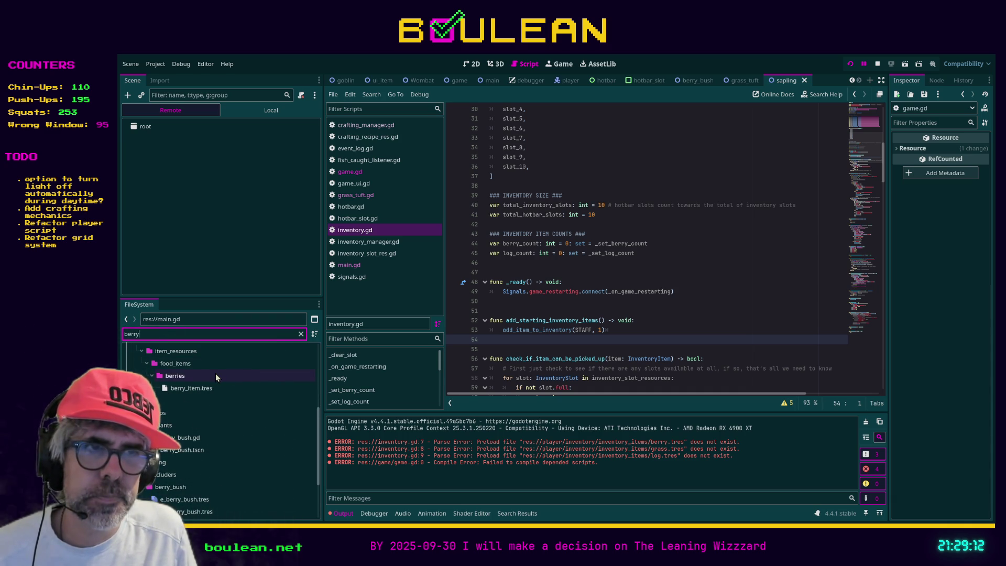
Review hotbar_slot.gd and inventory.gd's preloads, then stop the running game with F8.
{"action": "scroll", "coordinate": [230, 402], "scroll_direction": "down", "scroll_amount": 1}
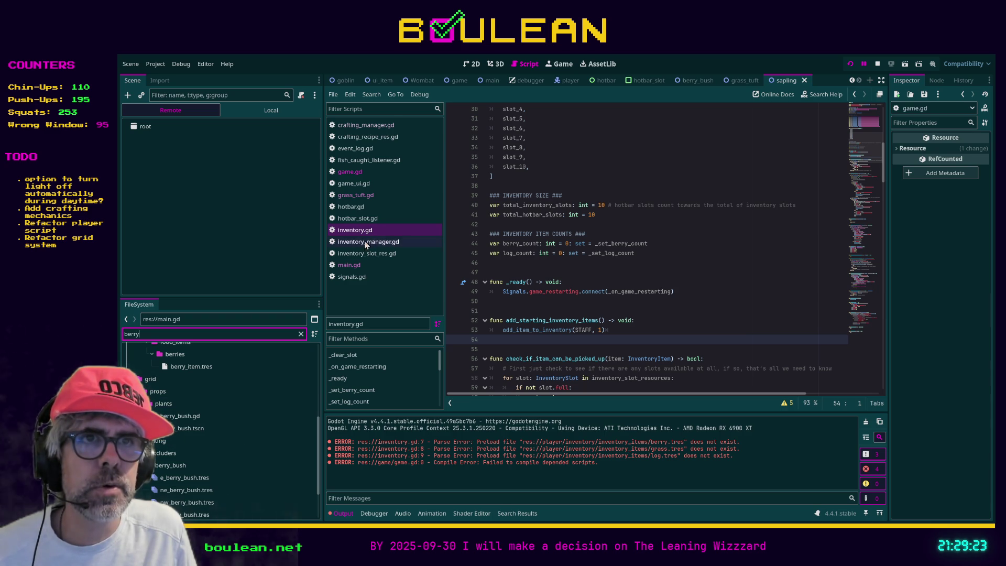
{"action": "left_click", "coordinate": [358, 218]}
{"action": "left_click", "coordinate": [356, 230]}
{"action": "scroll", "coordinate": [665, 262], "scroll_direction": "up", "scroll_amount": 6}
{"action": "scroll", "coordinate": [665, 262], "scroll_direction": "up", "scroll_amount": 4}
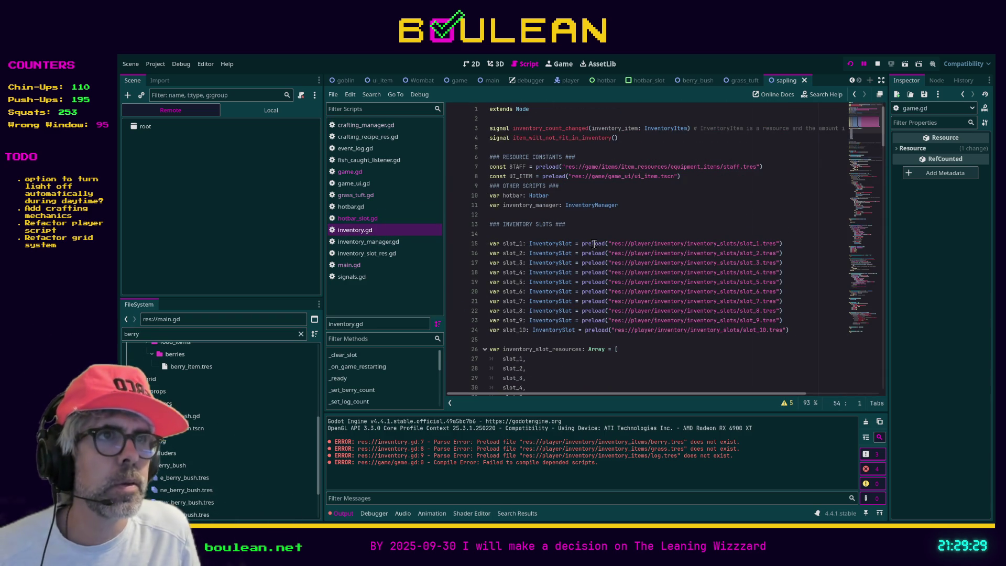
{"action": "left_click", "coordinate": [655, 224]}
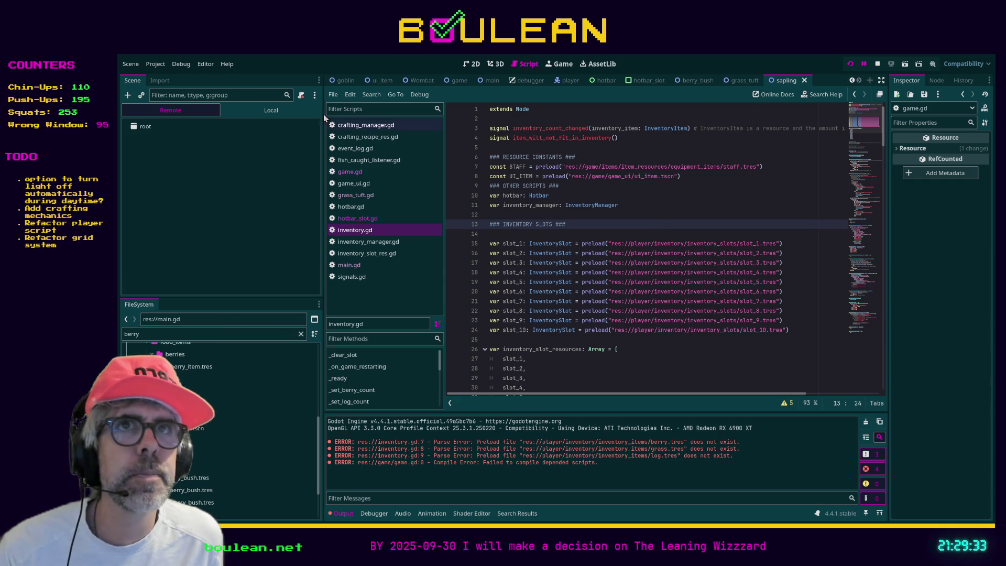
{"action": "key", "text": "F8"}
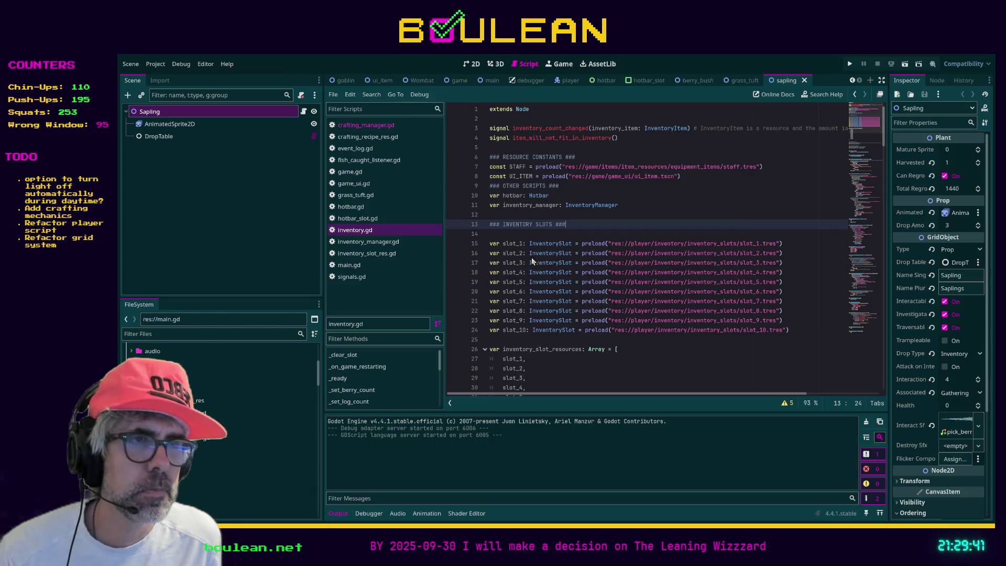
Karate-chop the goblin above the wizard four times.
{"action": "left_click", "coordinate": [608, 368]}
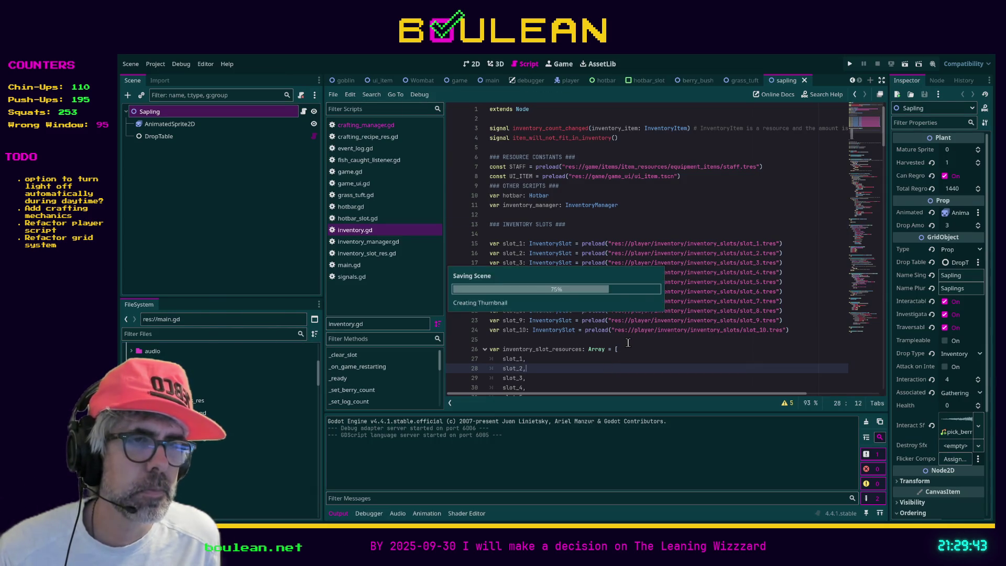
{"action": "scroll", "coordinate": [627, 343], "scroll_direction": "down", "scroll_amount": 2}
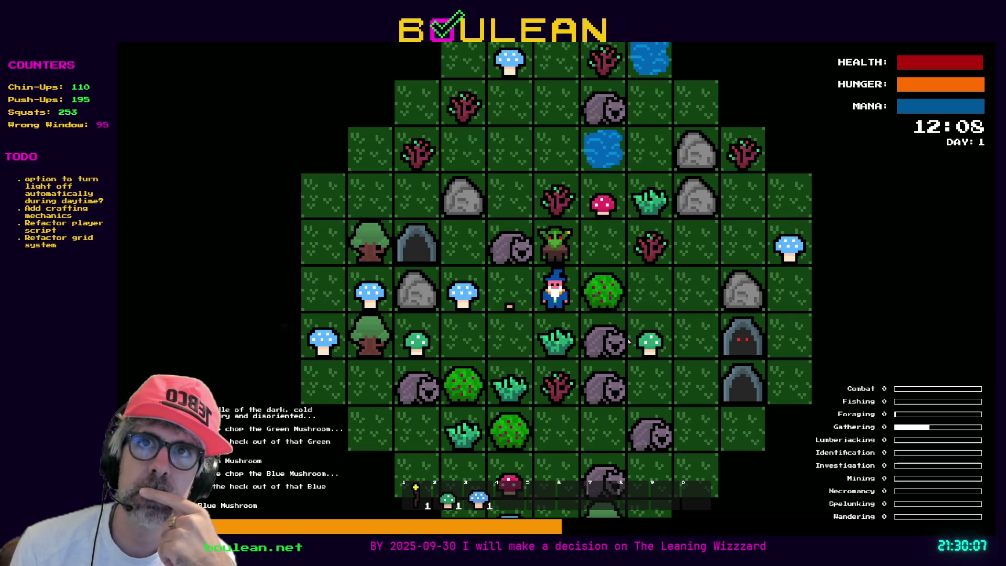
{"action": "key", "text": "Up"}
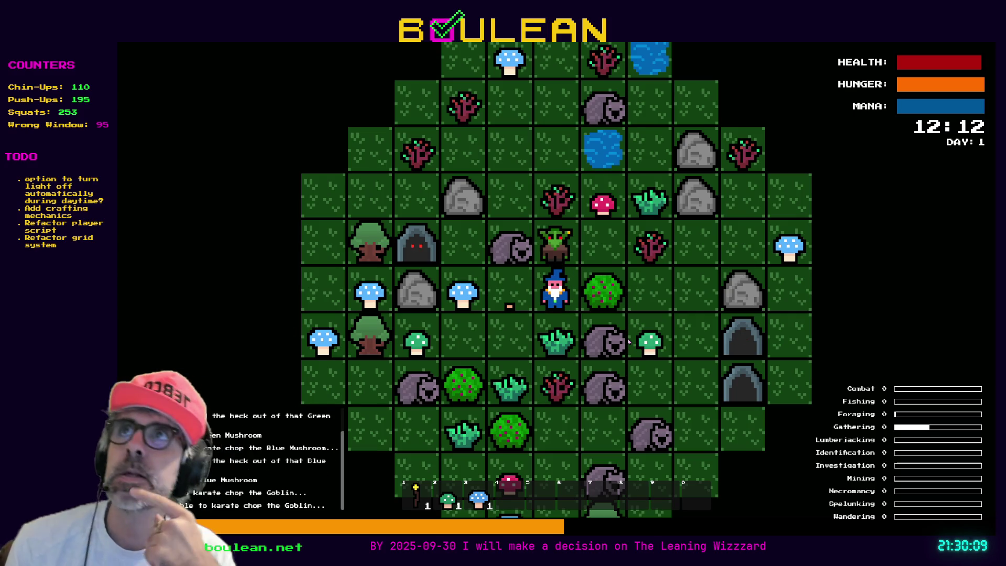
{"action": "key", "text": "Up"}
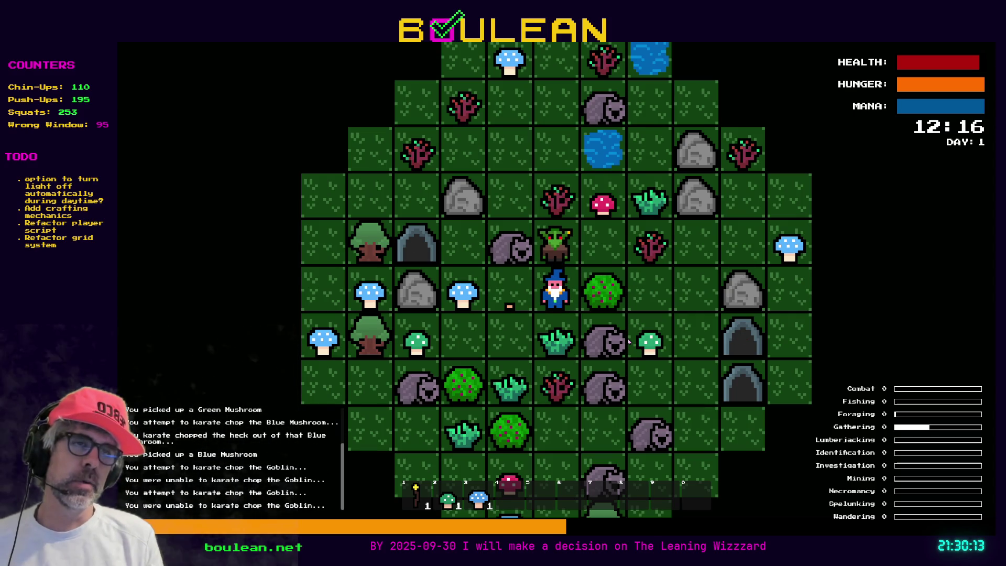
{"action": "key", "text": "Up"}
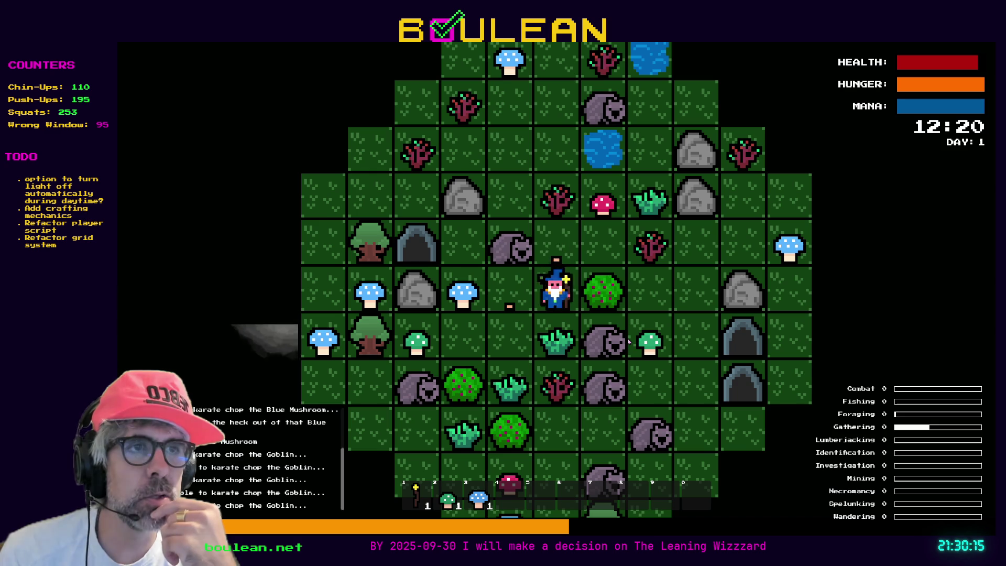
{"action": "key", "text": "Up"}
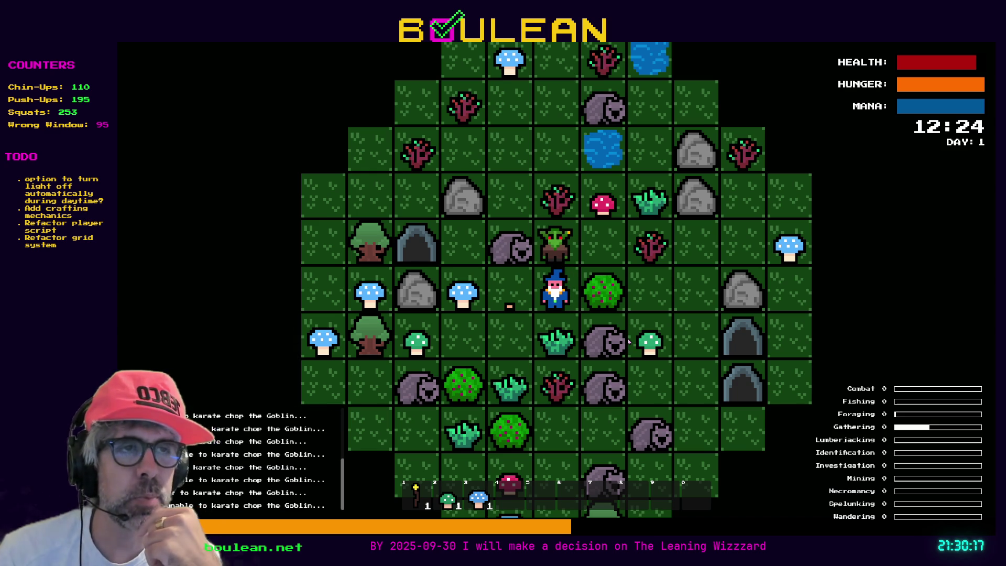
Step left, chop the goblin and gravestone to the right, and equip the staff from slot 1.
{"action": "key", "text": "Left"}
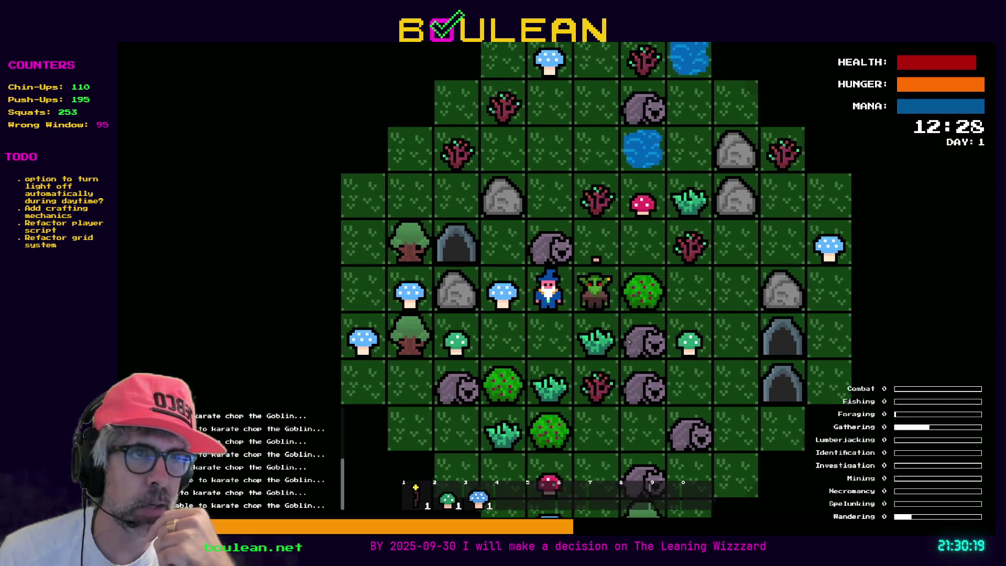
{"action": "key", "text": "Right"}
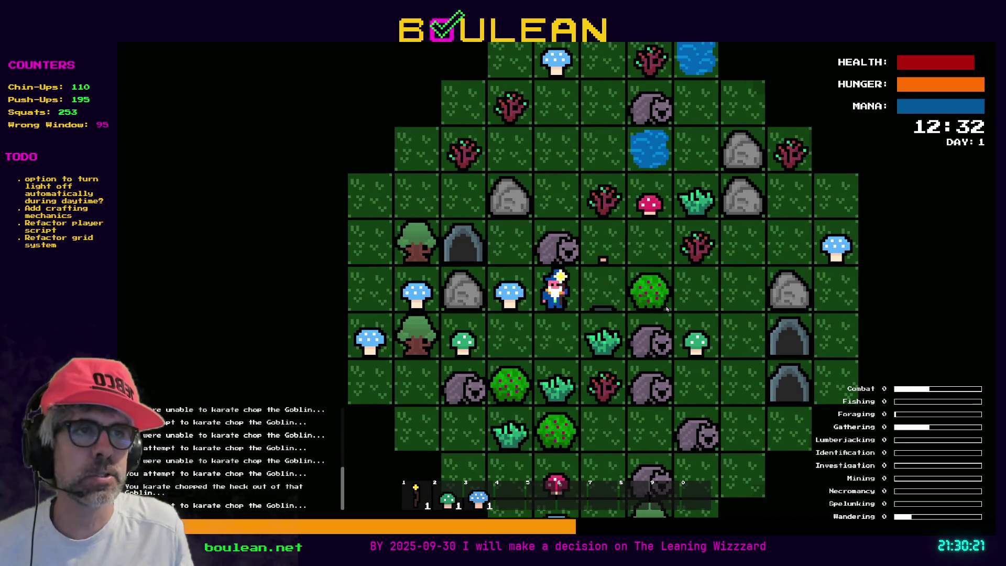
{"action": "key", "text": "Right"}
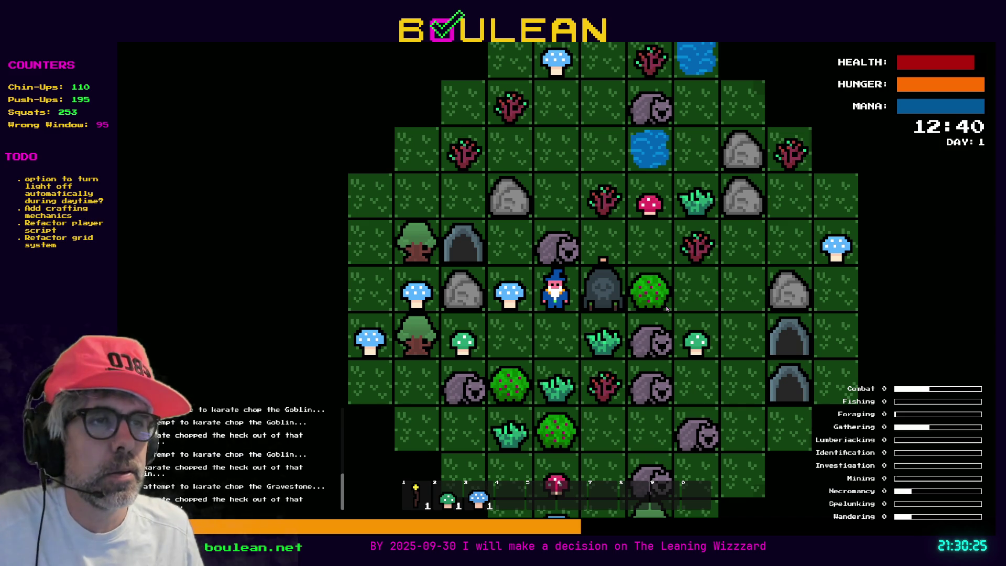
{"action": "key", "text": "1"}
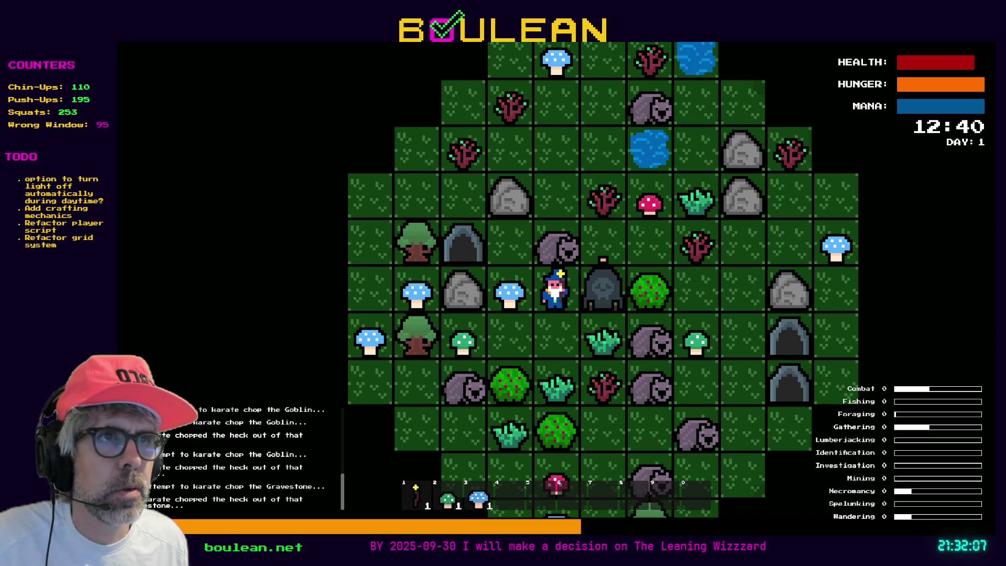
Relaunch the game with F5 and move the wizard one tile left and one up.
{"action": "key", "text": "alt+Tab"}
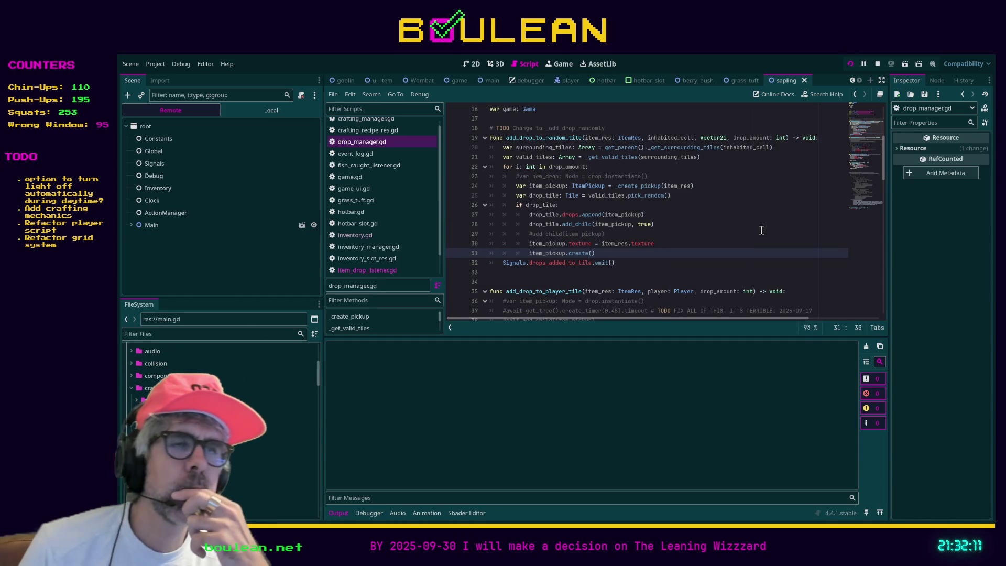
{"action": "key", "text": "F5"}
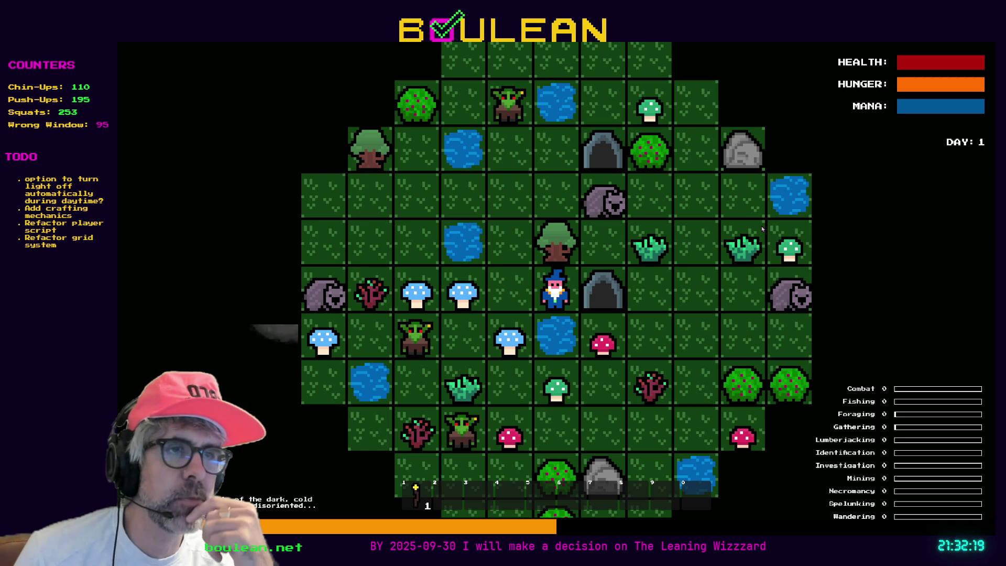
{"action": "key", "text": "Left"}
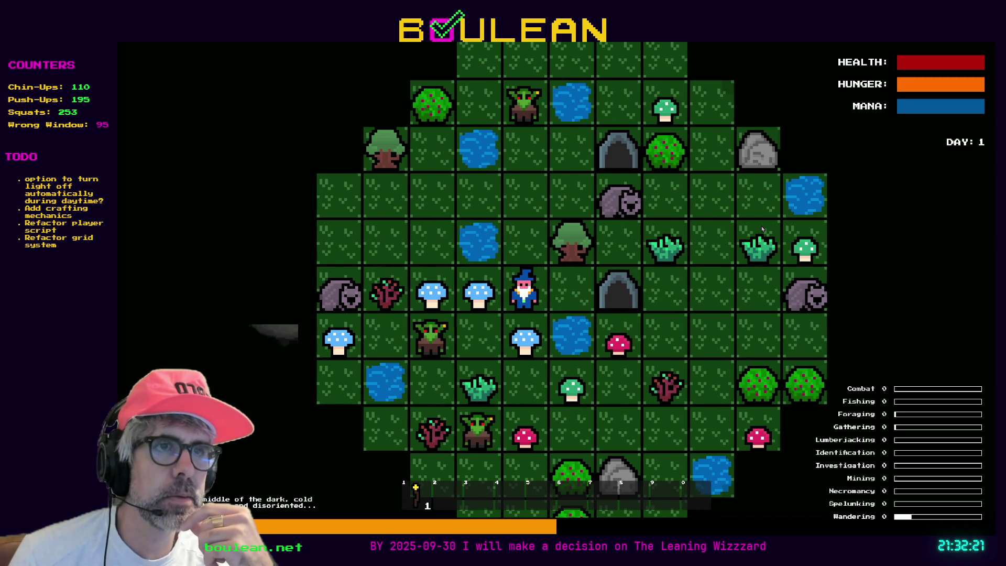
{"action": "key", "text": "Up"}
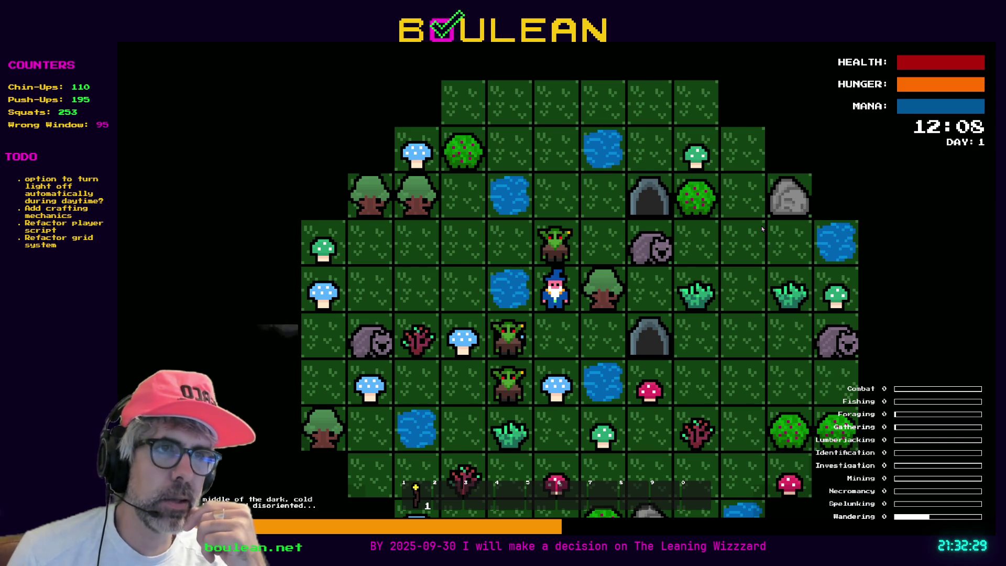
Karate-chop the goblin to the north three times, then attack the goblin to the south.
{"action": "key", "text": "Up"}
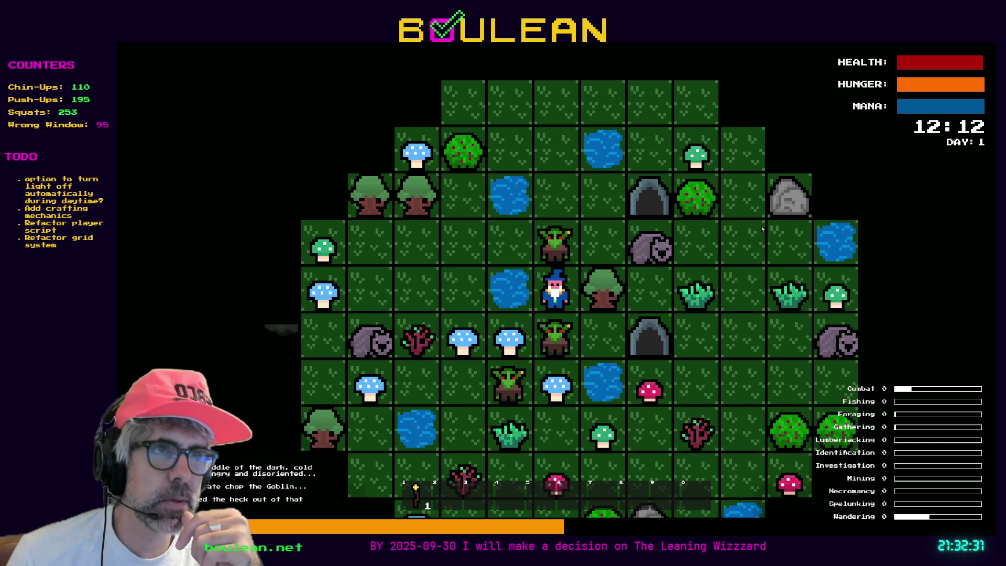
{"action": "key", "text": "Up"}
{"action": "key", "text": "Up"}
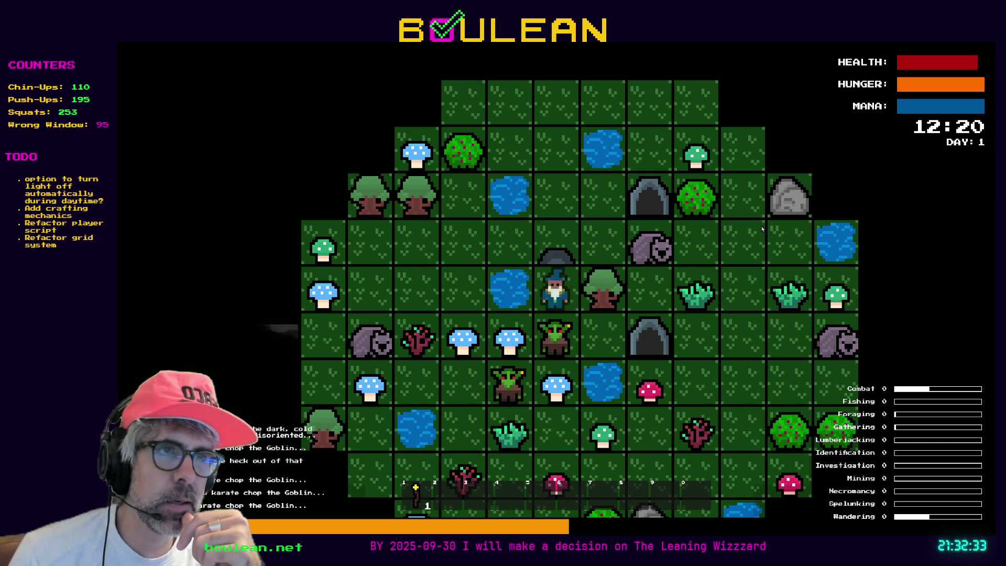
{"action": "key", "text": "Up"}
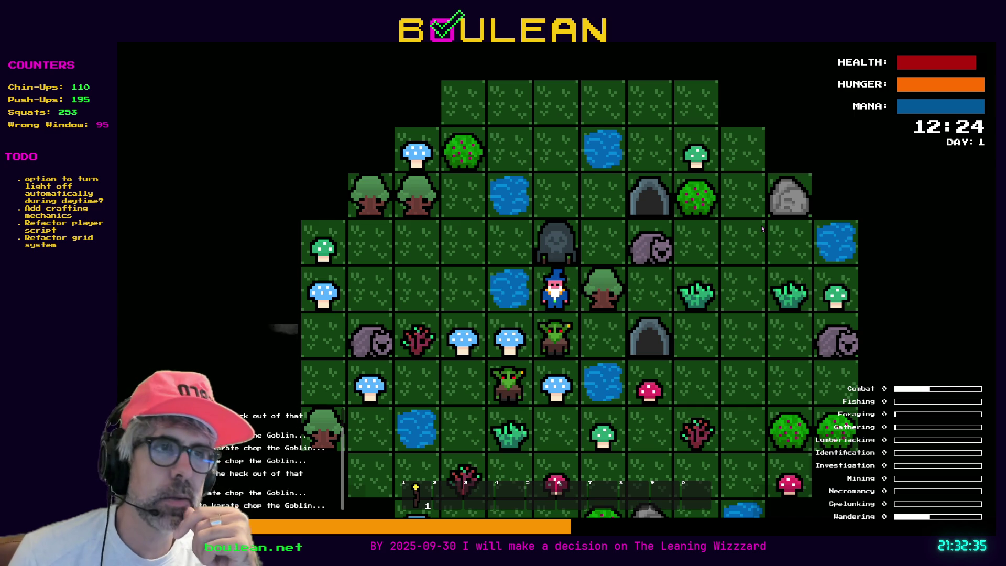
{"action": "key", "text": "Down"}
{"action": "key", "text": "Down"}
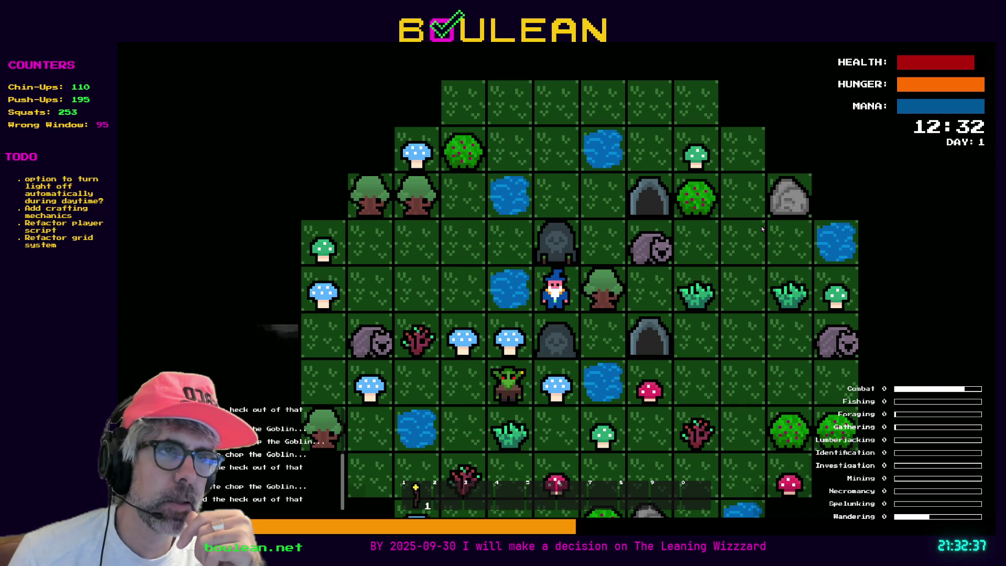
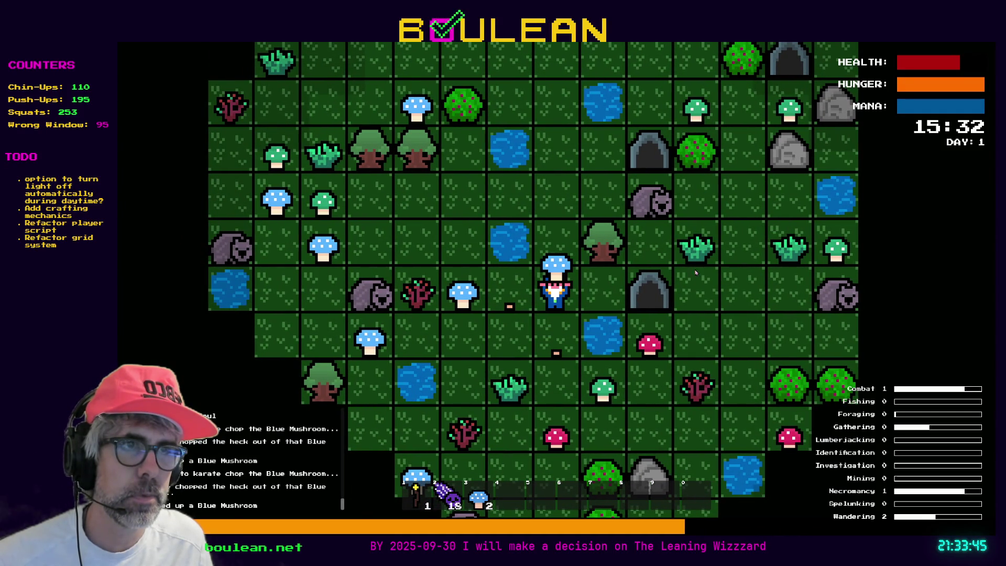
Stop the playtest and filter the project files for 'inventor' to reach the inventory_items folder.
{"action": "key", "text": "F8"}
{"action": "left_click", "coordinate": [255, 334]}
{"action": "type", "text": "inventor"}
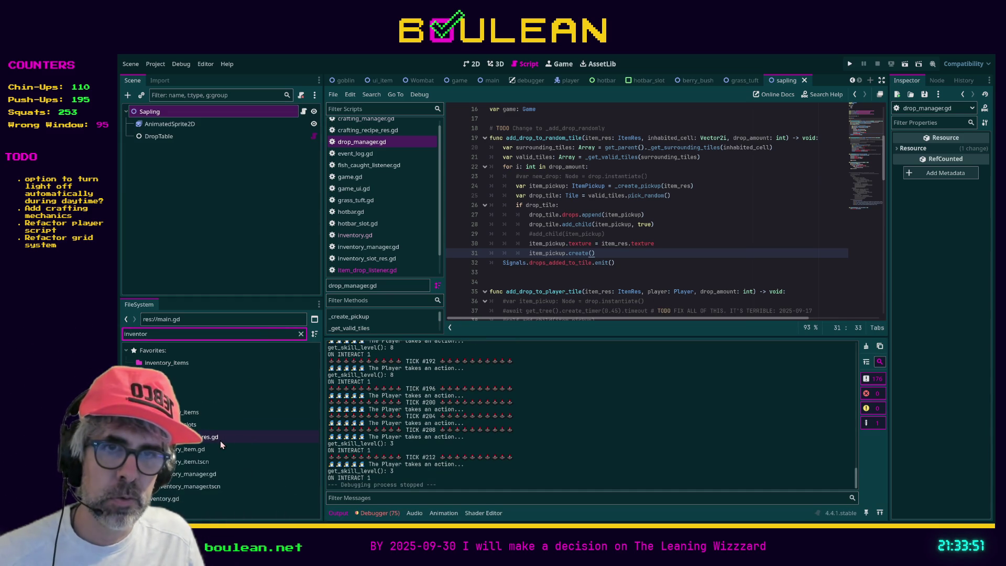
{"action": "left_click", "coordinate": [190, 414]}
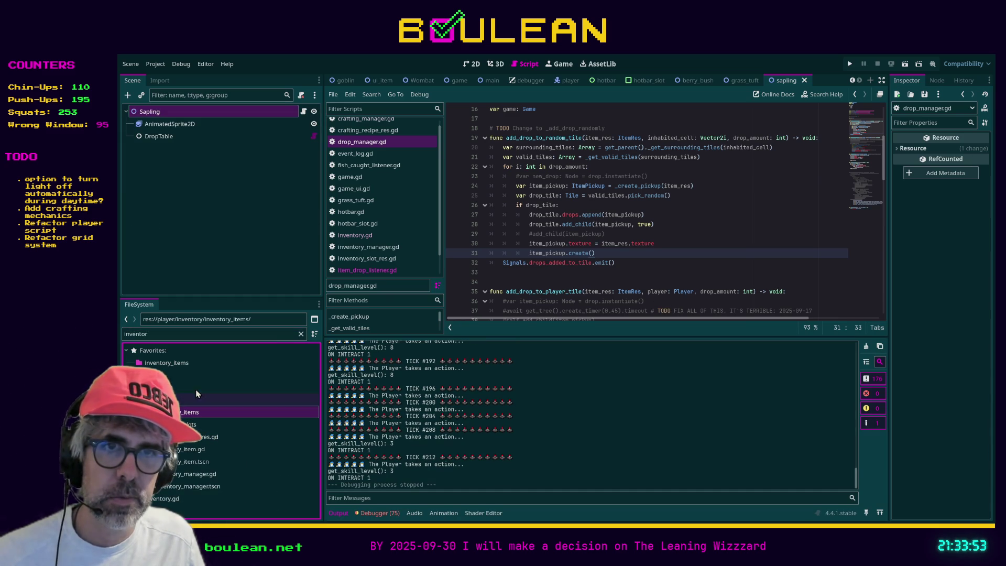
Look over stick.tres and dummy_item.tres, then filter the files for 'hotbar'.
{"action": "left_click", "coordinate": [302, 335]}
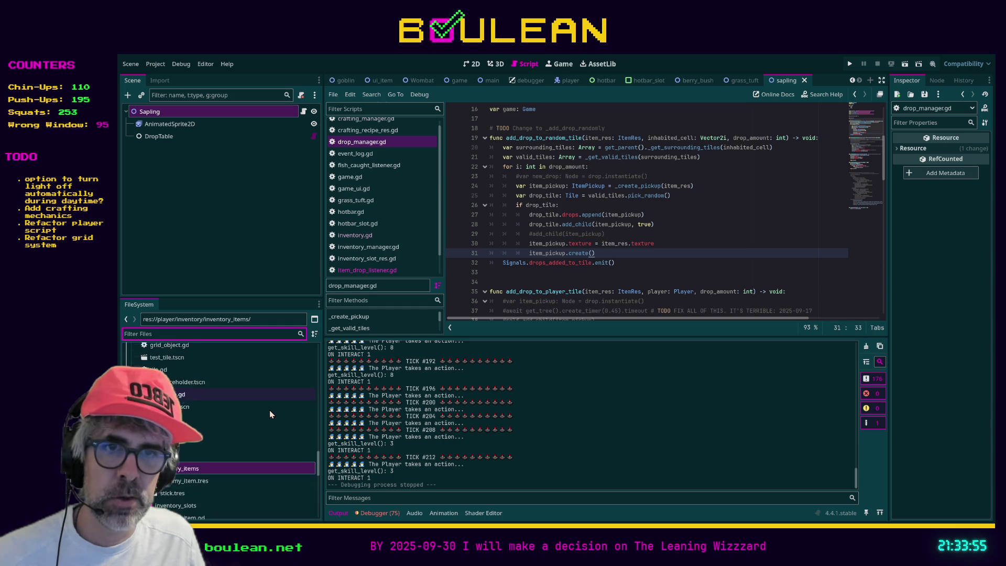
{"action": "left_click", "coordinate": [173, 428]}
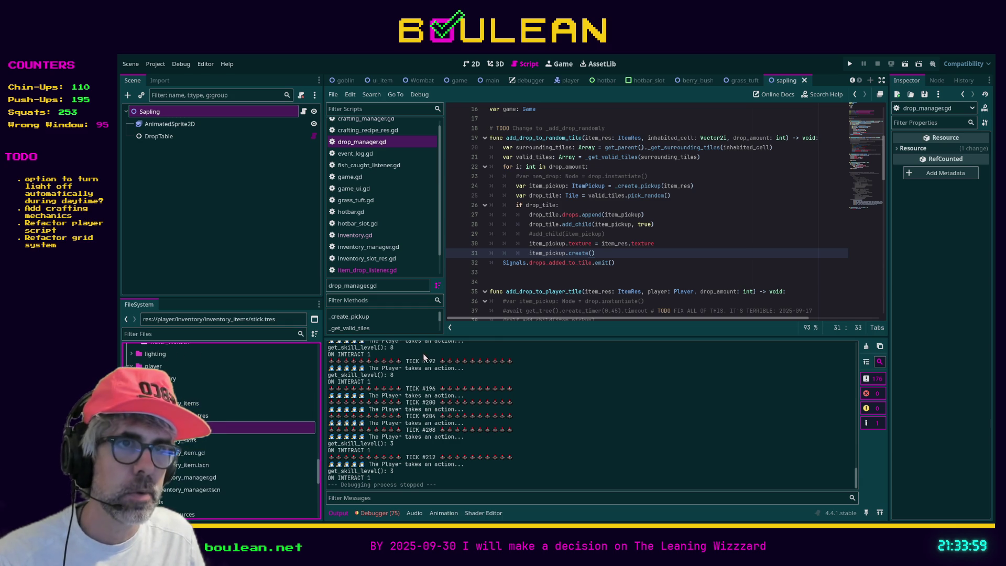
{"action": "left_click", "coordinate": [224, 410]}
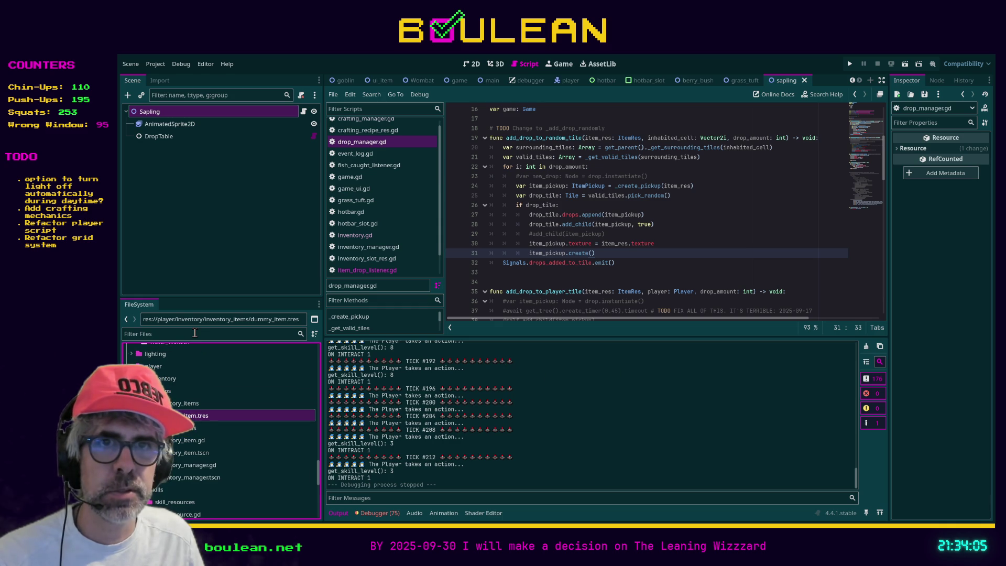
{"action": "left_click", "coordinate": [194, 333]}
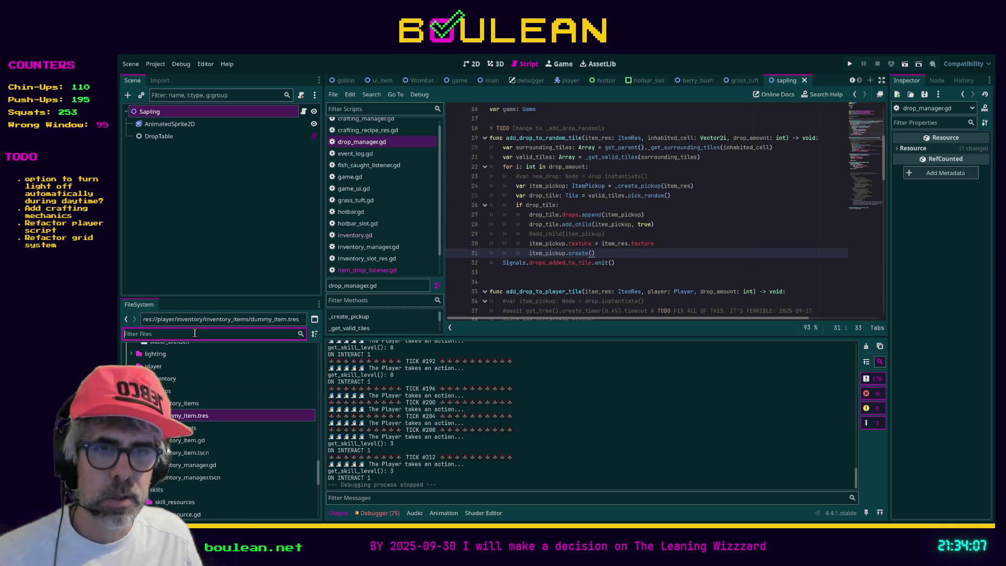
{"action": "type", "text": "hotbar"}
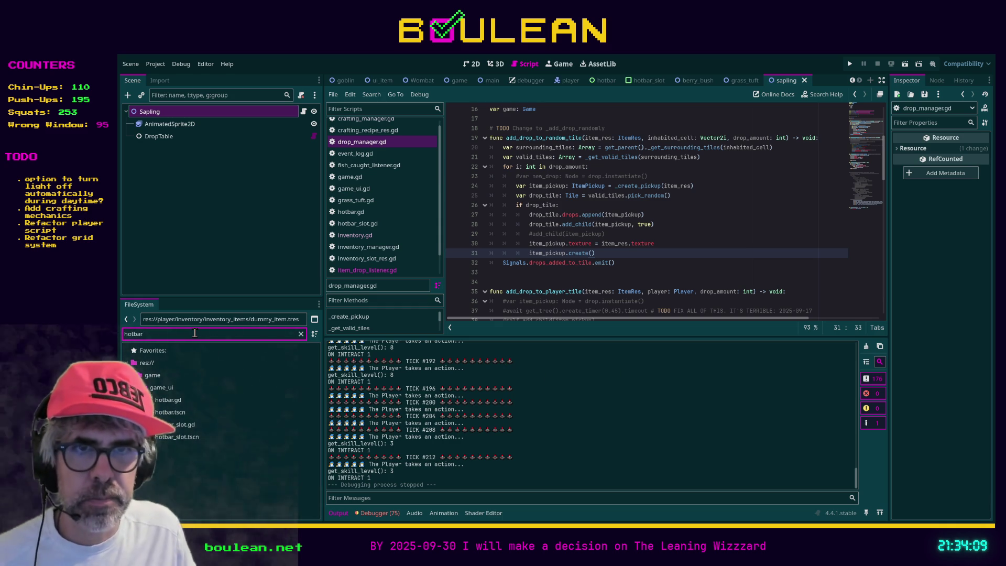
Open the Hotbar scene and its hotbar.gd script.
{"action": "double_click", "coordinate": [195, 413]}
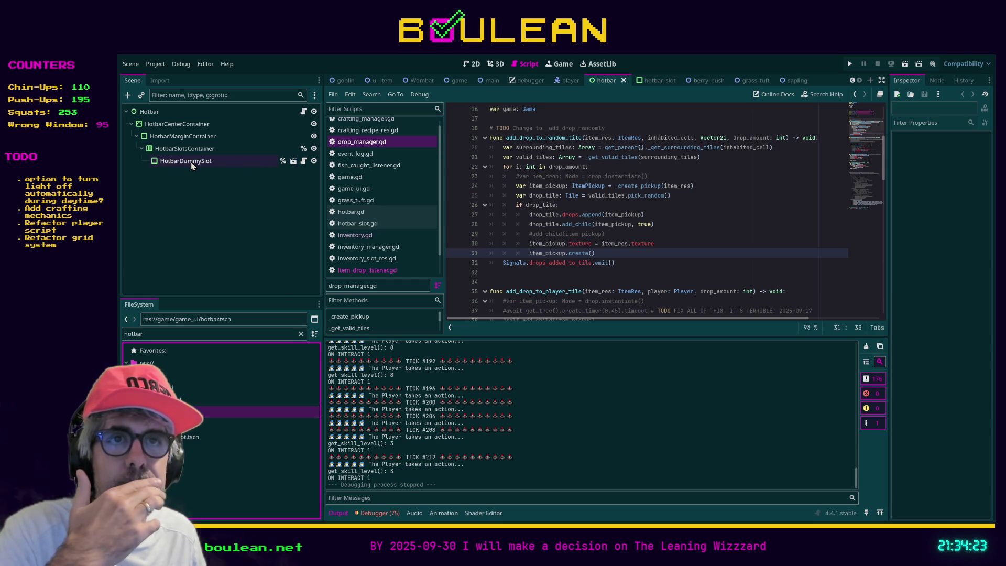
{"action": "left_click", "coordinate": [304, 111]}
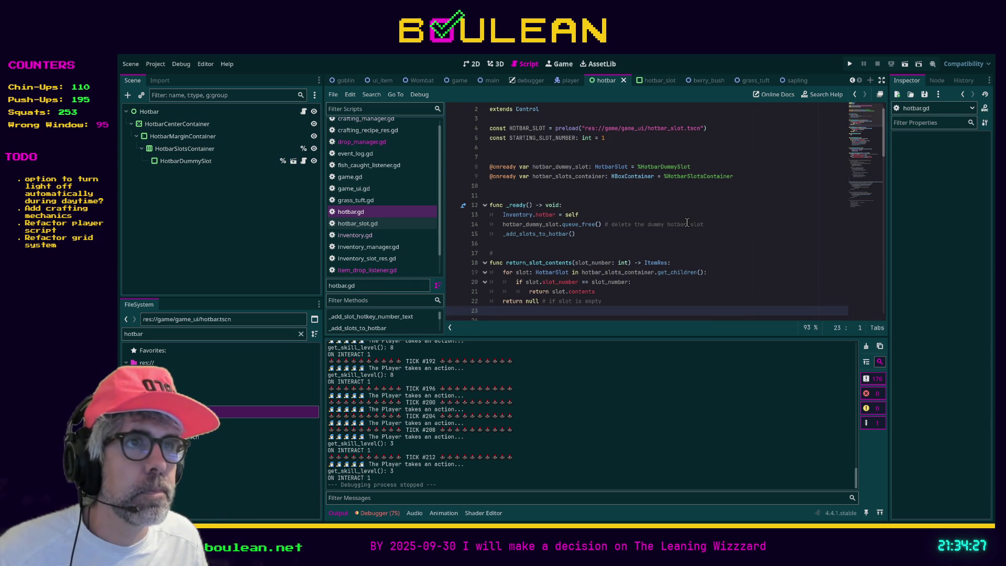
{"action": "scroll", "coordinate": [687, 223], "scroll_direction": "up", "scroll_amount": 1}
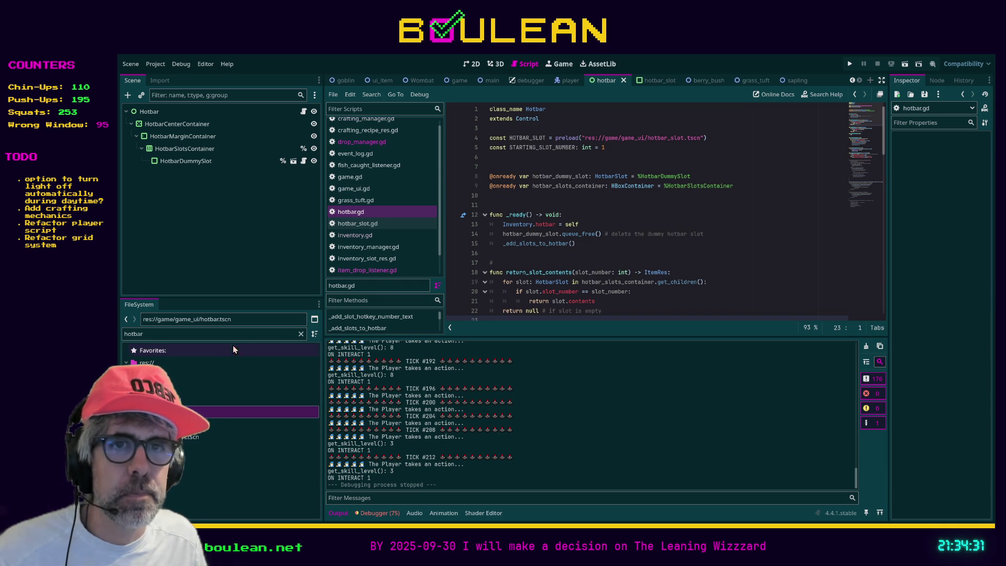
Inspect dummy_item.tres (Berry, max stack 64) in the Inspector, then start searching hotbar.gd.
{"action": "left_click", "coordinate": [300, 334]}
{"action": "scroll", "coordinate": [282, 349], "scroll_direction": "up", "scroll_amount": 3}
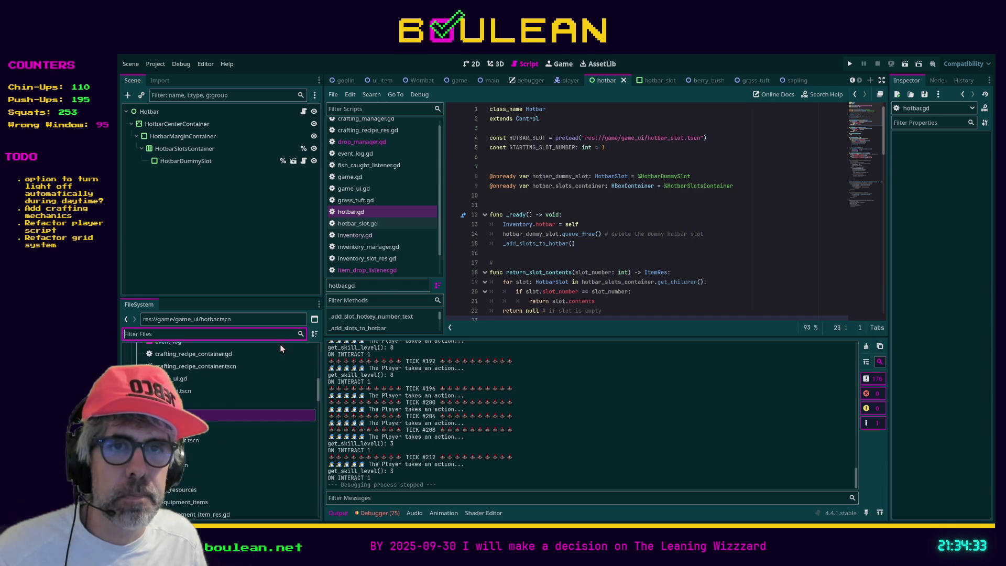
{"action": "scroll", "coordinate": [301, 354], "scroll_direction": "up", "scroll_amount": 5}
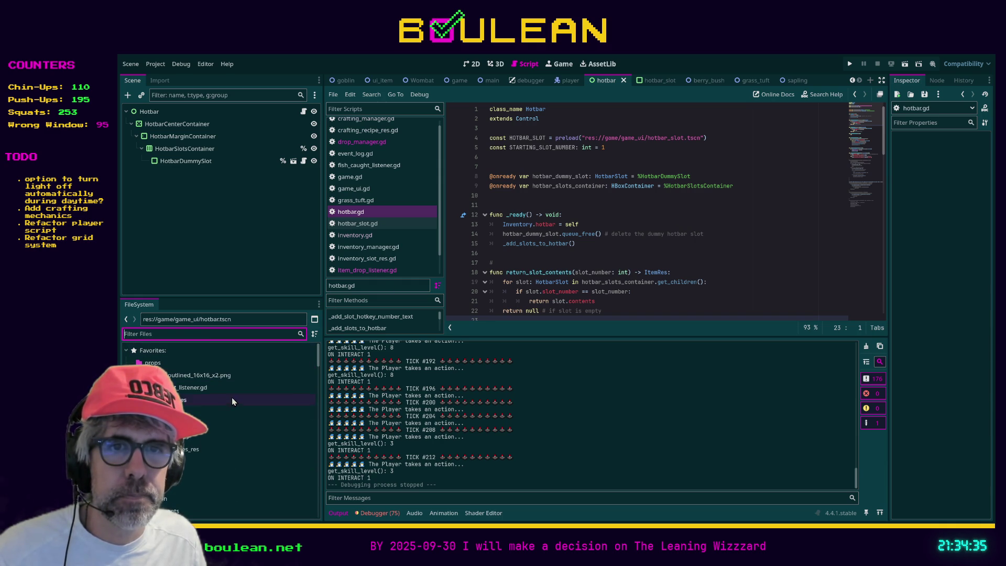
{"action": "left_click", "coordinate": [194, 438]}
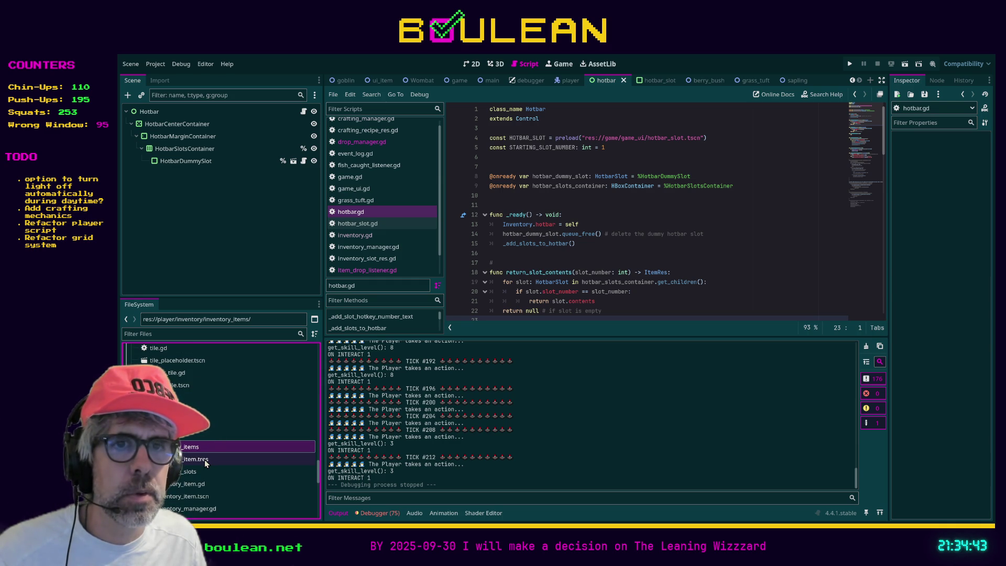
{"action": "left_click", "coordinate": [206, 464]}
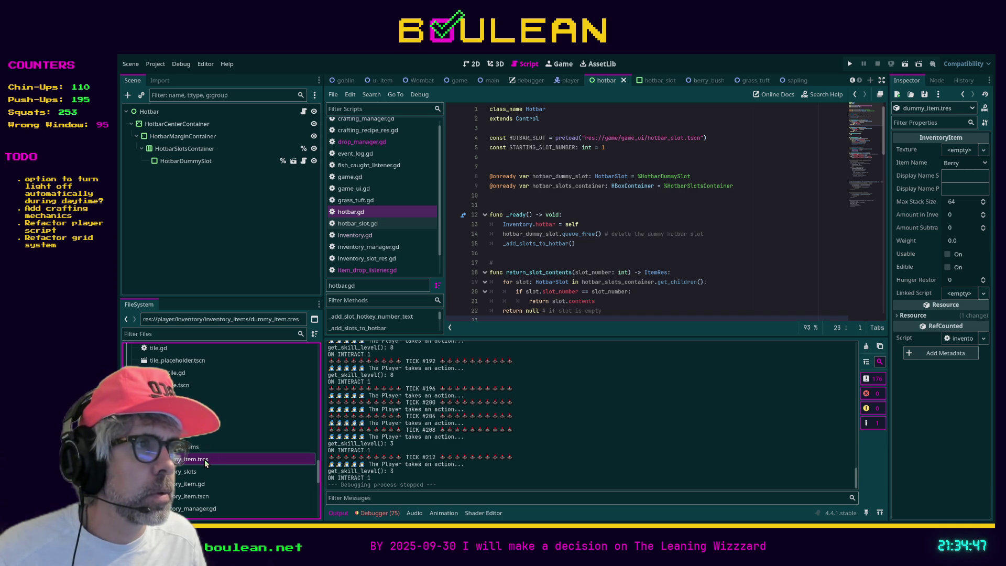
{"action": "left_click", "coordinate": [898, 315]}
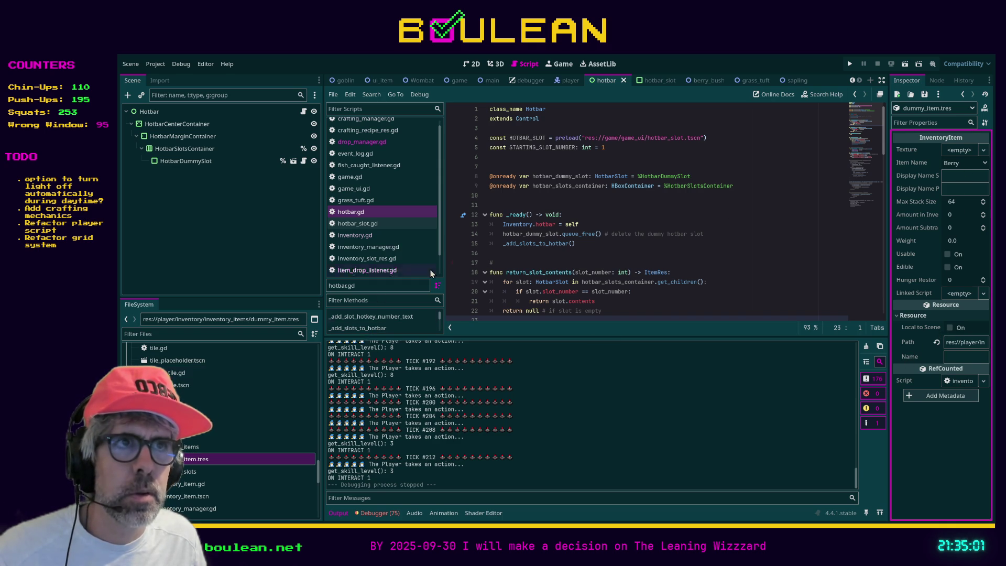
{"action": "left_click", "coordinate": [666, 214]}
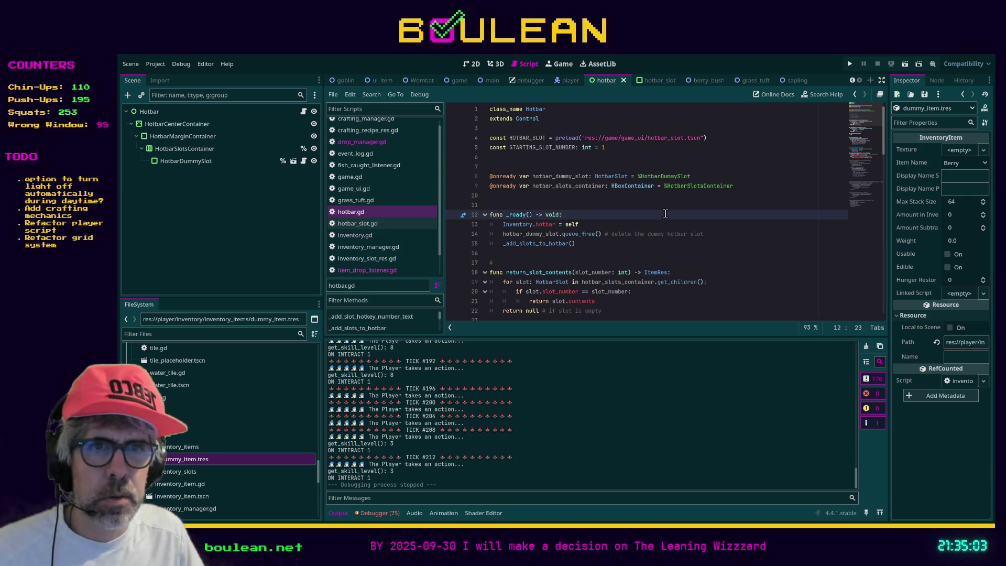
{"action": "key", "text": "ctrl+f"}
Search for 'dummy_item', revert HotbarDummySlot's Contents to empty, and save the Hotbar scene.
{"action": "type", "text": "dummy_item"}
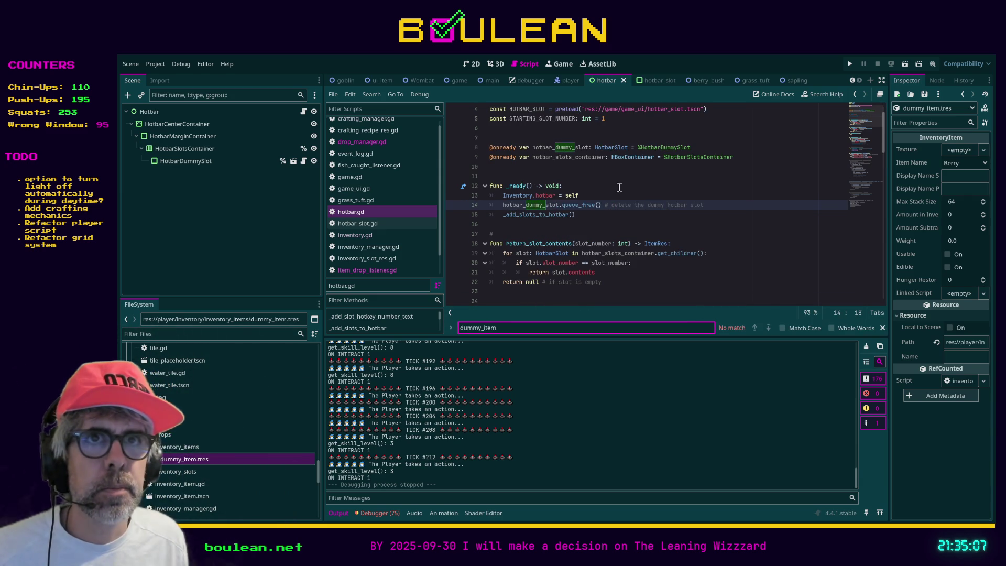
{"action": "left_click", "coordinate": [192, 162]}
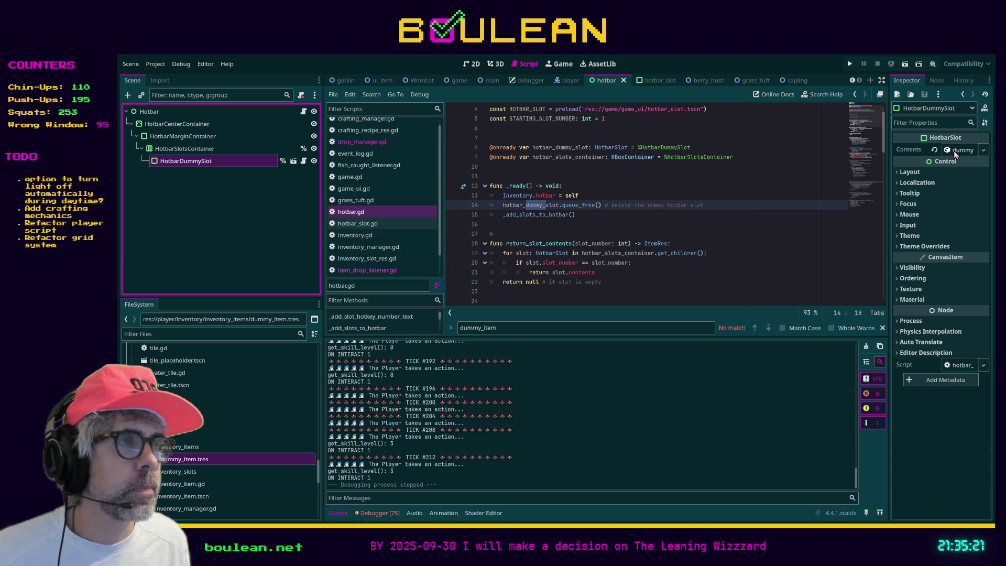
{"action": "left_click", "coordinate": [935, 151]}
{"action": "left_click", "coordinate": [781, 244]}
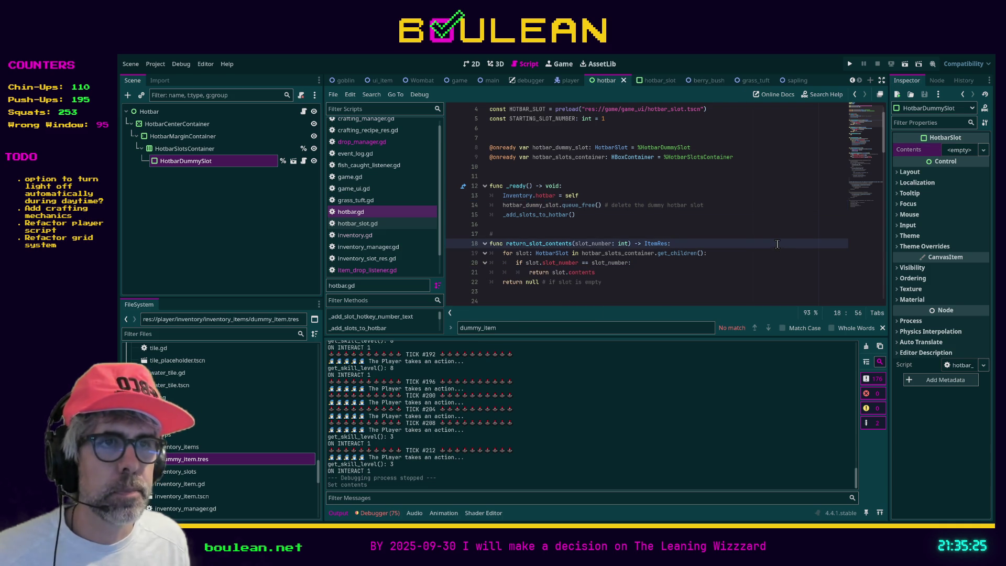
{"action": "key", "text": "ctrl+s"}
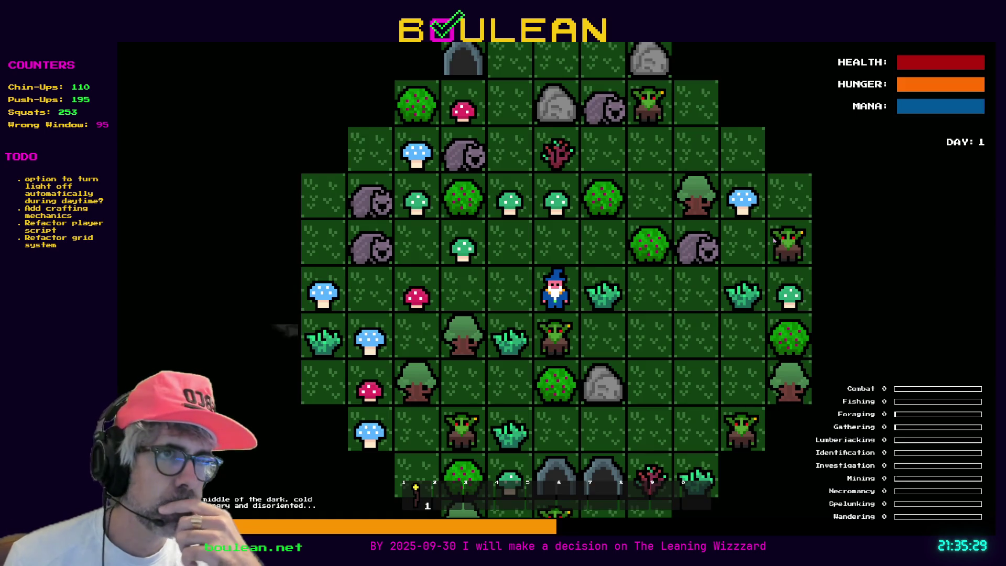
Chop a grass tuft, kill the goblin, harvest a Berry, and wipe all goblins via the debug menu.
{"action": "key", "text": "Right"}
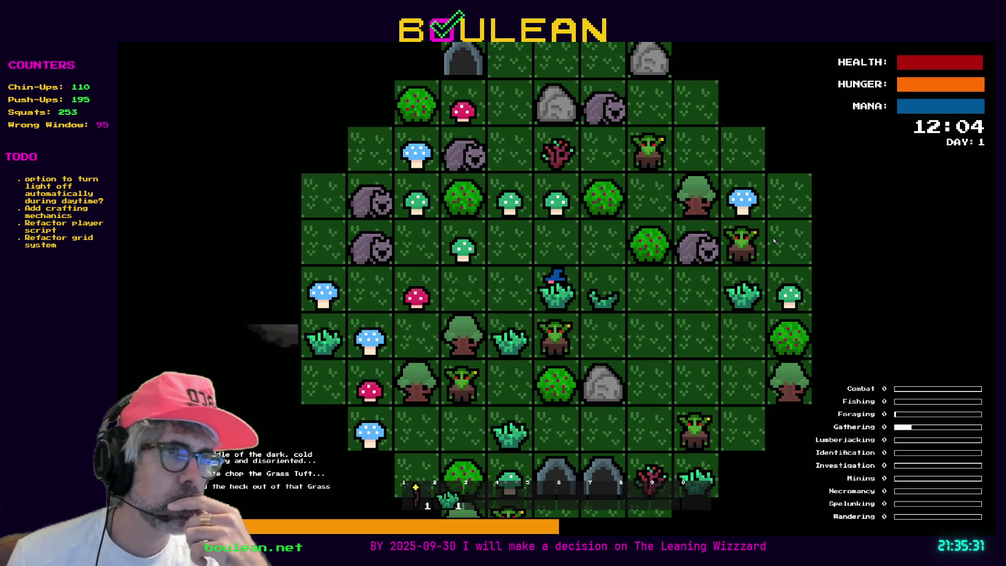
{"action": "key", "text": "Down"}
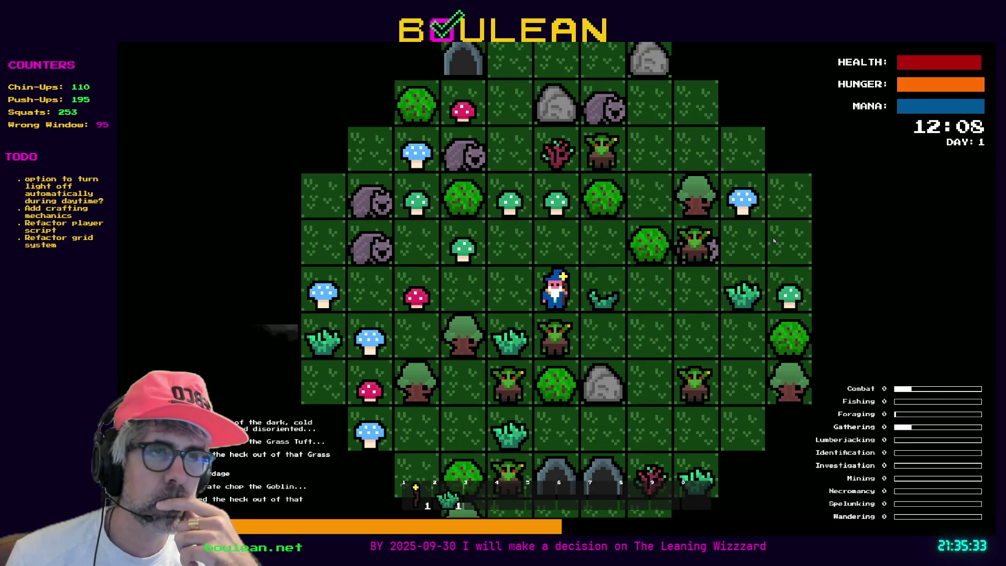
{"action": "key", "text": "Down"}
{"action": "key", "text": "Down"}
{"action": "key", "text": "Down"}
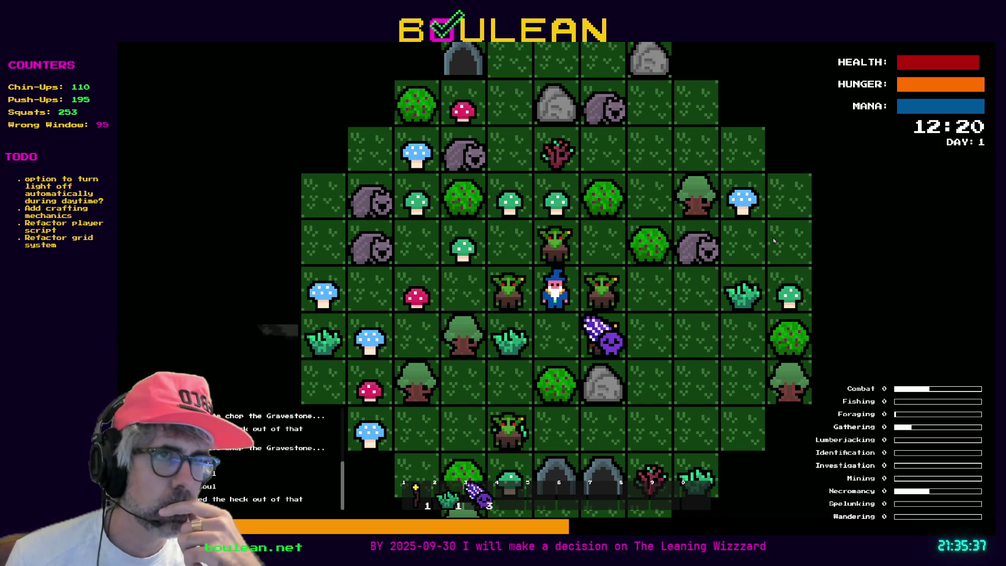
{"action": "key", "text": "Down"}
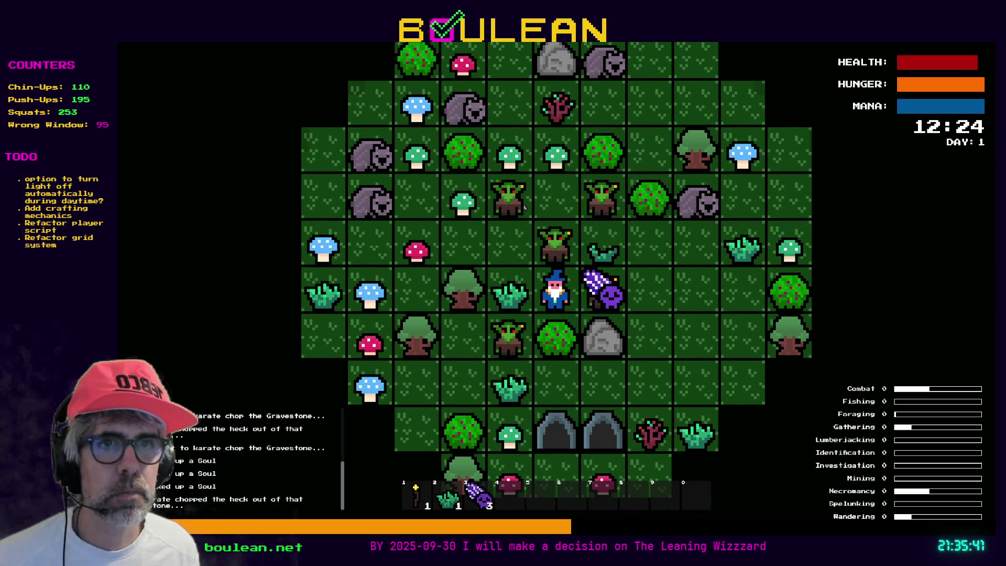
{"action": "key", "text": "Down"}
{"action": "key", "text": "grave"}
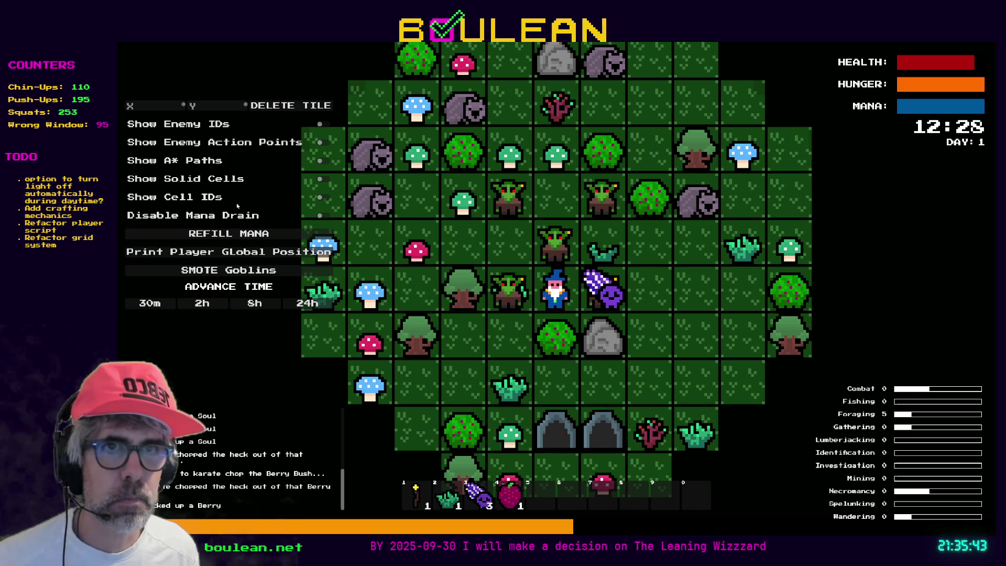
{"action": "left_click", "coordinate": [214, 269]}
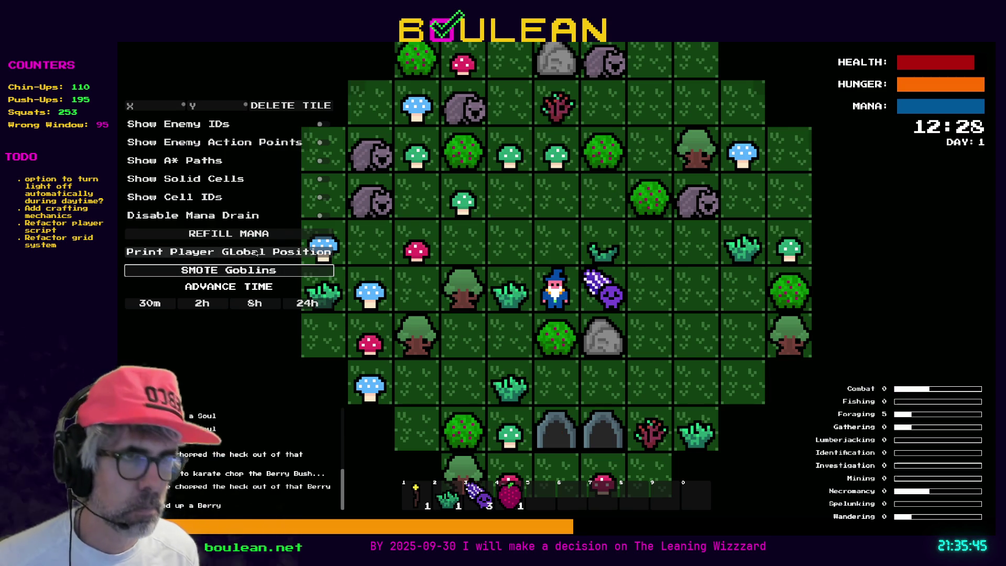
{"action": "key", "text": "grave"}
Pick up the purple Soul and harvest the nearby berry bush and grass tufts.
{"action": "key", "text": "Right"}
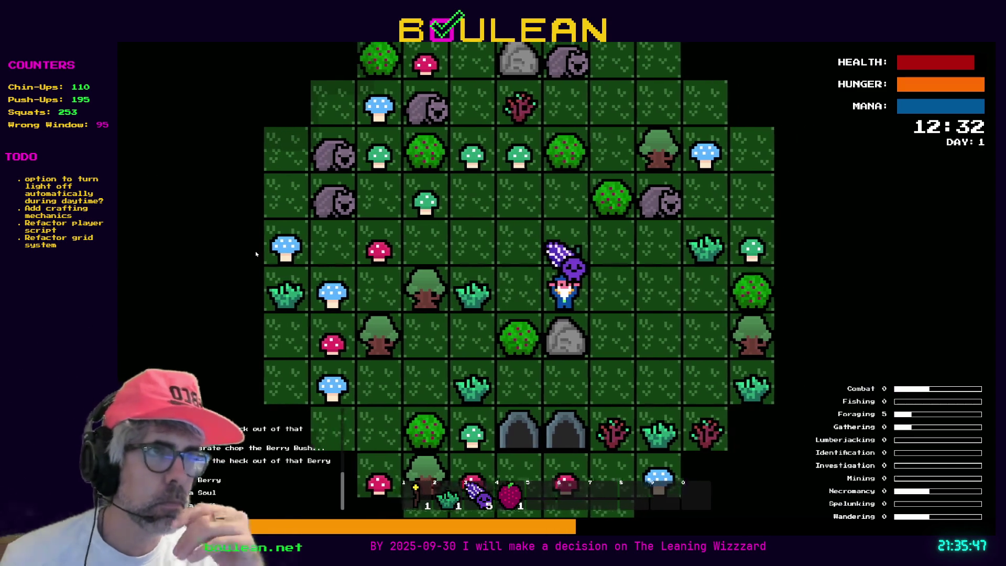
{"action": "key", "text": "Right"}
{"action": "key", "text": "Right"}
{"action": "key", "text": "Right"}
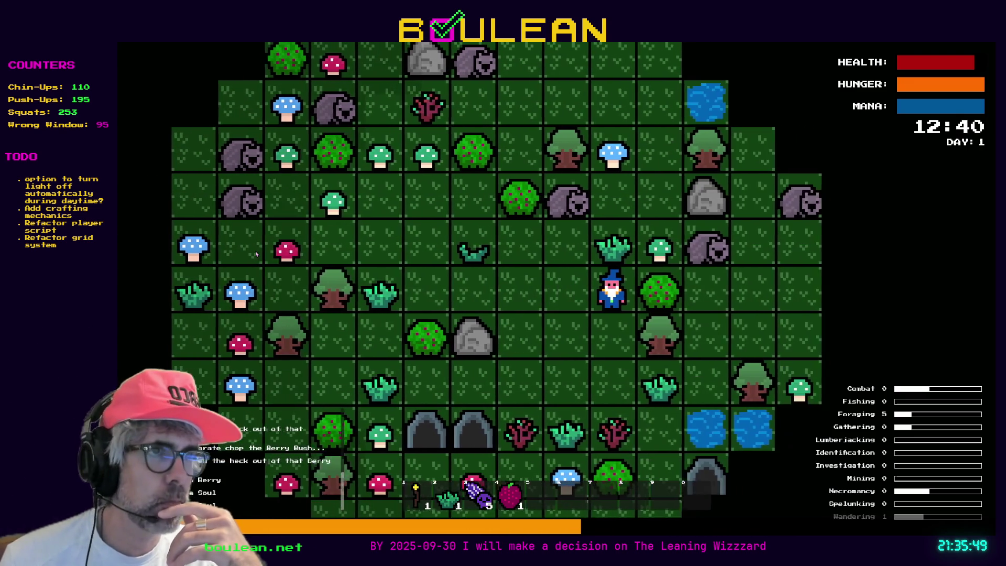
{"action": "key", "text": "Up"}
{"action": "key", "text": "Up"}
{"action": "key", "text": "Right"}
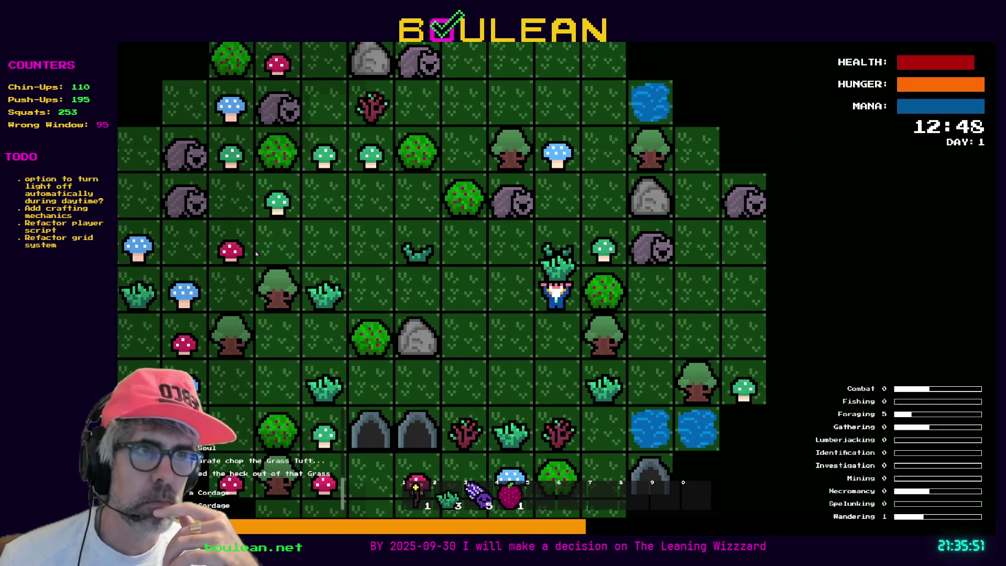
{"action": "key", "text": "Right"}
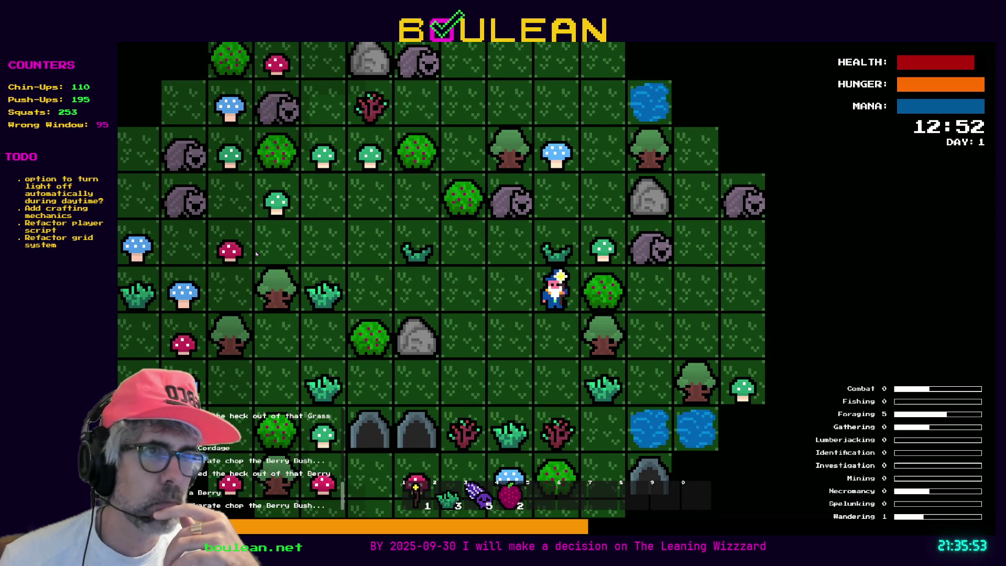
{"action": "key", "text": "Right"}
{"action": "key", "text": "Up"}
{"action": "key", "text": "Up"}
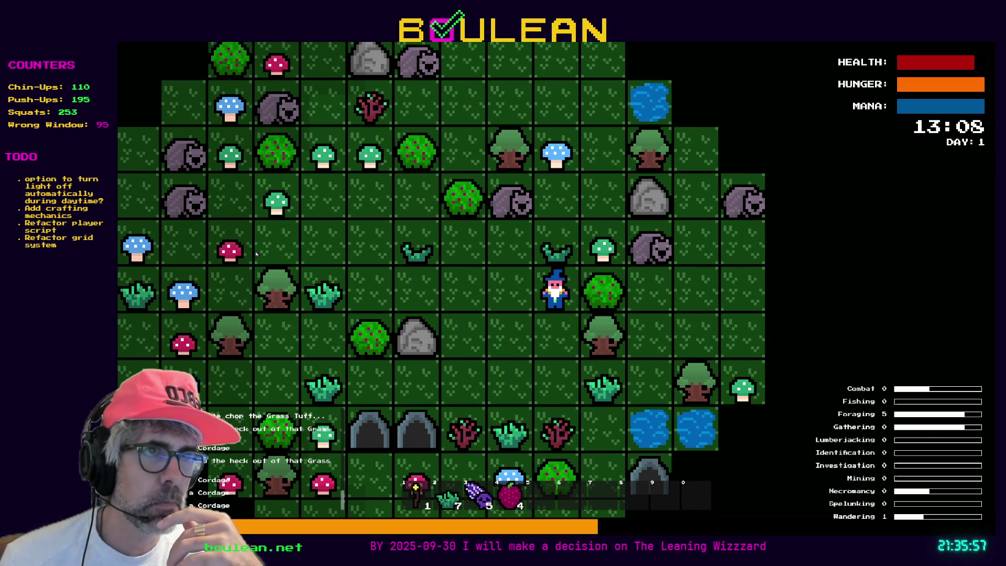
{"action": "key", "text": "Up"}
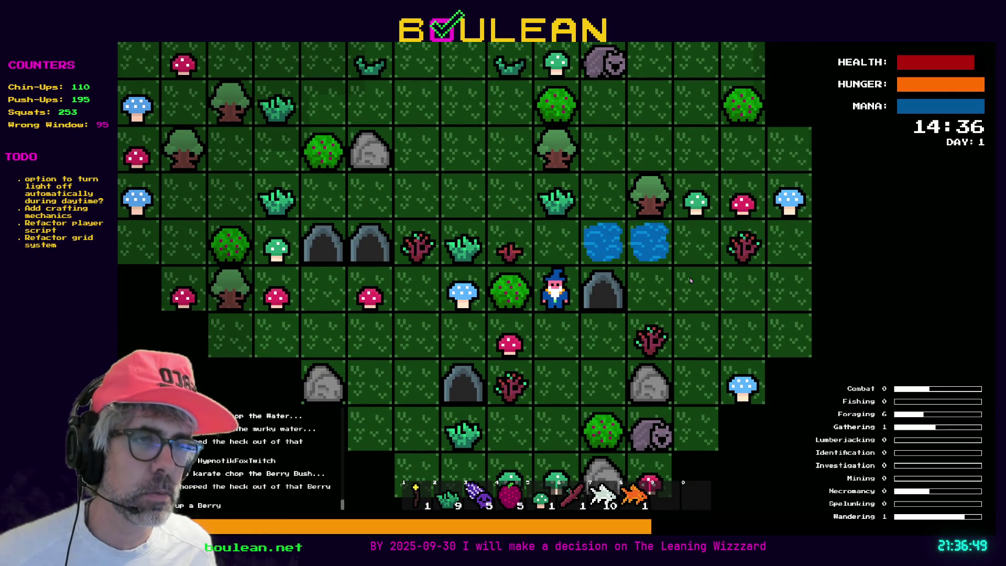
Stop the playtest and delete the dummy_item.tres resource.
{"action": "key", "text": "F8"}
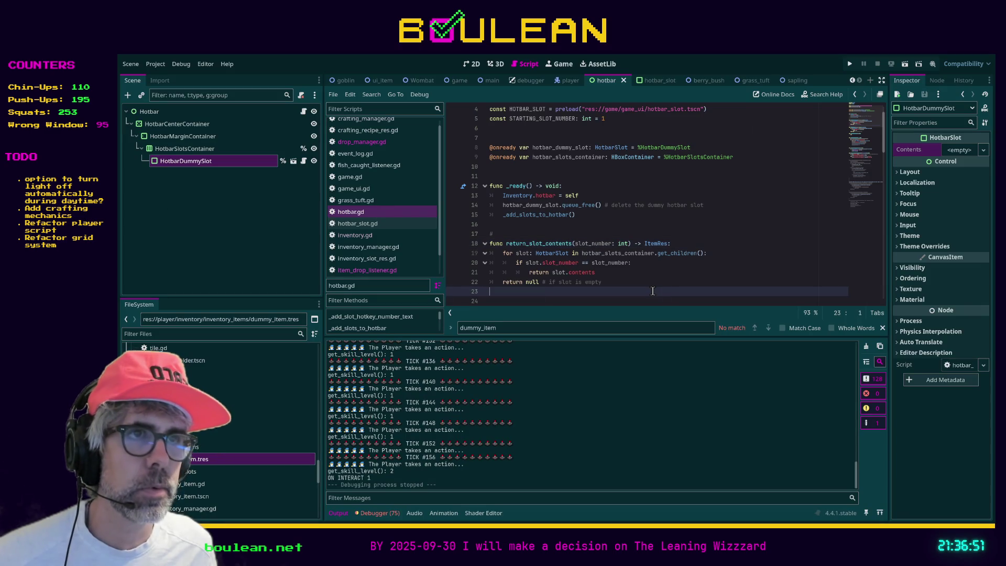
{"action": "left_click", "coordinate": [526, 236]}
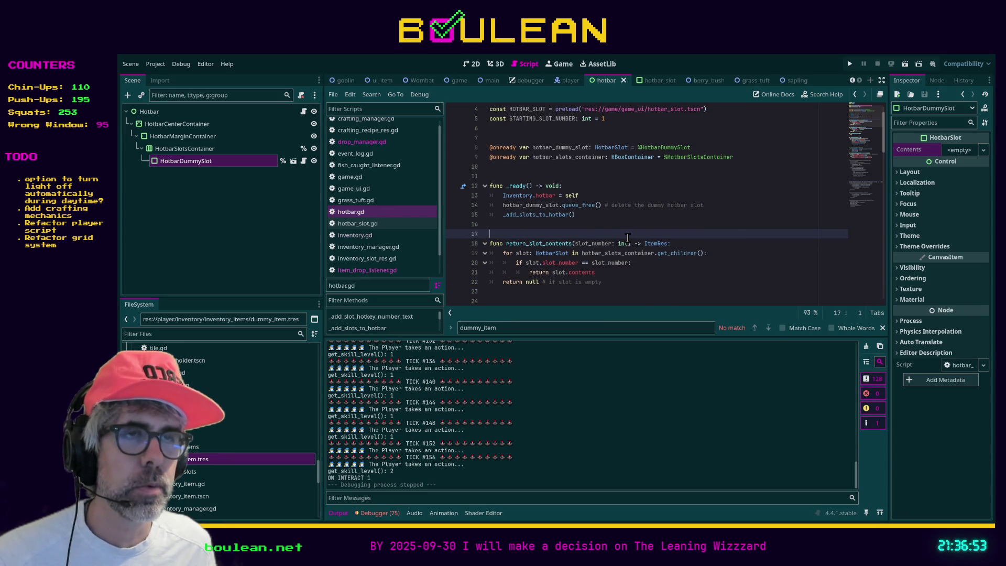
{"action": "left_click", "coordinate": [187, 464]}
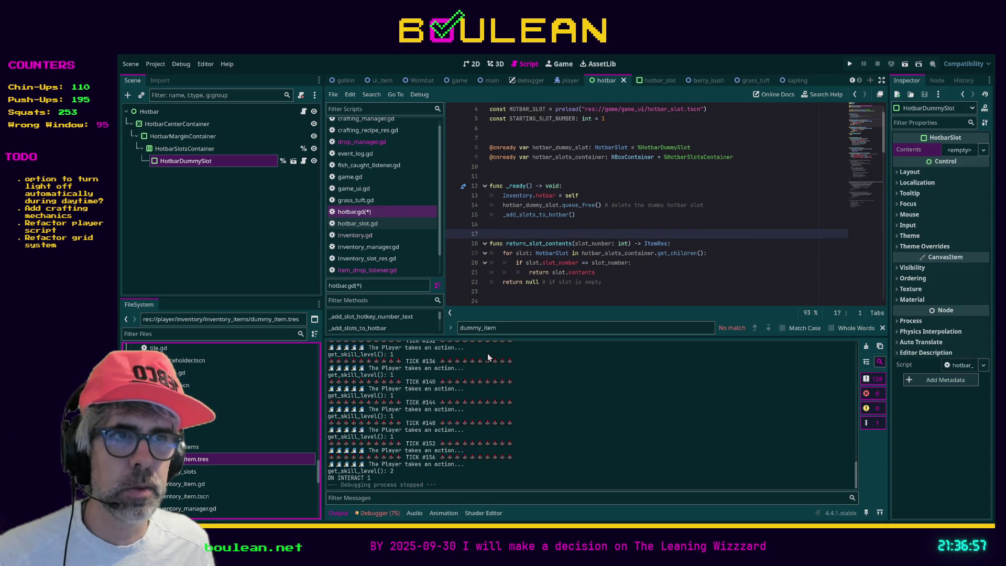
{"action": "key", "text": "Delete"}
{"action": "key", "text": "Return"}
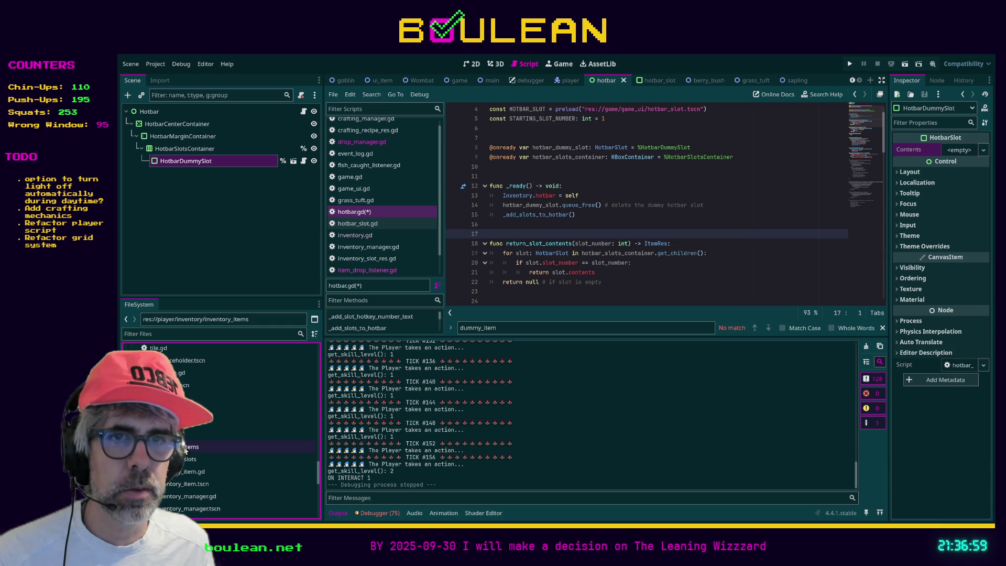
Tidy the inventory folders, expand drops, and open drop.gd.
{"action": "left_click", "coordinate": [208, 447]}
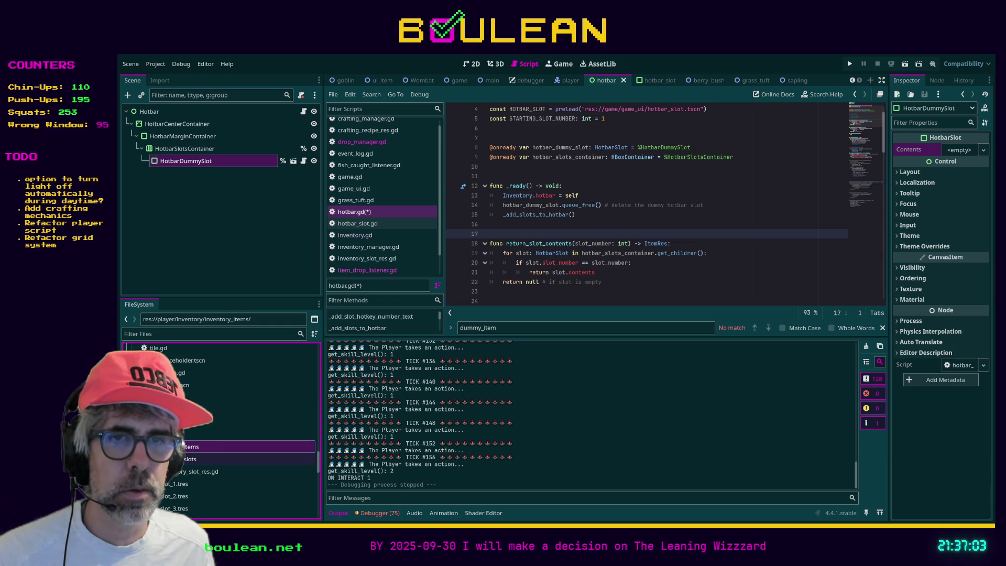
{"action": "scroll", "coordinate": [215, 472], "scroll_direction": "down", "scroll_amount": 3}
{"action": "left_click", "coordinate": [157, 415]}
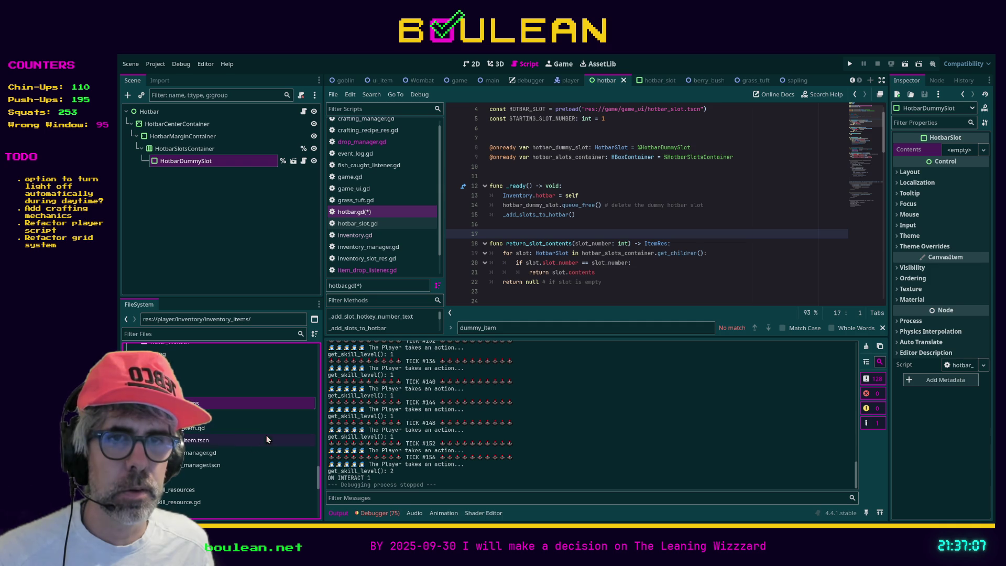
{"action": "left_click", "coordinate": [220, 390]}
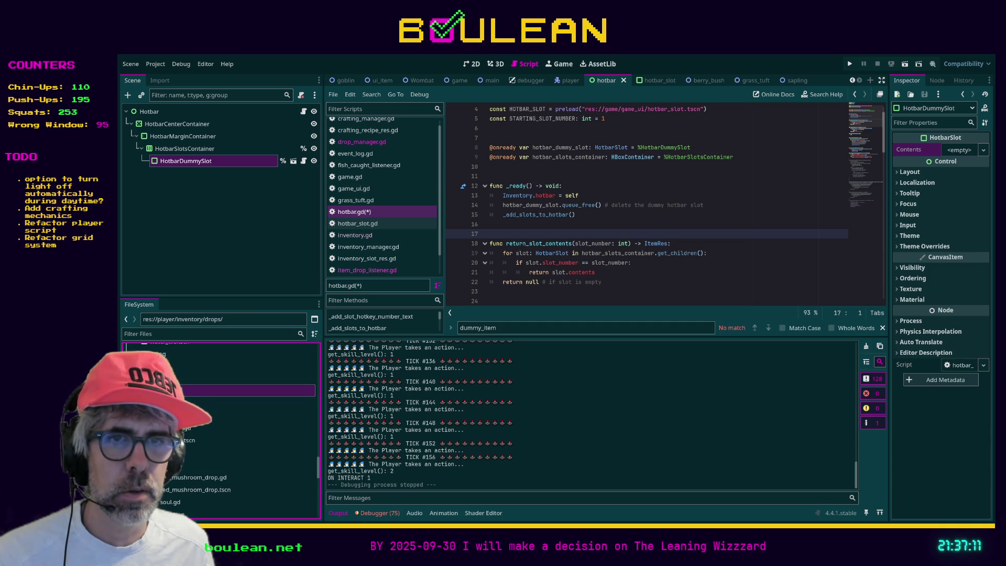
{"action": "key", "text": "Left"}
{"action": "left_click", "coordinate": [220, 403]}
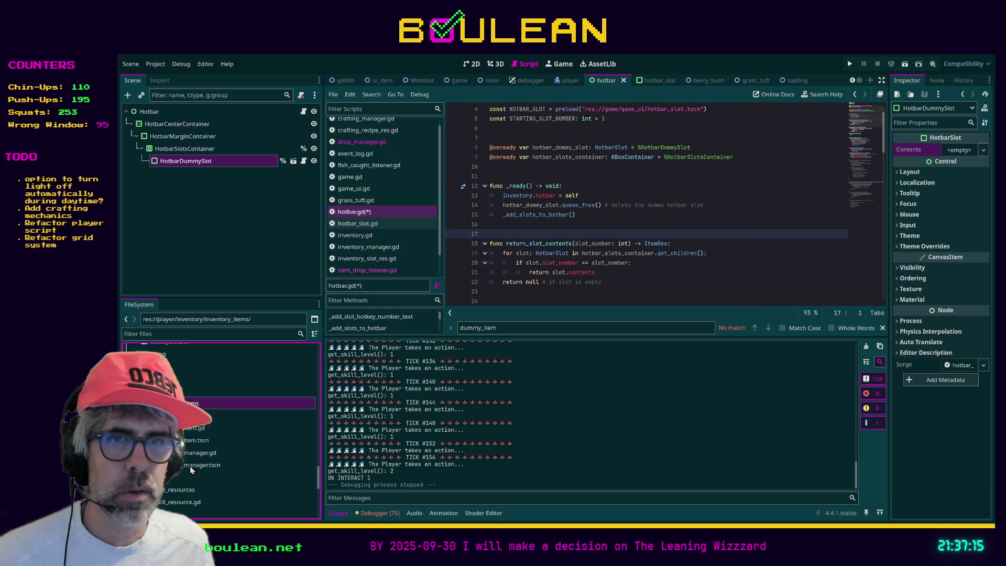
{"action": "key", "text": "Left"}
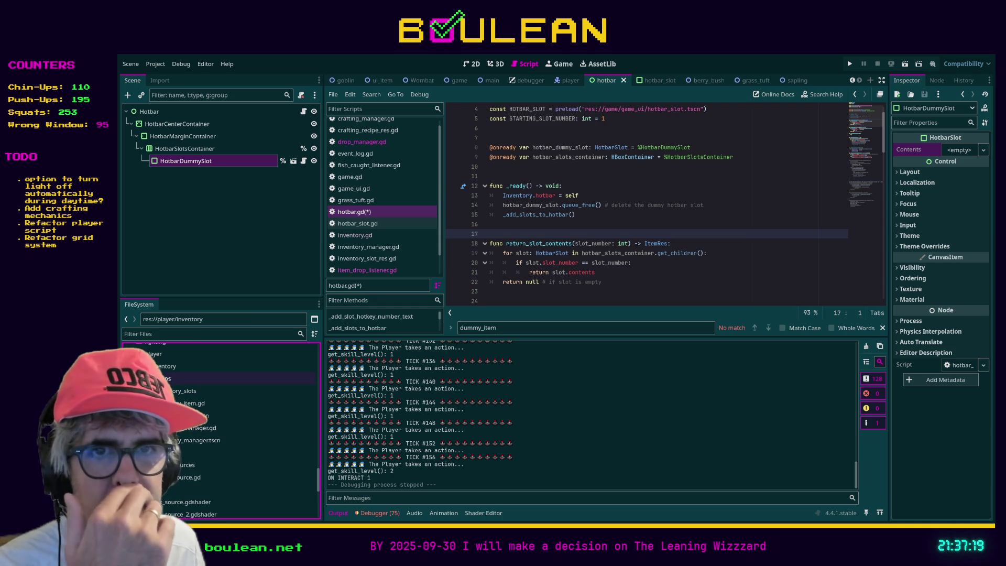
{"action": "left_click", "coordinate": [135, 378]}
{"action": "left_click", "coordinate": [179, 392]}
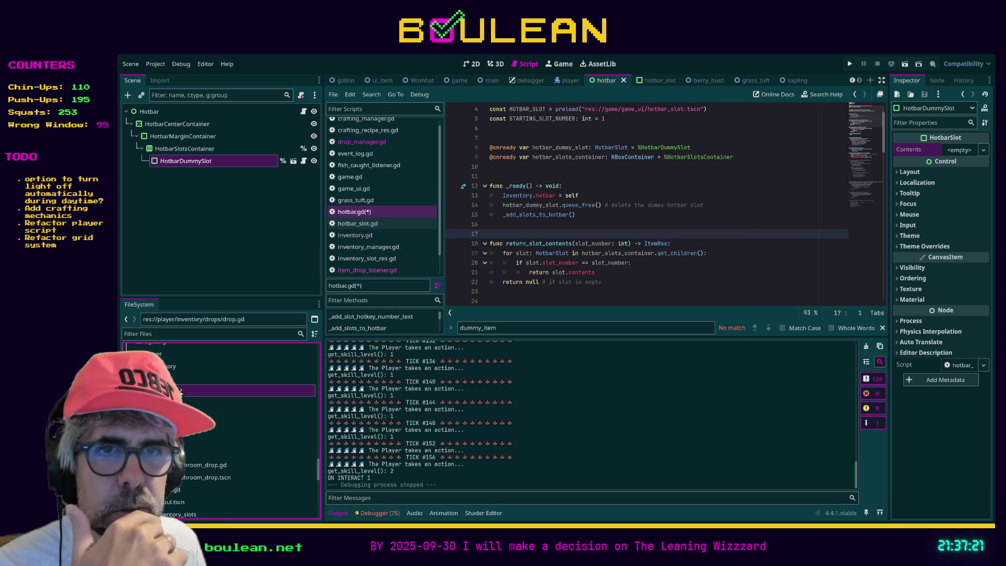
{"action": "double_click", "coordinate": [179, 392]}
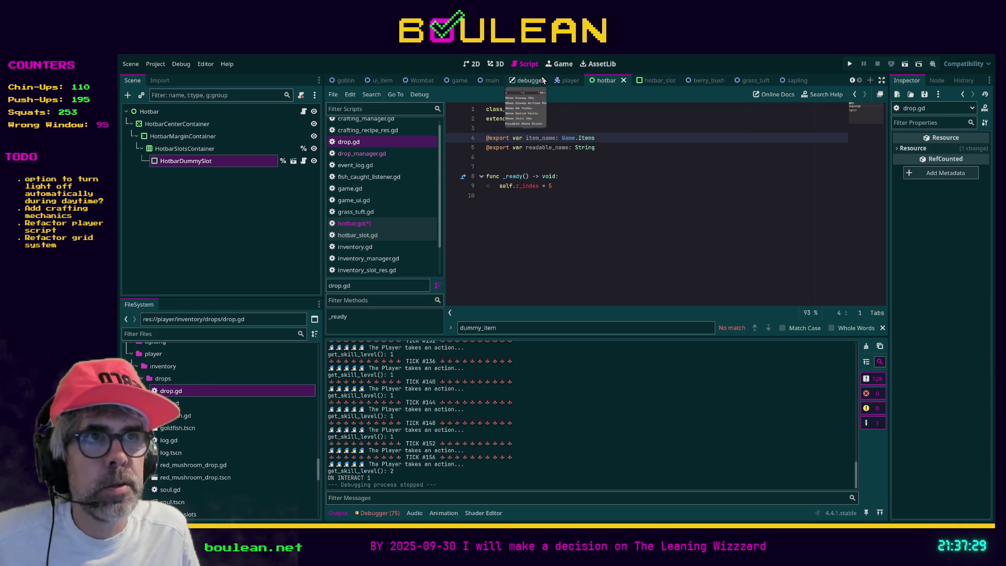
Open goldfish.tscn, log.gd, log.tscn, red_mushroom_drop.gd and red_mushroom_drop.tscn.
{"action": "left_click", "coordinate": [472, 64]}
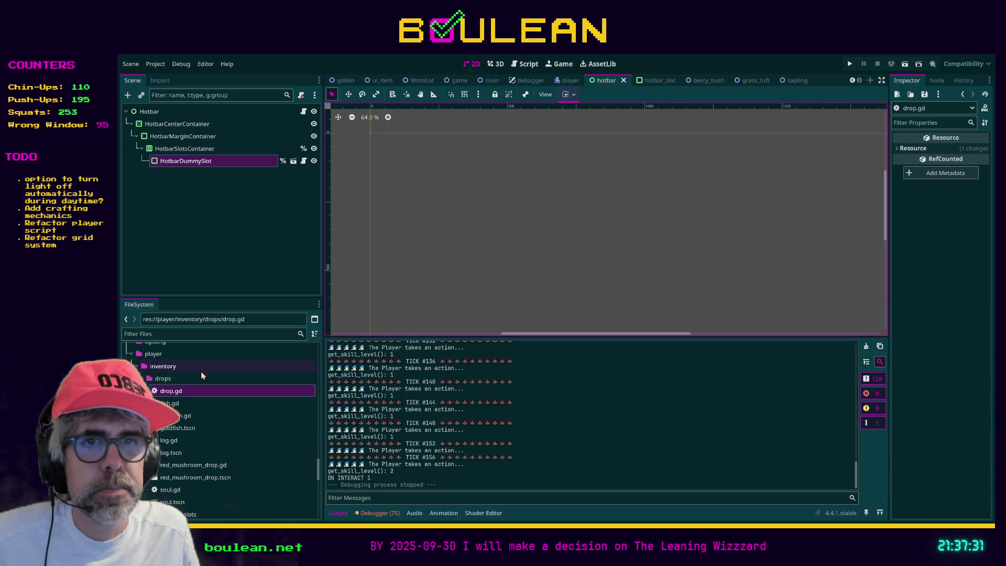
{"action": "double_click", "coordinate": [187, 429]}
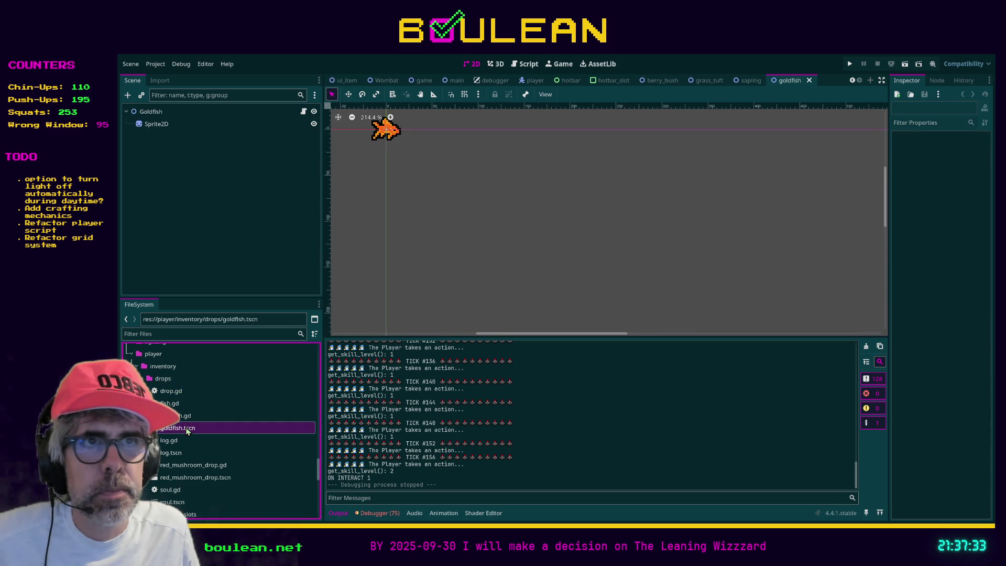
{"action": "double_click", "coordinate": [178, 442]}
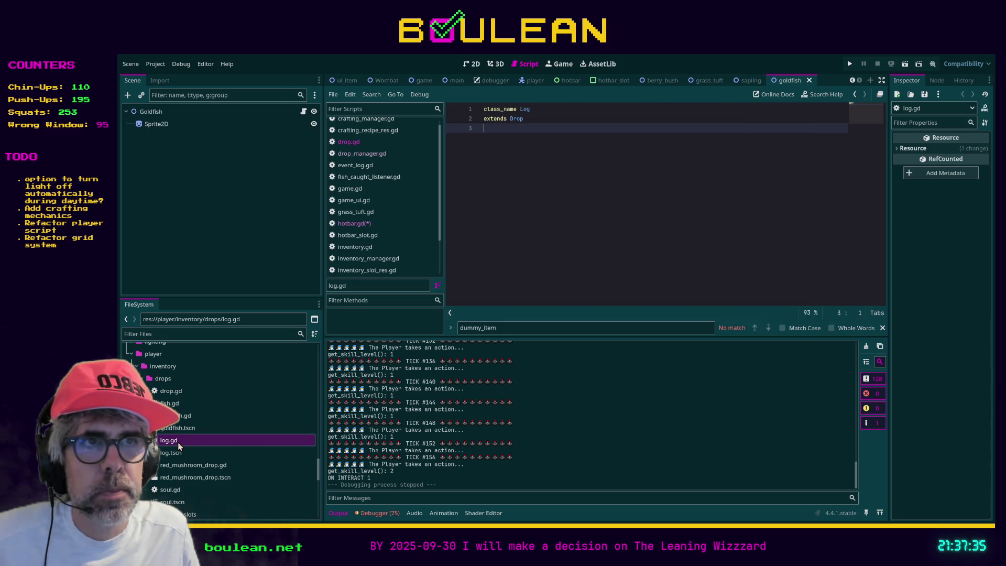
{"action": "double_click", "coordinate": [184, 453]}
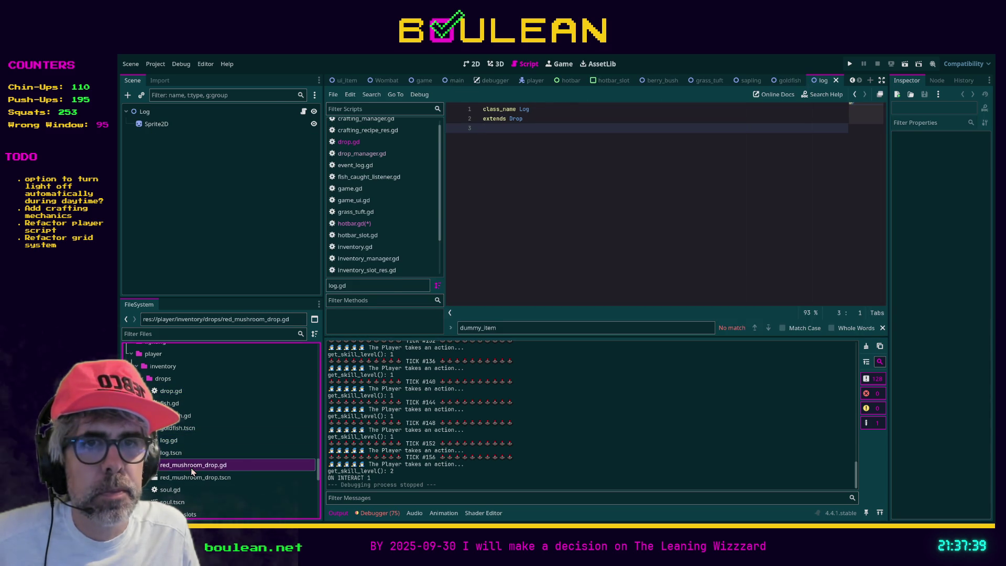
{"action": "double_click", "coordinate": [192, 466]}
{"action": "left_click", "coordinate": [192, 478]}
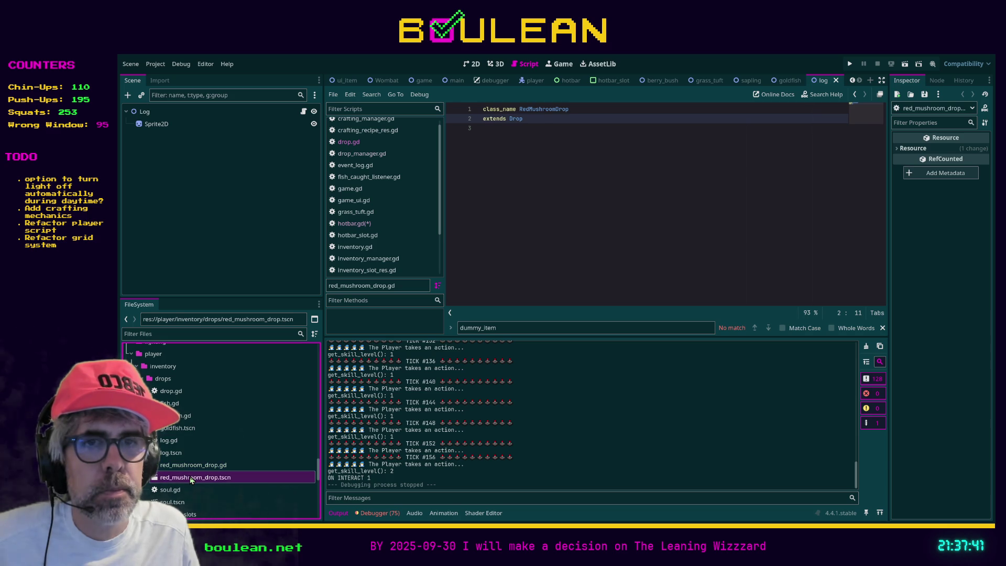
{"action": "double_click", "coordinate": [158, 481]}
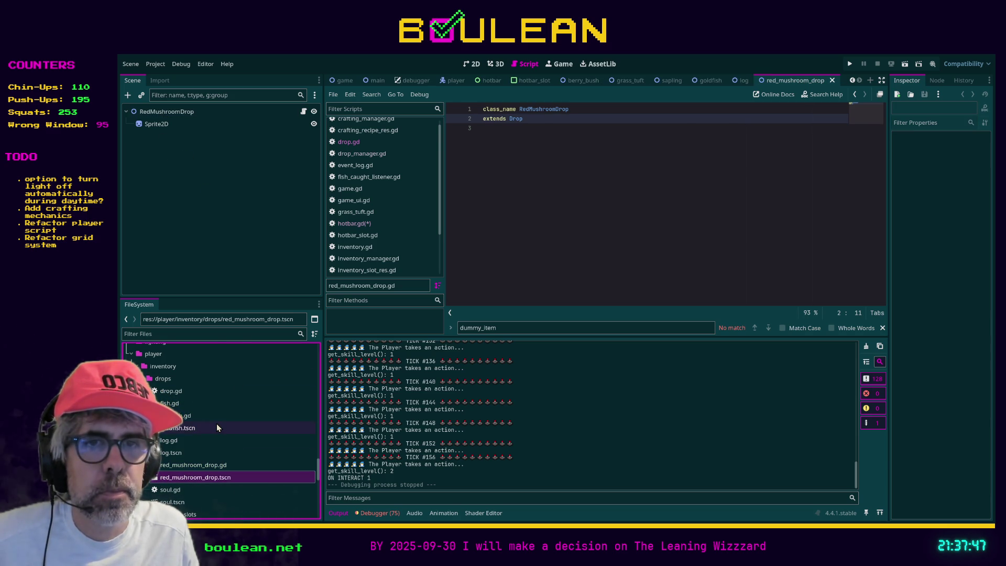
{"action": "left_click", "coordinate": [178, 378]}
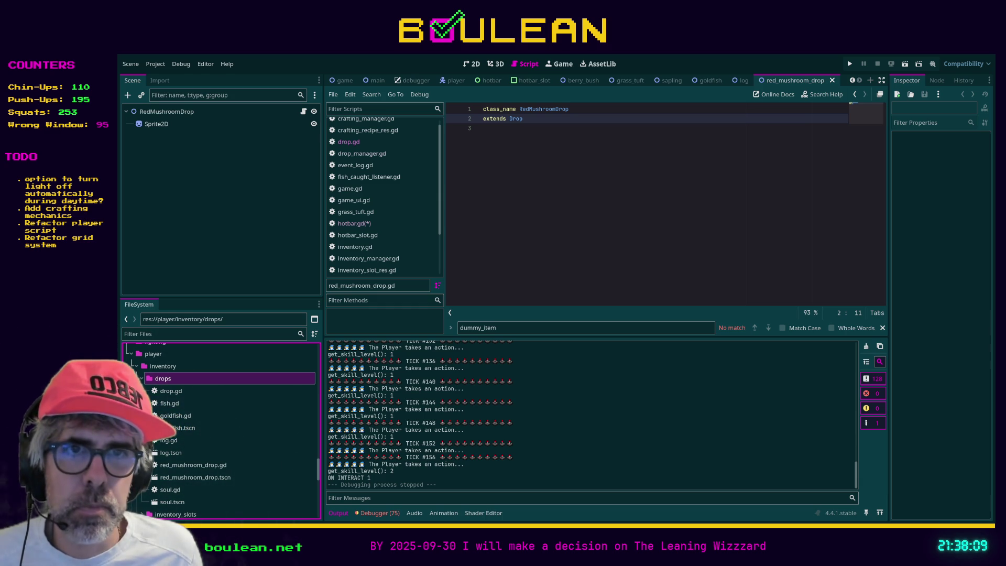
Select every drop file from drop.gd down to soul.tscn for removal.
{"action": "left_click", "coordinate": [169, 392]}
{"action": "scroll", "coordinate": [206, 437], "scroll_direction": "down", "scroll_amount": 1}
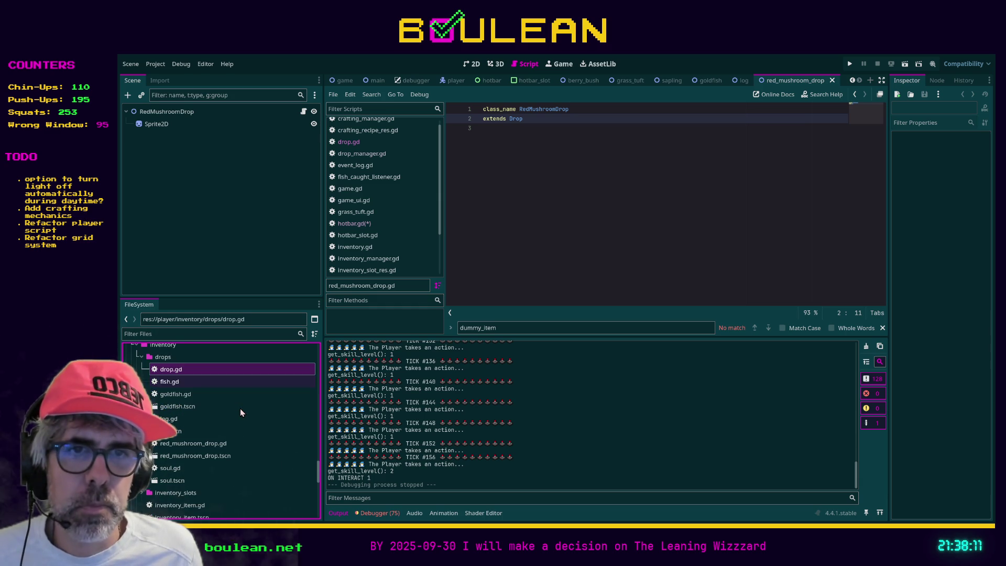
{"action": "left_click", "coordinate": [181, 482], "text": "shift"}
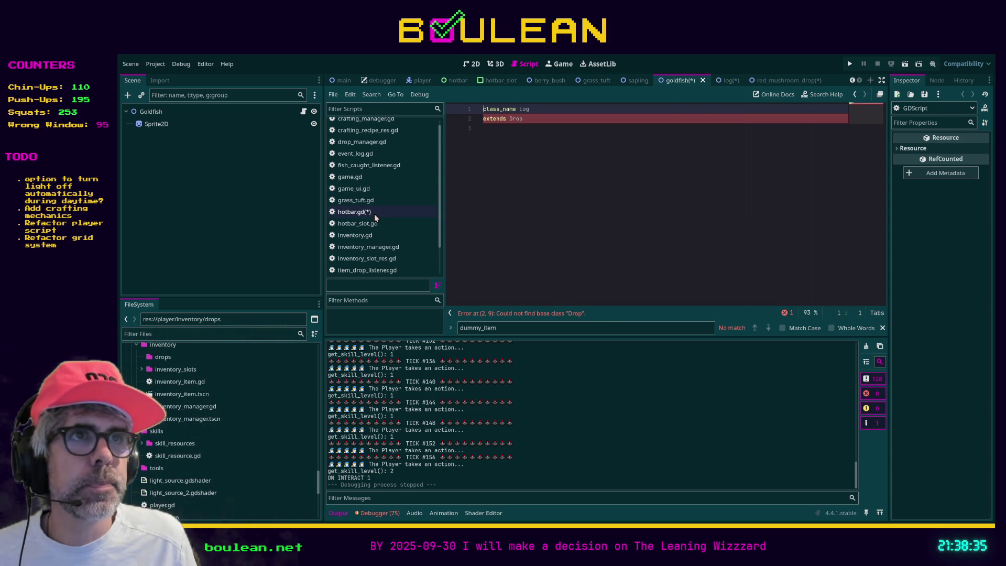
Close the goldfish, log and red_mushroom_drop scenes and discard the unsaved Log script.
{"action": "left_click", "coordinate": [703, 81]}
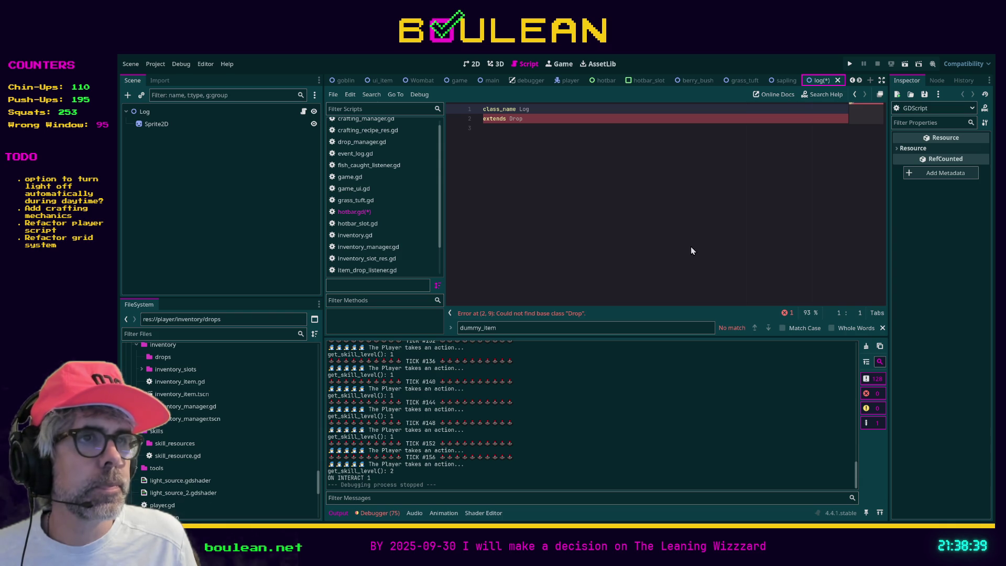
{"action": "key", "text": "ctrl+shift+w"}
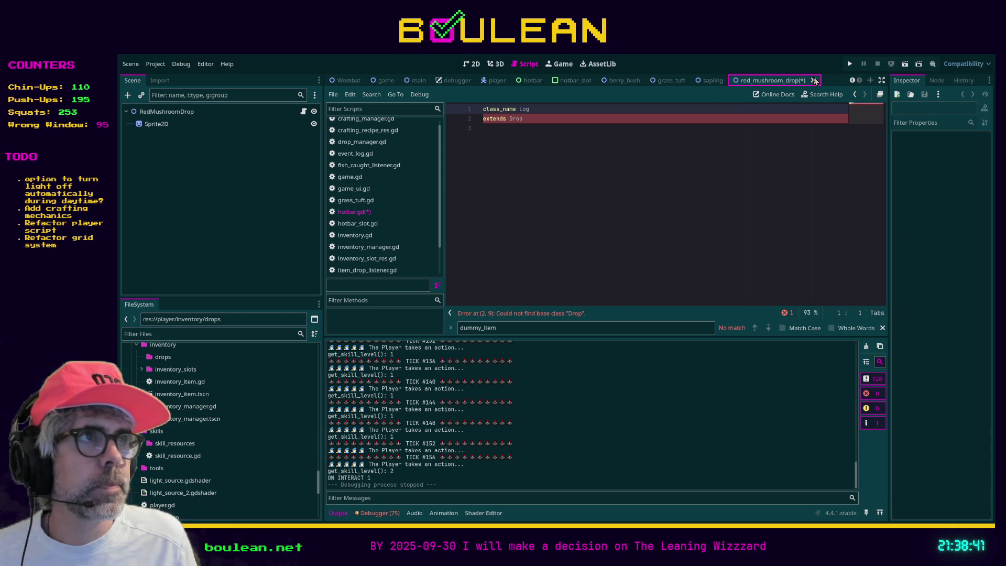
{"action": "key", "text": "ctrl+shift+w"}
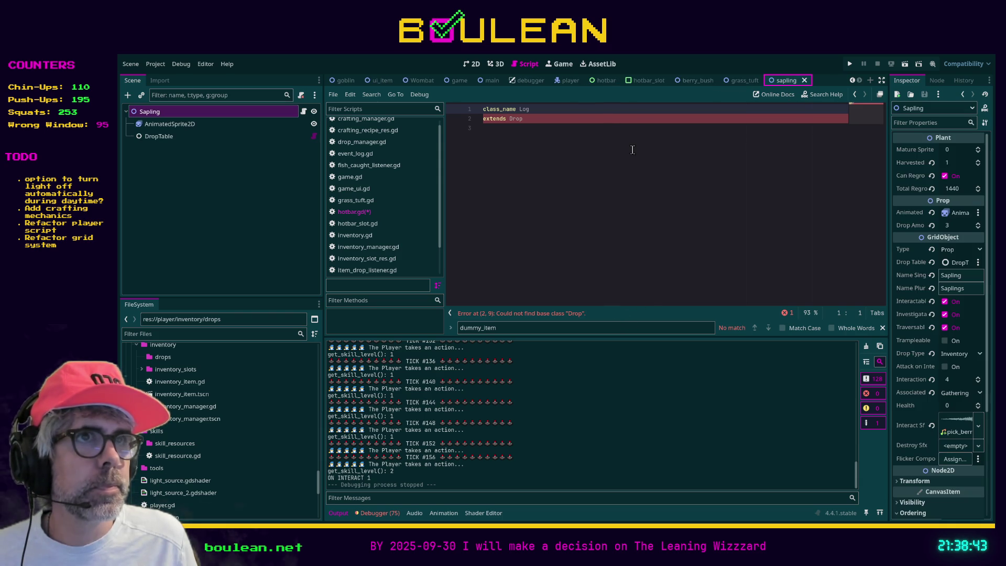
{"action": "left_click", "coordinate": [383, 213]}
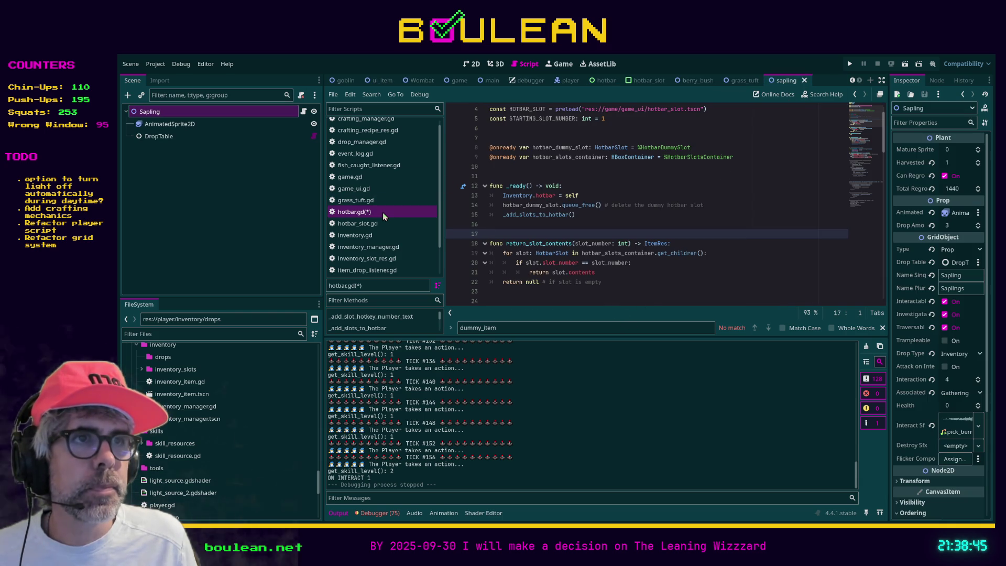
{"action": "scroll", "coordinate": [385, 220], "scroll_direction": "down", "scroll_amount": 2}
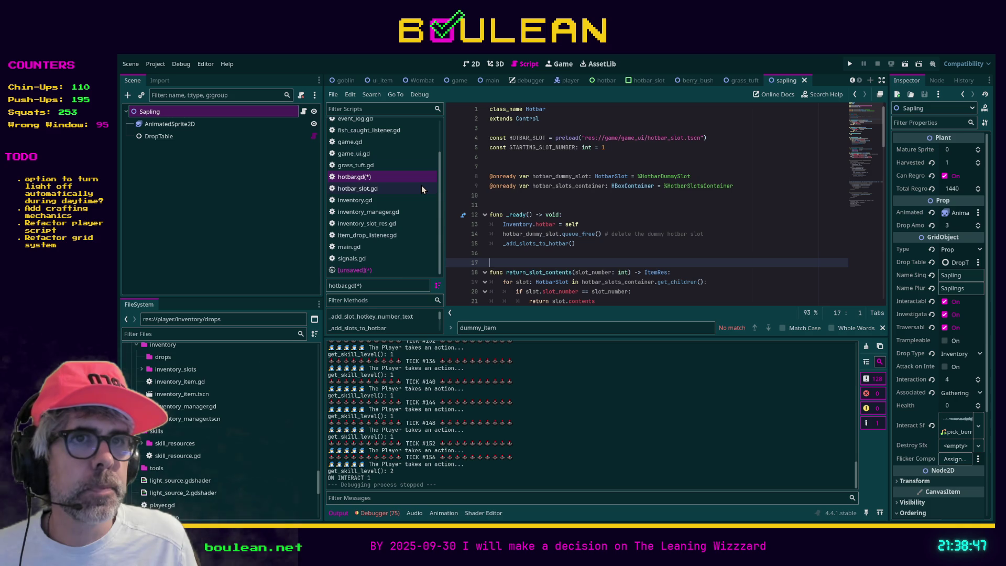
{"action": "left_click", "coordinate": [387, 271]}
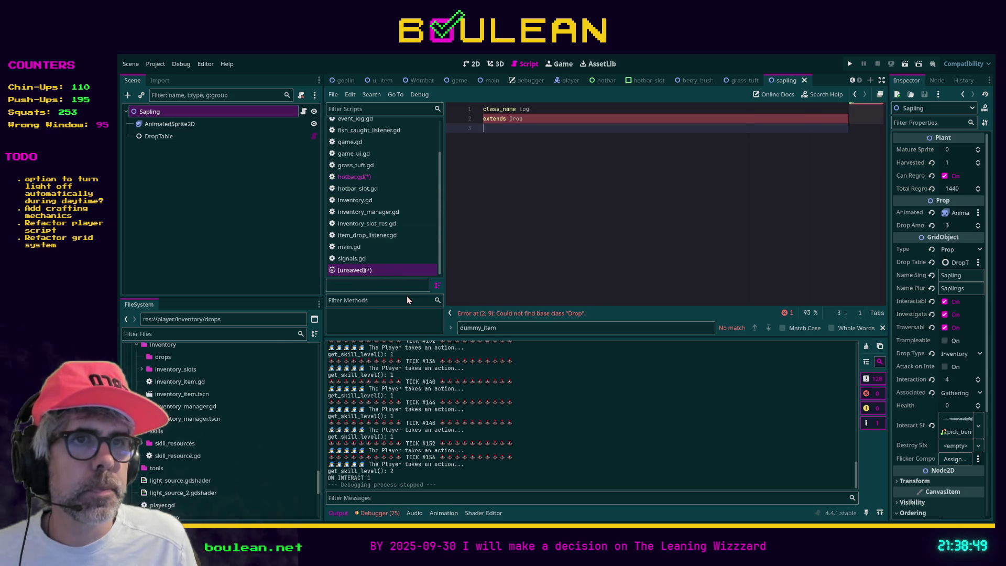
{"action": "key", "text": "ctrl+w"}
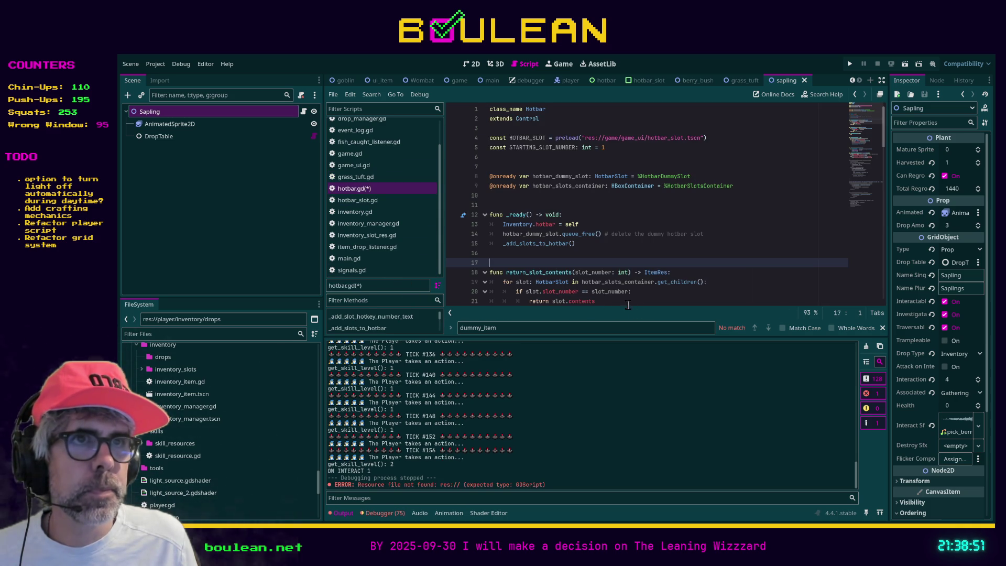
Save hotbar.gd and reload the current project.
{"action": "left_click", "coordinate": [388, 193]}
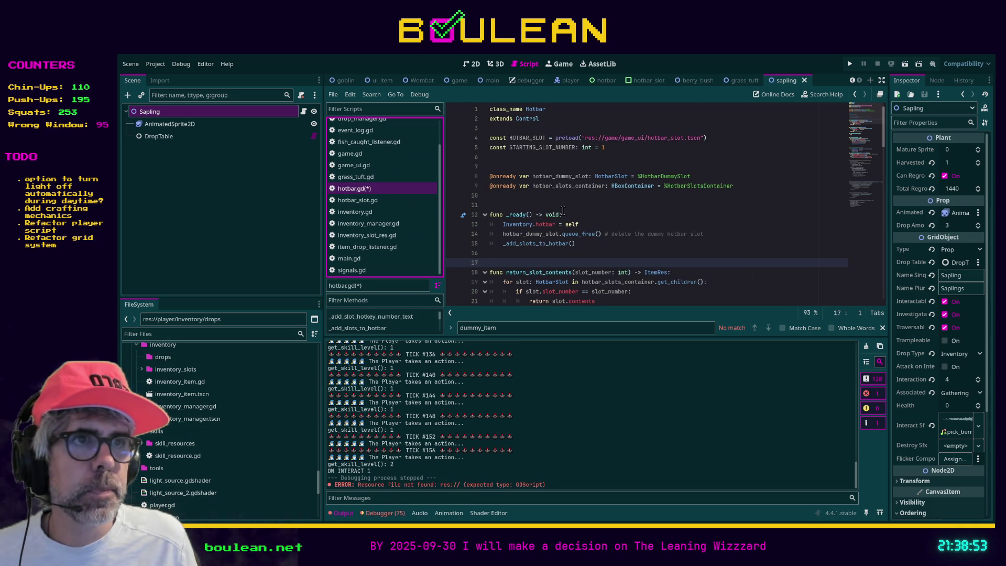
{"action": "scroll", "coordinate": [608, 228], "scroll_direction": "down", "scroll_amount": 20}
{"action": "scroll", "coordinate": [612, 231], "scroll_direction": "down", "scroll_amount": 4}
{"action": "left_click", "coordinate": [667, 268]}
{"action": "key", "text": "ctrl+s"}
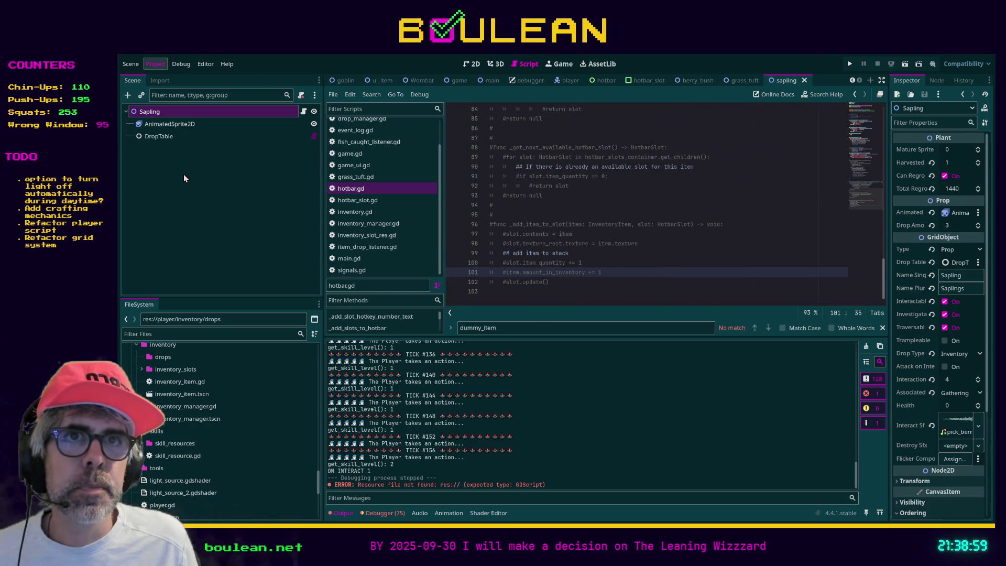
{"action": "key", "text": "ctrl+q"}
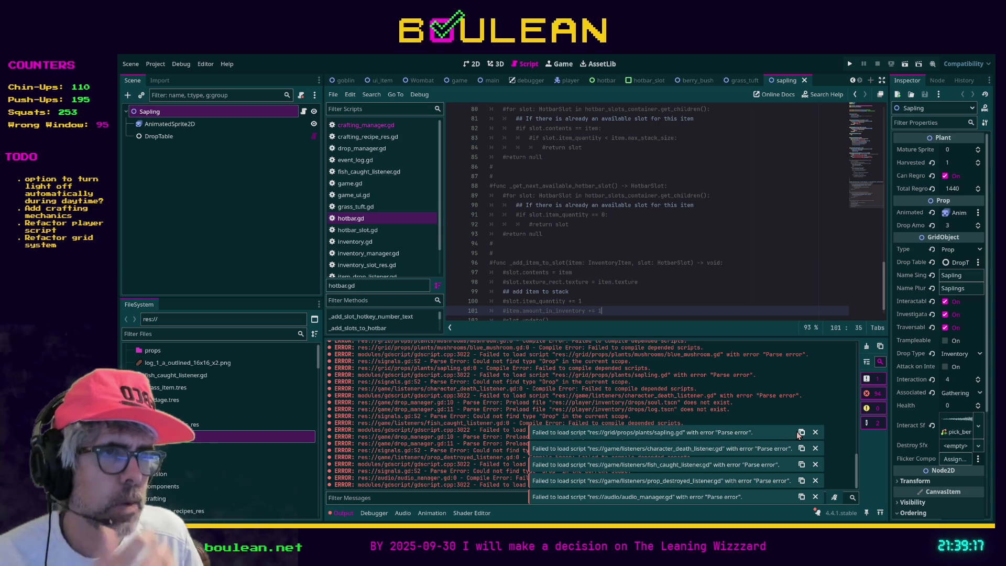
Filter for 'sapl', open sapling.gd, inspect sapling.tscn's Sapling node, and run the project.
{"action": "left_click", "coordinate": [217, 336]}
{"action": "type", "text": "sapling"}
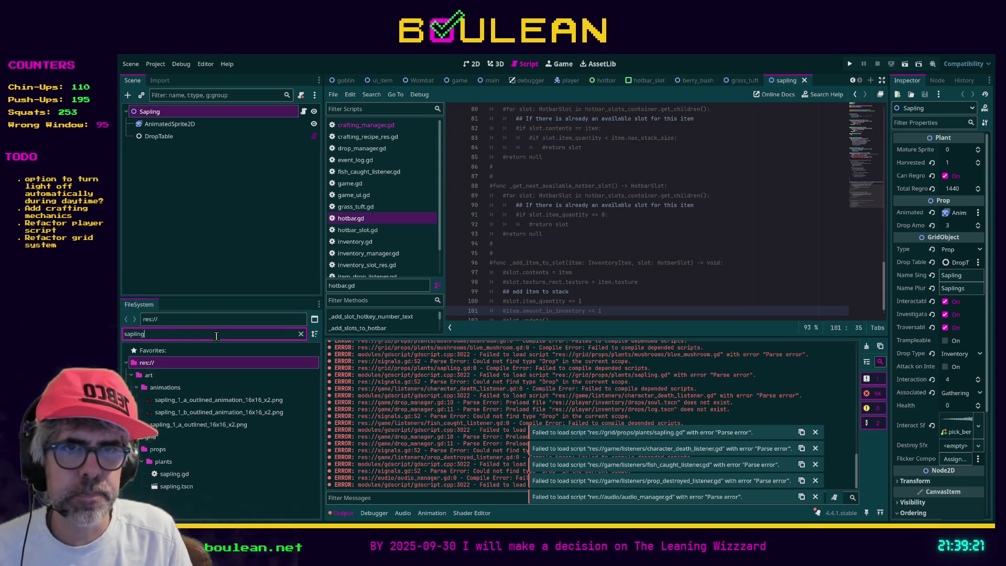
{"action": "double_click", "coordinate": [174, 473]}
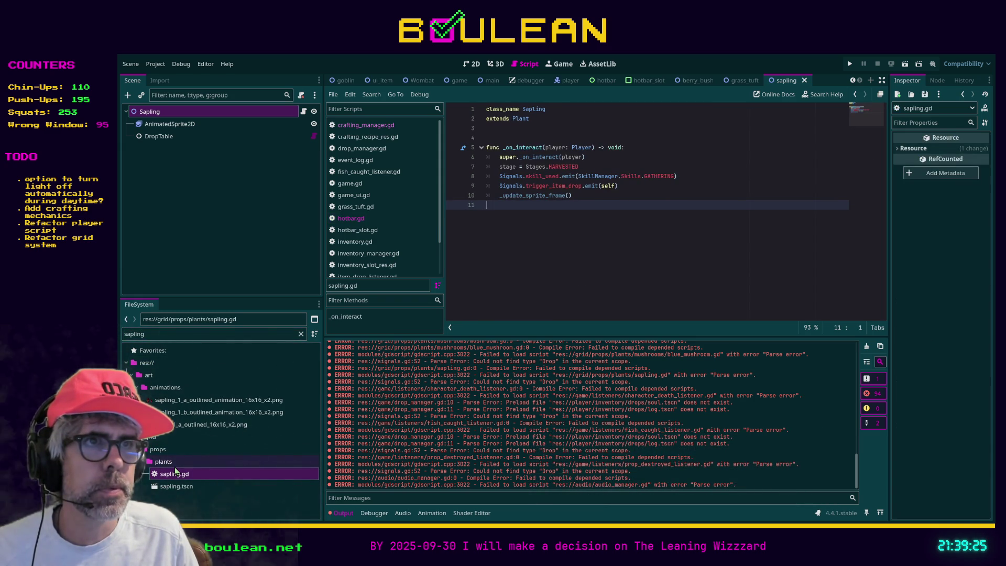
{"action": "left_click", "coordinate": [176, 486]}
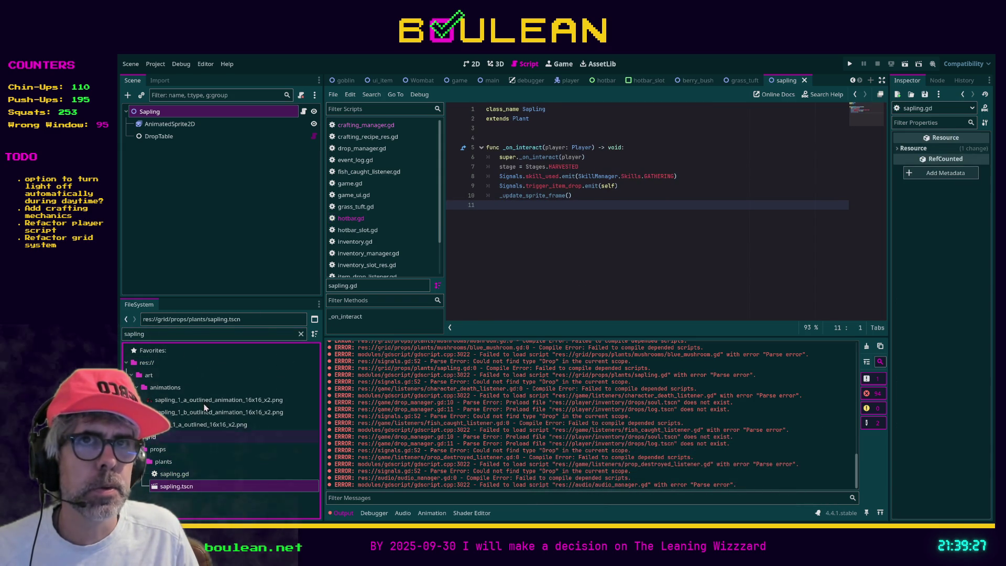
{"action": "left_click", "coordinate": [158, 112]}
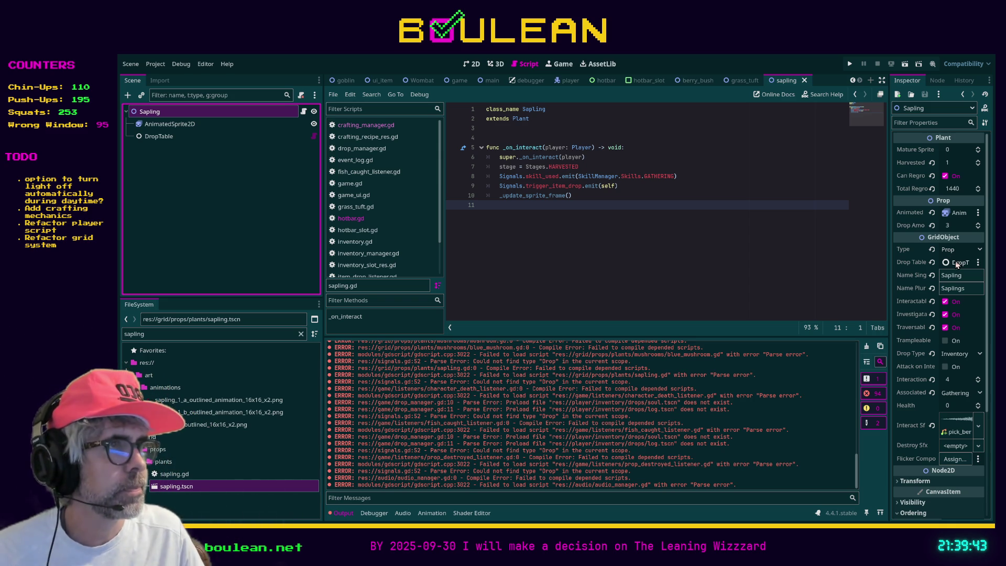
{"action": "left_click", "coordinate": [697, 267]}
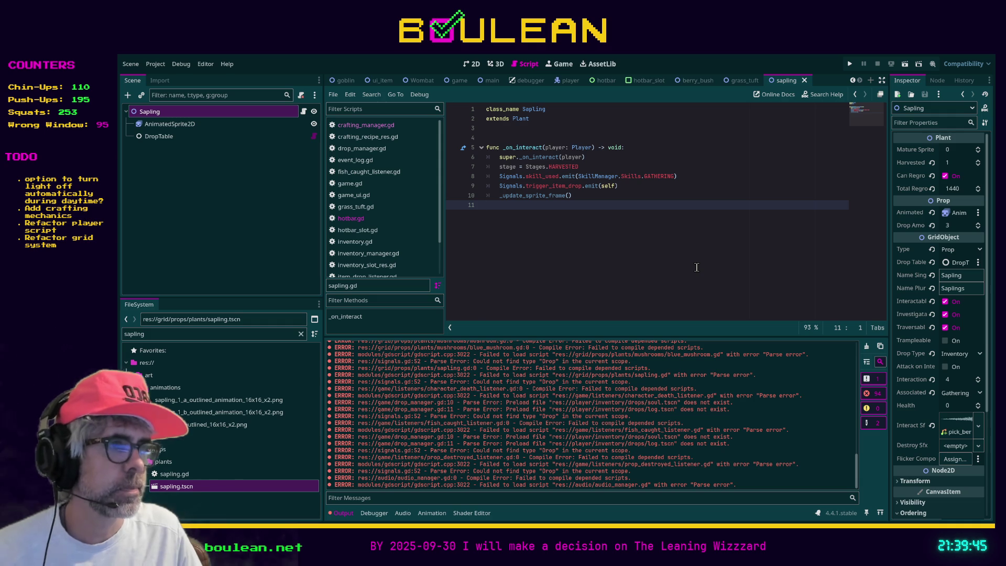
{"action": "key", "text": "F5"}
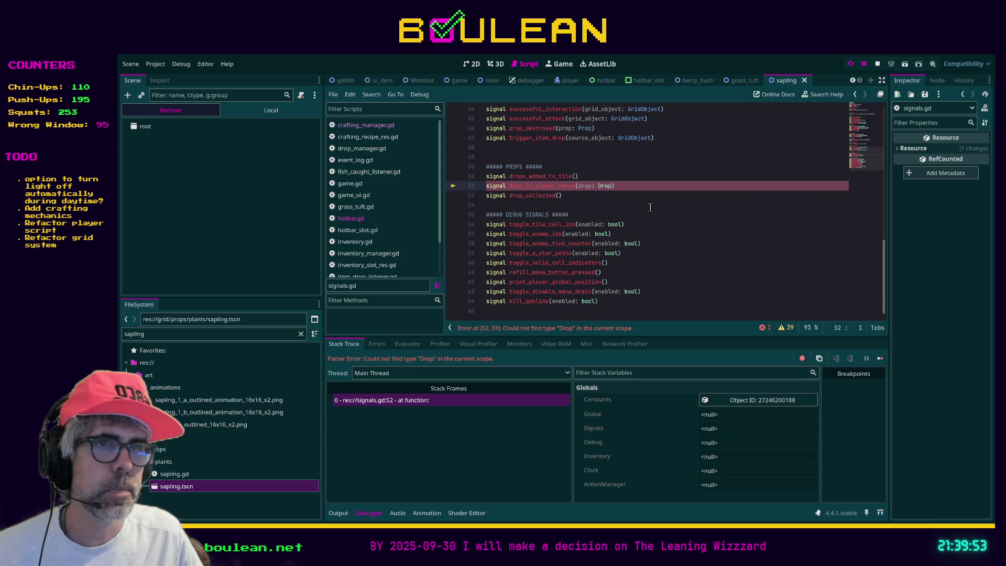
Comment out the drop_in_player_range signal on line 52 of signals.gd, save, and rerun.
{"action": "left_click", "coordinate": [630, 187]}
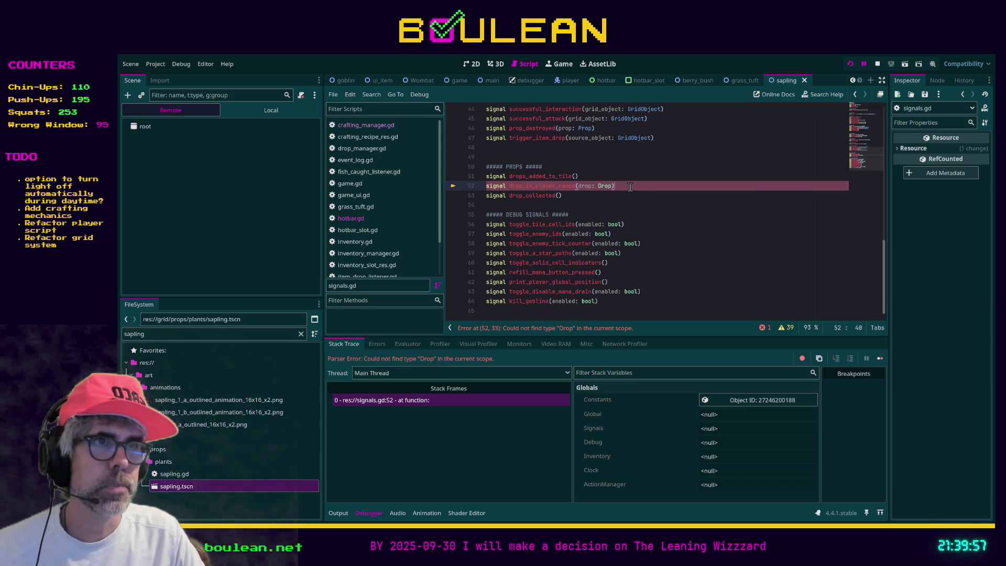
{"action": "key", "text": "ctrl+k"}
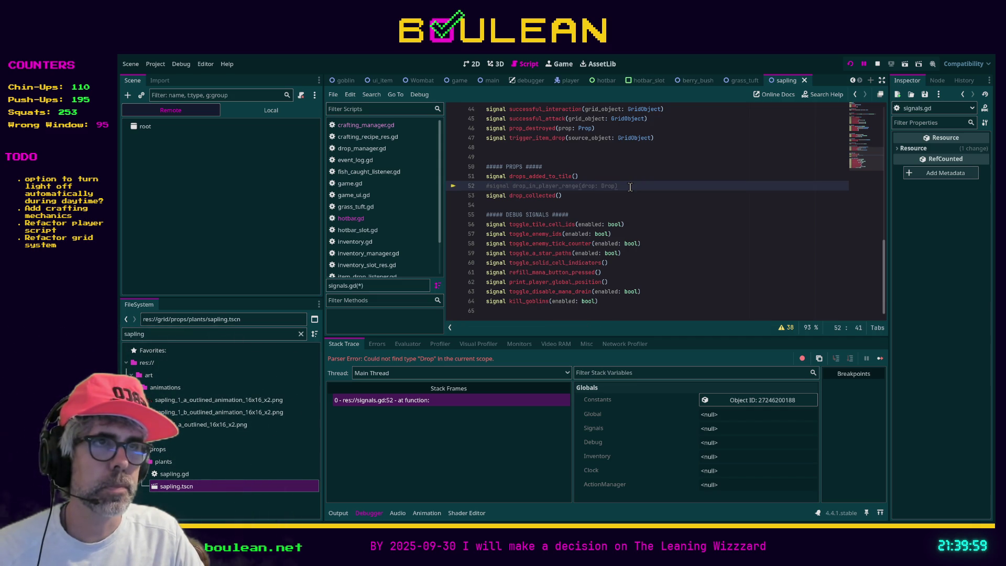
{"action": "key", "text": "ctrl+s"}
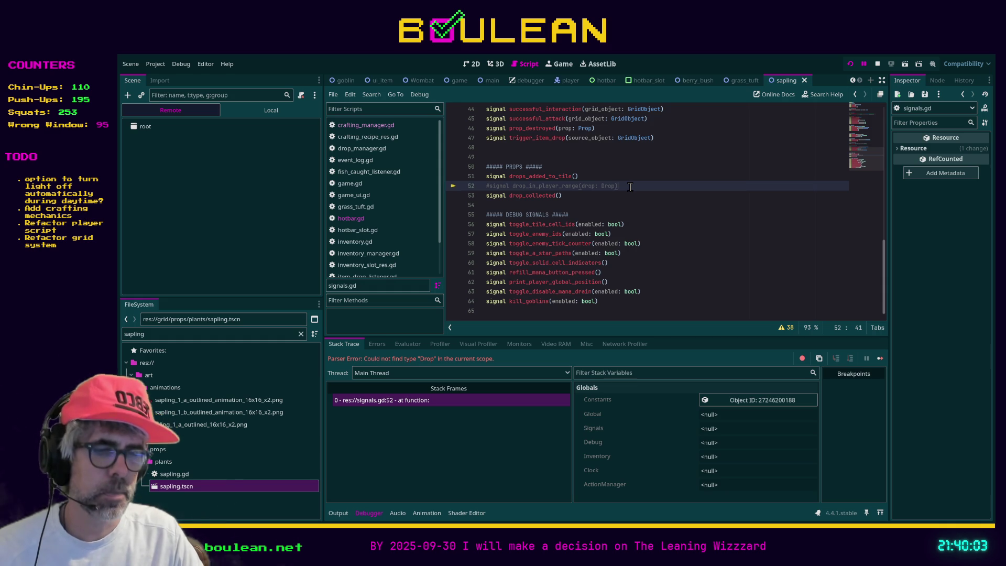
{"action": "key", "text": "F5"}
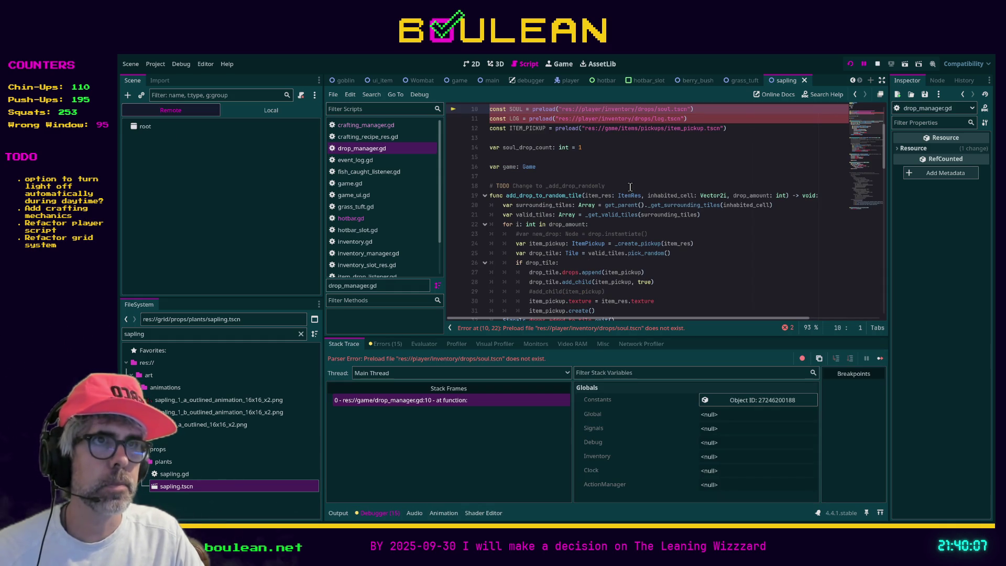
Inspect the SOUL and LOG preload lines causing the soul.tscn error in drop_manager.gd.
{"action": "scroll", "coordinate": [740, 157], "scroll_direction": "up", "scroll_amount": 3}
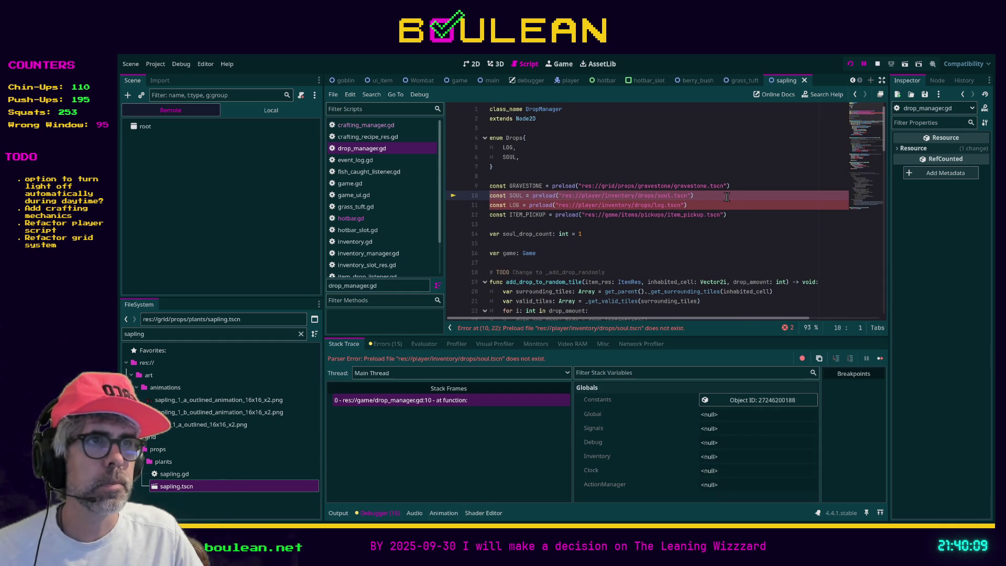
{"action": "left_click_drag", "start_coordinate": [689, 205], "coordinate": [476, 196]}
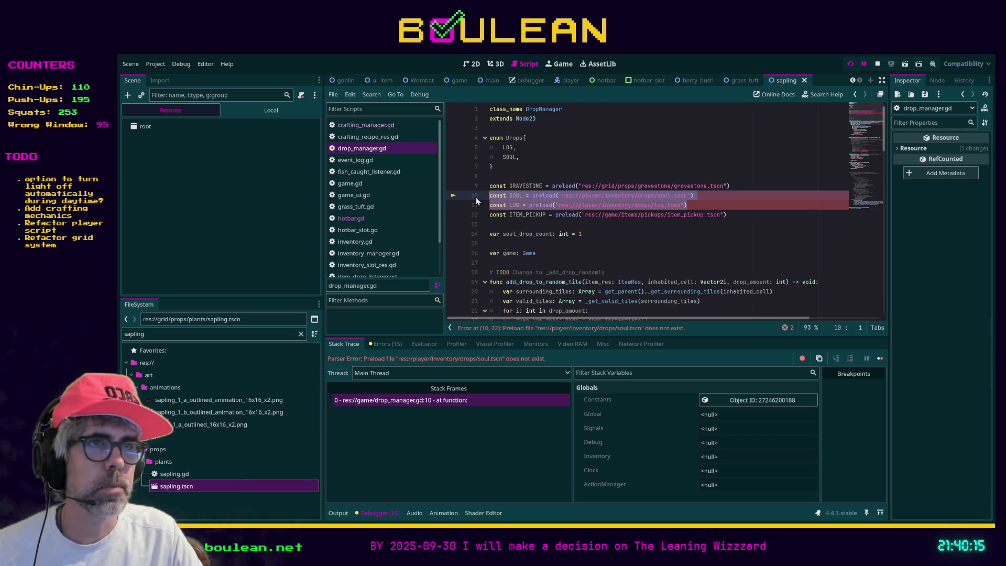
{"action": "left_click", "coordinate": [362, 208]}
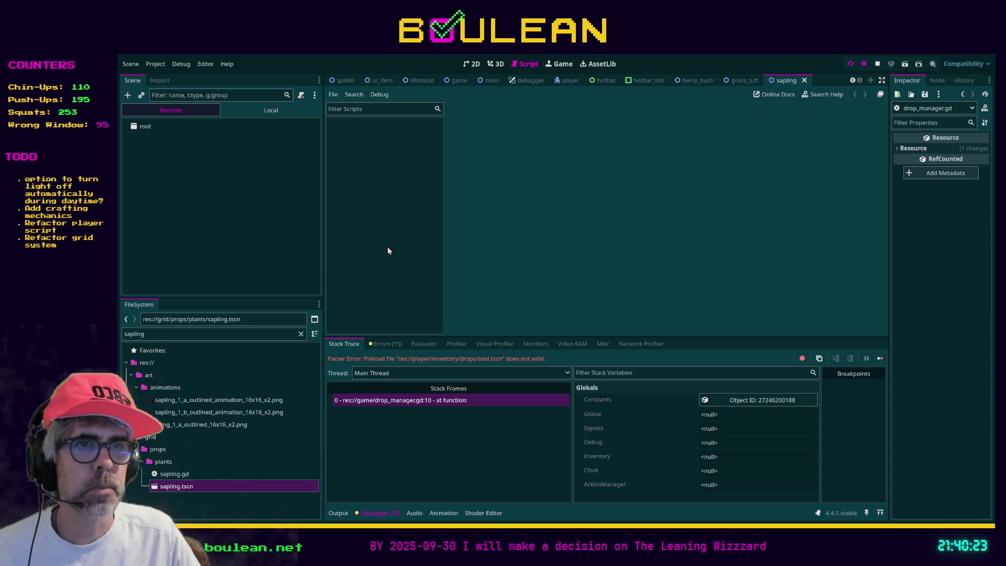
Comment out the SOUL and LOG preloads on lines 10–11 of drop_manager.gd, then stop and relaunch.
{"action": "left_click", "coordinate": [397, 401]}
{"action": "left_click", "coordinate": [707, 207]}
{"action": "left_click_drag", "start_coordinate": [707, 209], "coordinate": [480, 199]}
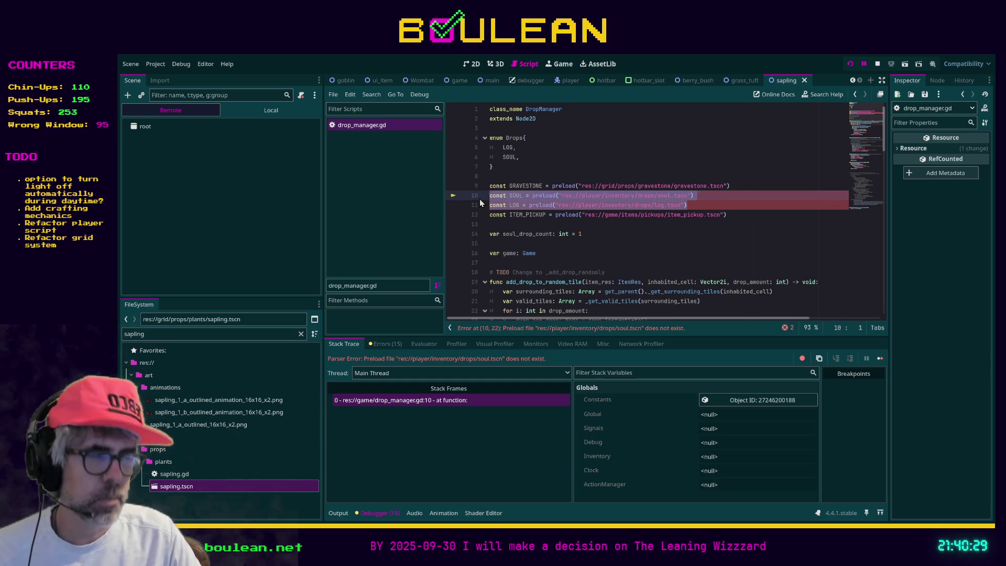
{"action": "key", "text": "ctrl+k"}
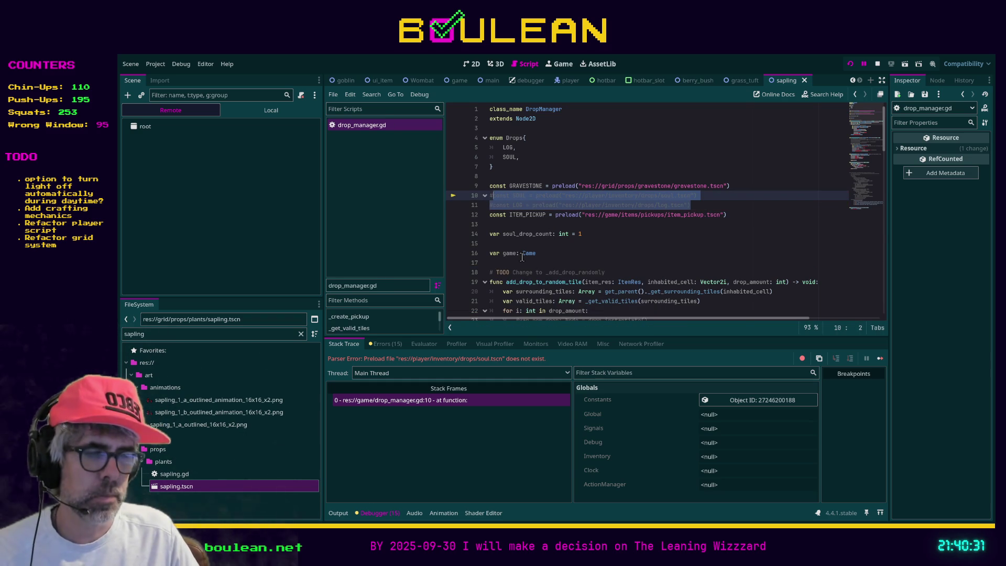
{"action": "key", "text": "F8"}
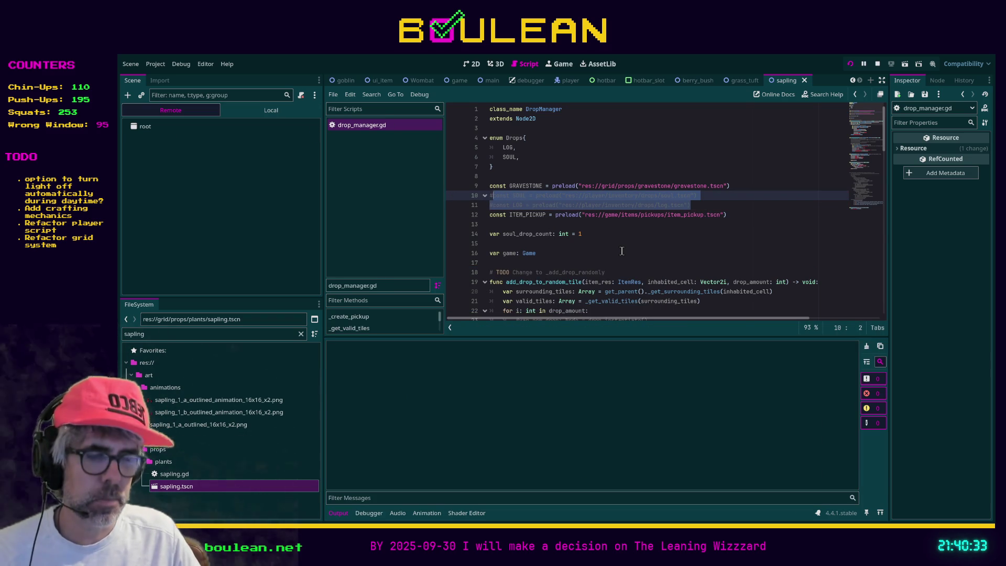
{"action": "key", "text": "F5"}
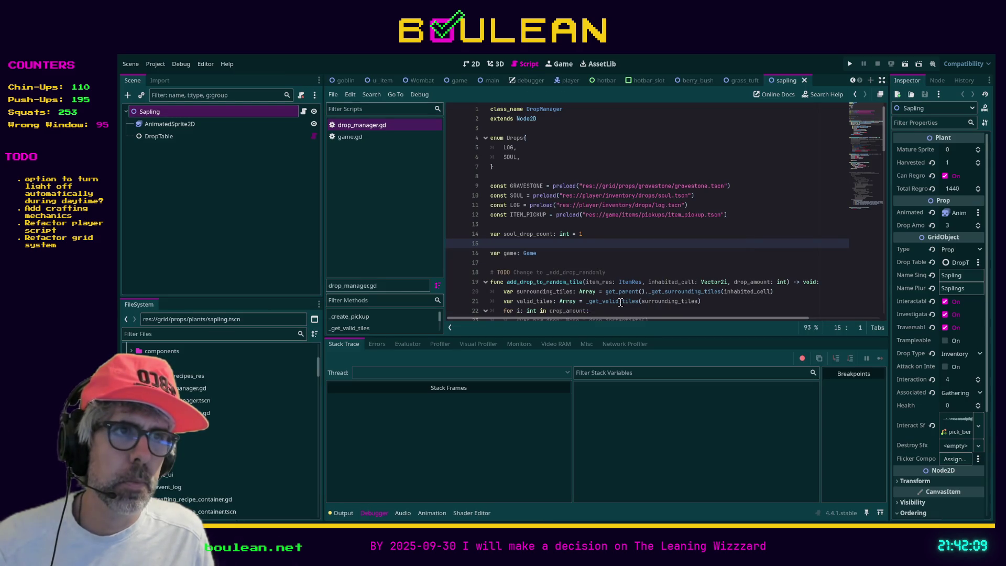
Run the project from drop_manager.gd so it starts without errors.
{"action": "left_click", "coordinate": [619, 310]}
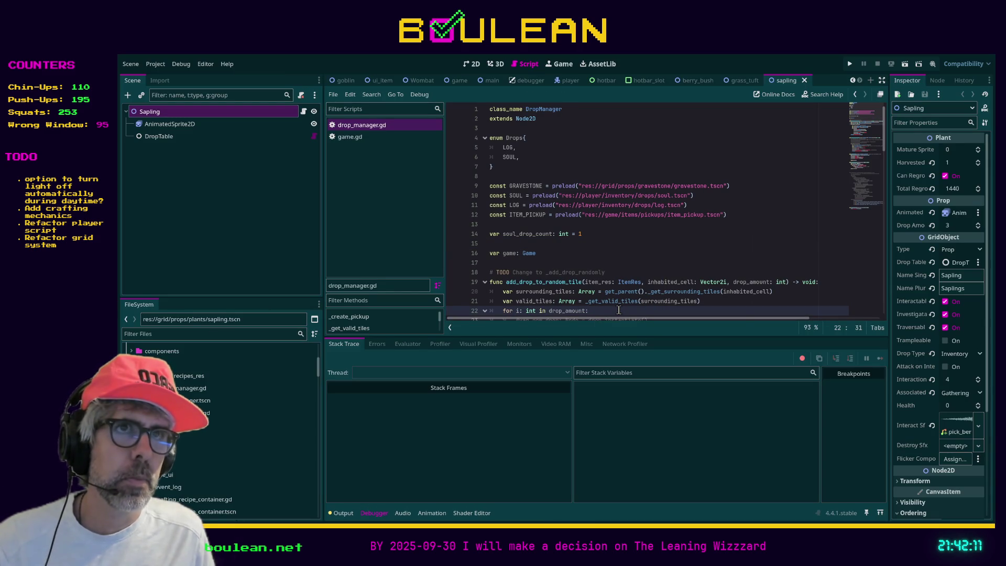
{"action": "key", "text": "F5"}
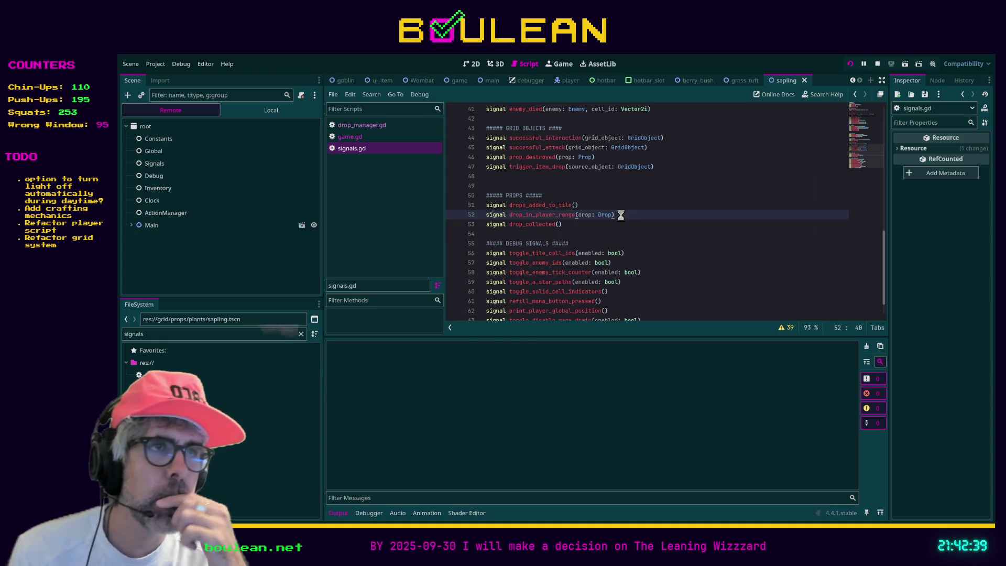
Chop the sapling and defeat the goblins right, above and below, smashing their gravestones.
{"action": "key", "text": "F5"}
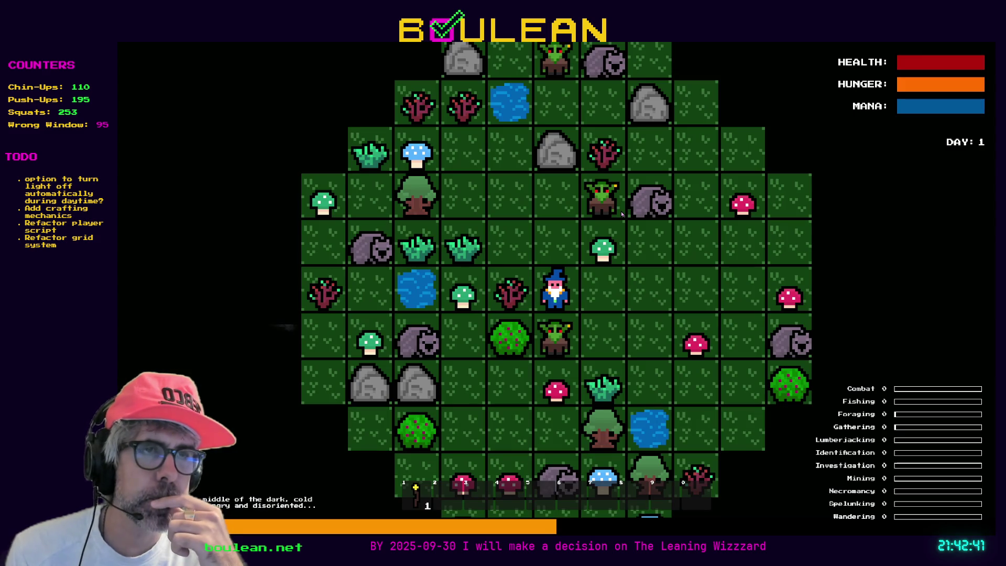
{"action": "key", "text": "Left"}
{"action": "key", "text": "Left"}
{"action": "key", "text": "Left"}
{"action": "key", "text": "Left"}
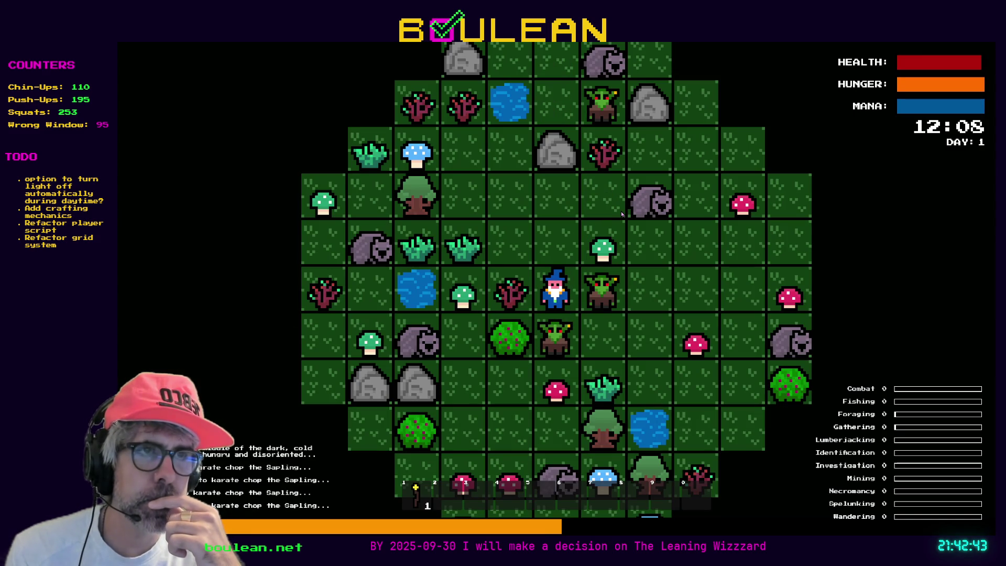
{"action": "key", "text": "Left"}
{"action": "key", "text": "Right"}
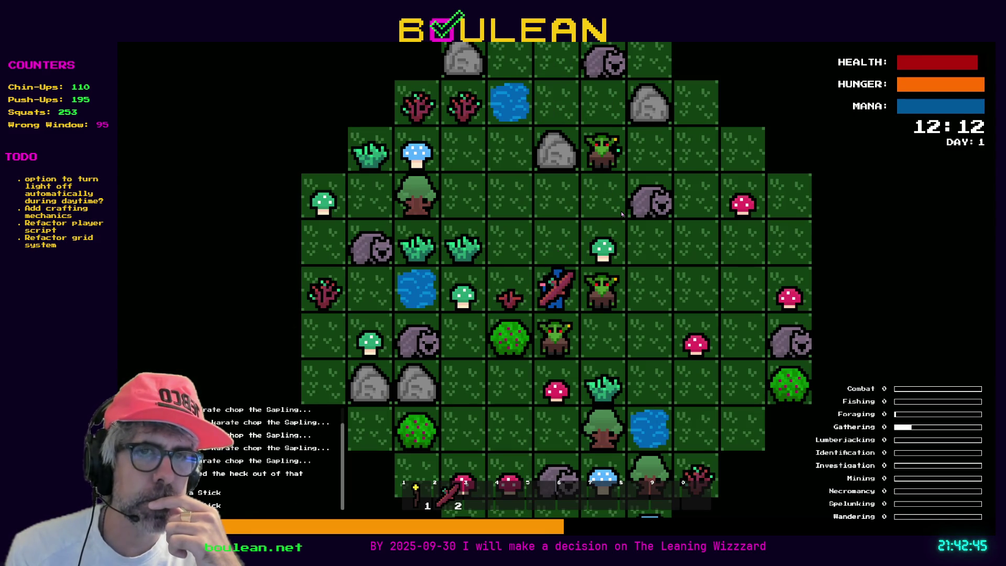
{"action": "key", "text": "Right"}
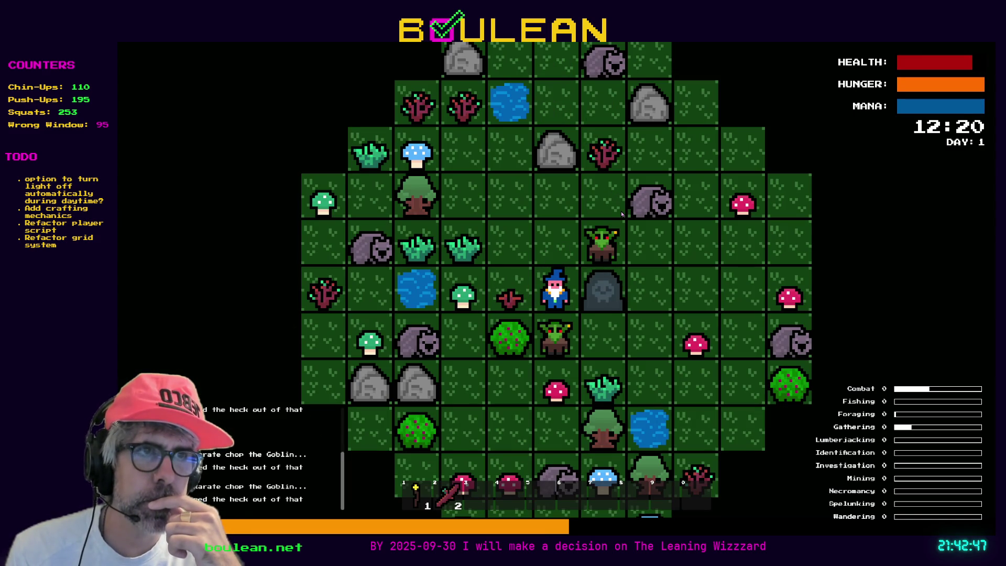
{"action": "key", "text": "Right"}
{"action": "key", "text": "Right"}
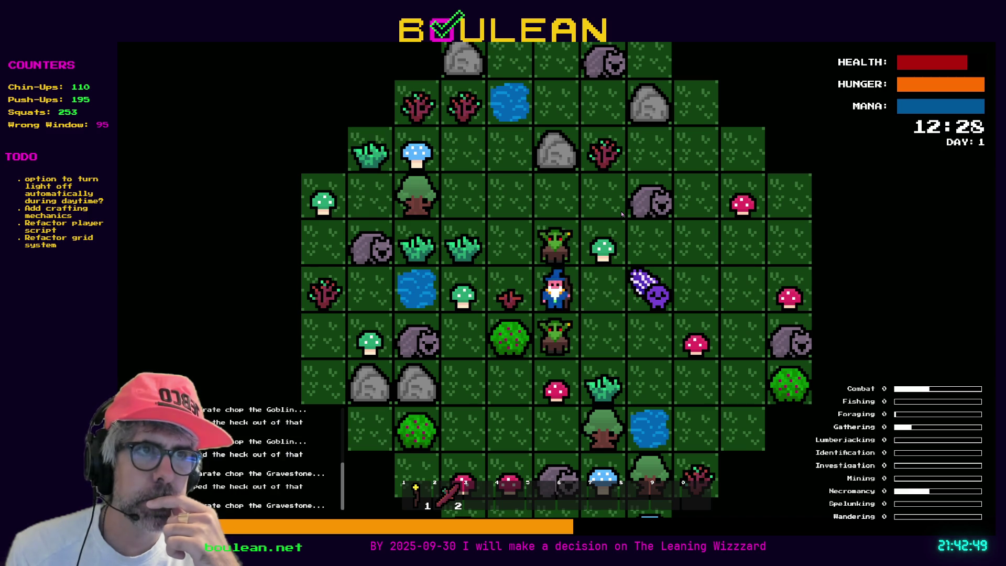
{"action": "key", "text": "Up"}
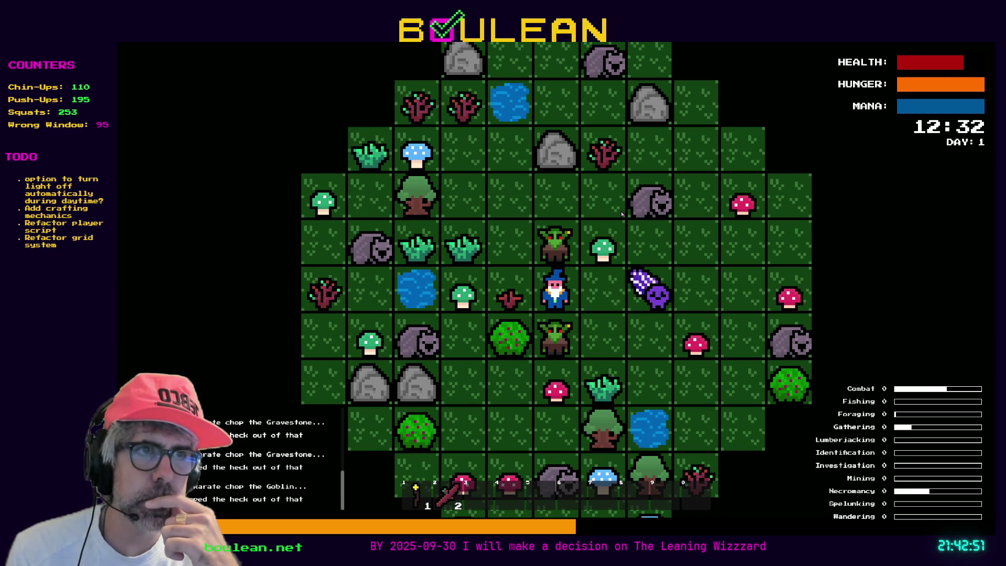
{"action": "key", "text": "Up"}
{"action": "key", "text": "Up"}
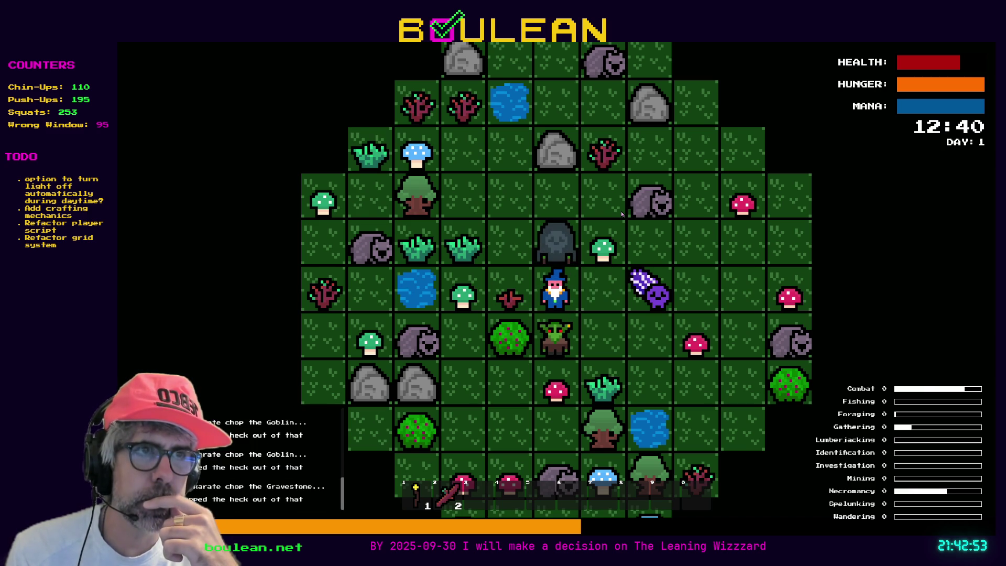
{"action": "key", "text": "Up"}
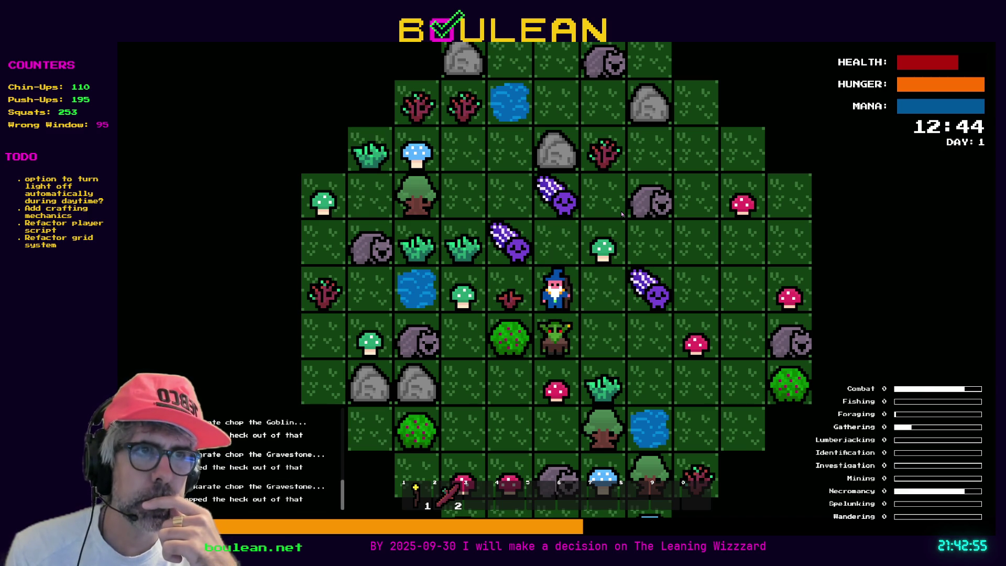
{"action": "key", "text": "Down"}
{"action": "key", "text": "Down"}
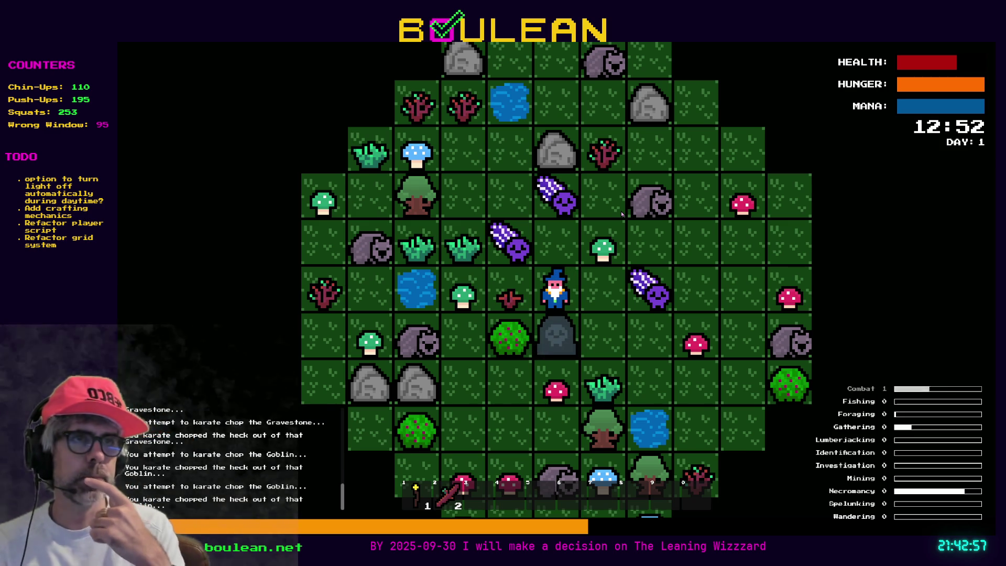
{"action": "key", "text": "Down"}
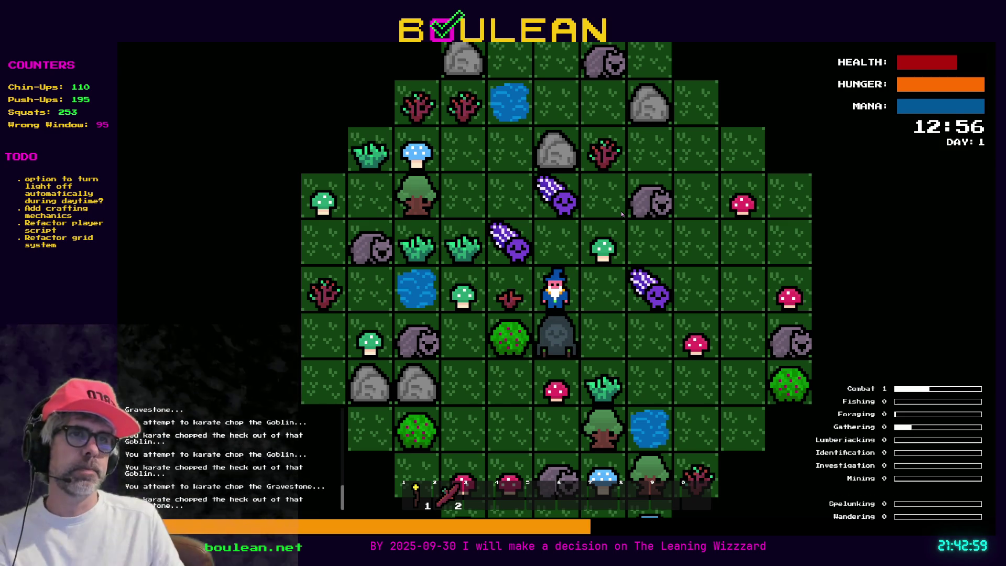
{"action": "key", "text": "Down"}
{"action": "key", "text": "Down"}
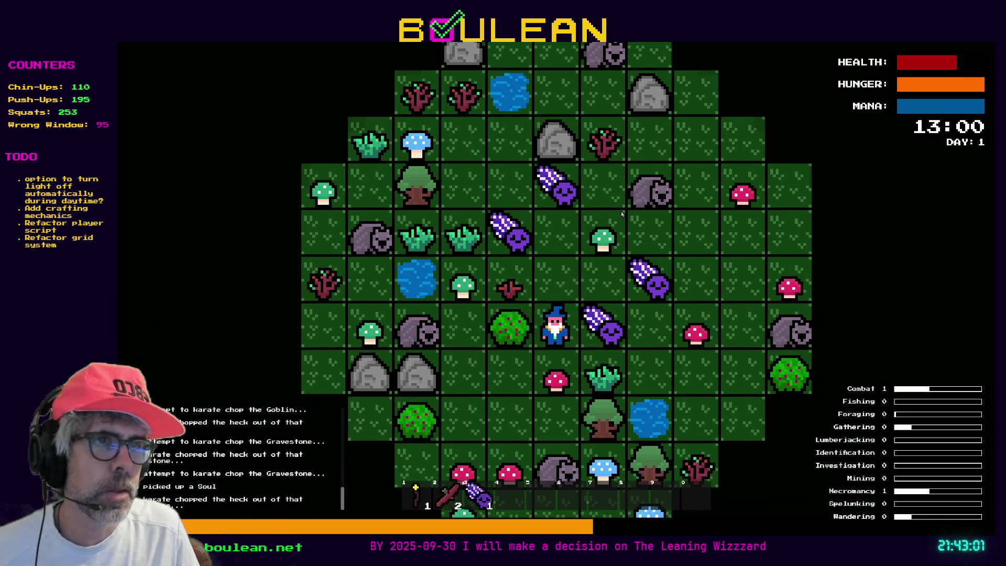
Collect the released souls and the Green Mushroom.
{"action": "key", "text": "Right"}
{"action": "key", "text": "Up"}
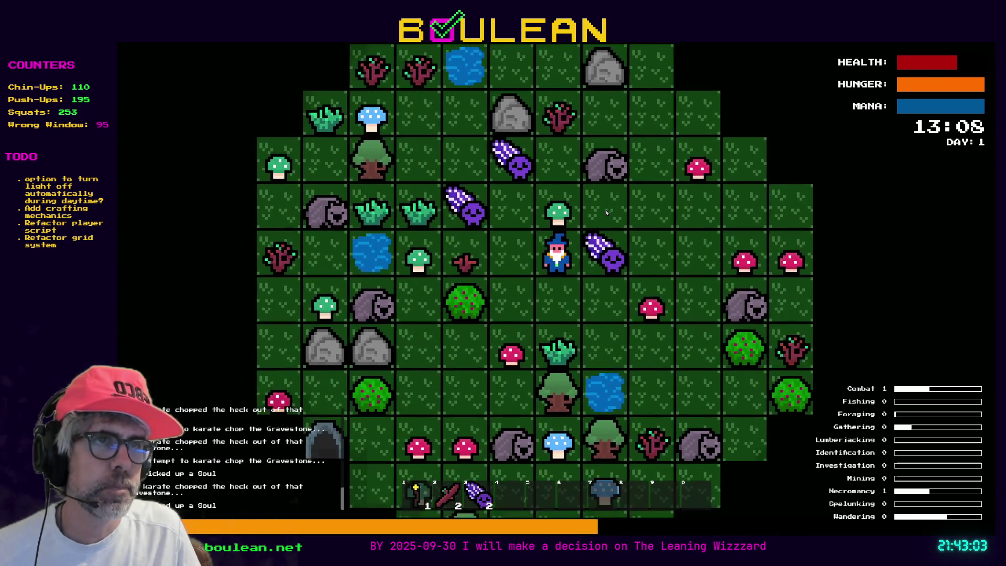
{"action": "key", "text": "Right"}
{"action": "key", "text": "Up"}
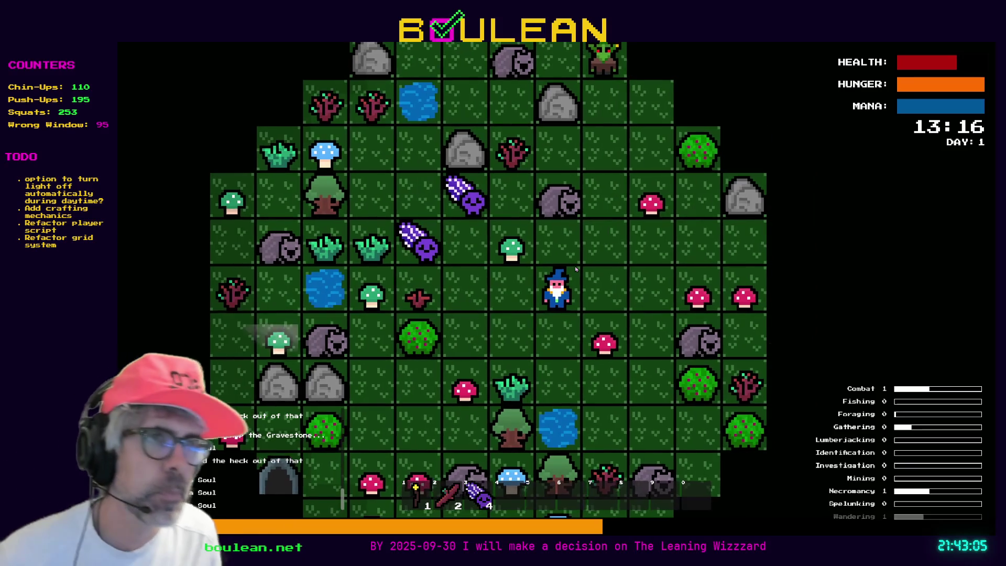
{"action": "key", "text": "Left"}
{"action": "key", "text": "Up"}
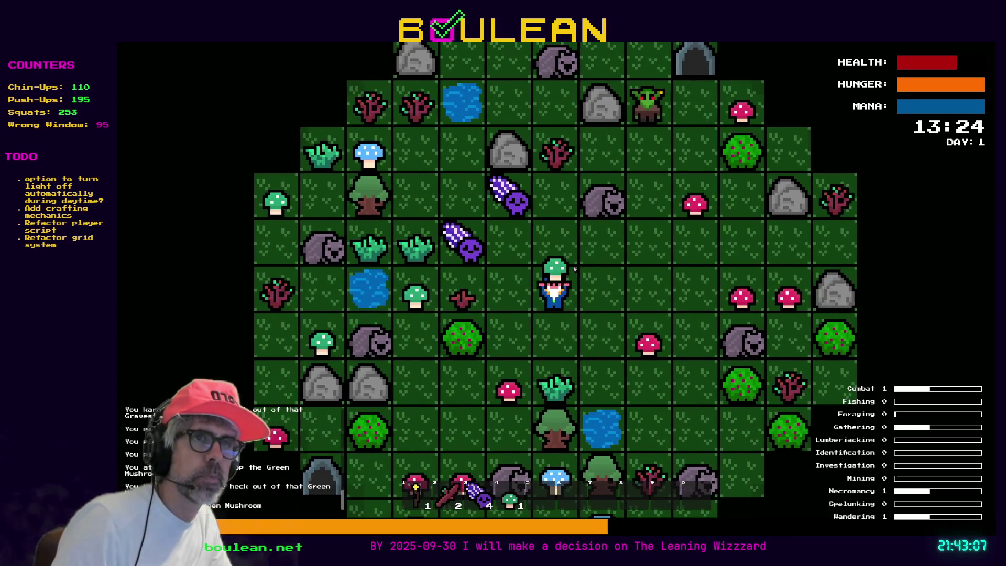
{"action": "key", "text": "Left"}
{"action": "key", "text": "Up"}
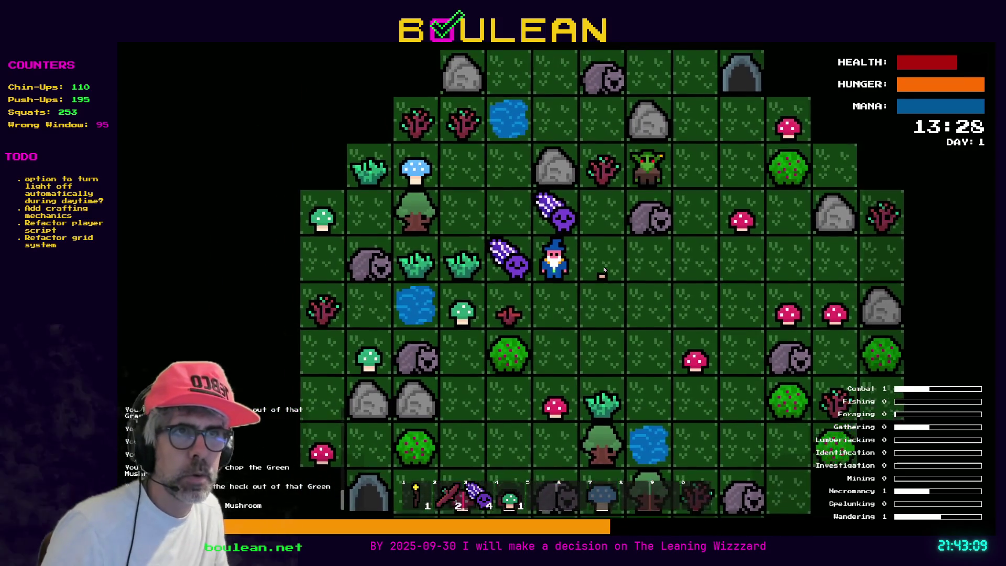
{"action": "key", "text": "Left"}
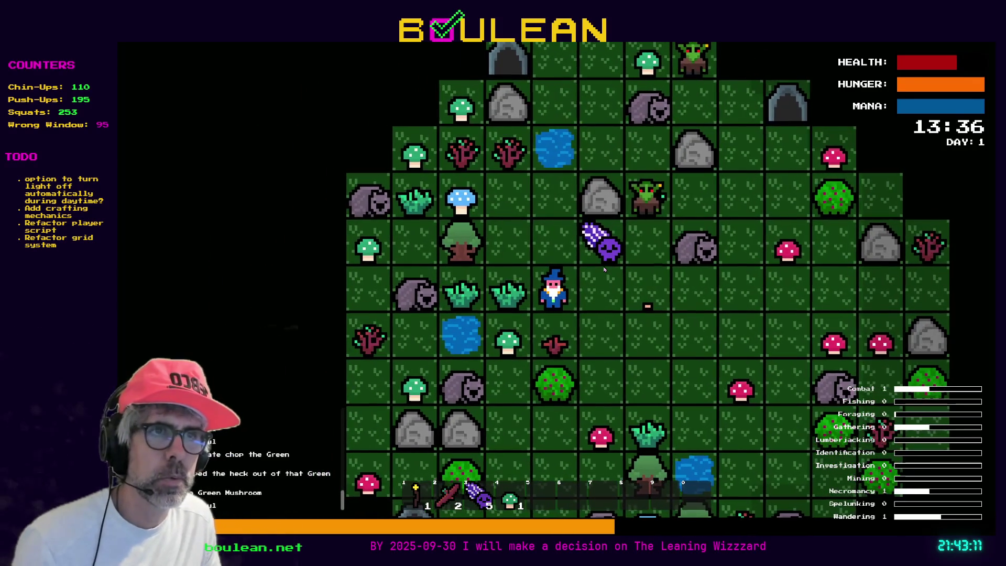
Chop the grass tuft and fell the tree into a log, then wipe out all goblins via debug options.
{"action": "key", "text": "Left"}
{"action": "key", "text": "Up"}
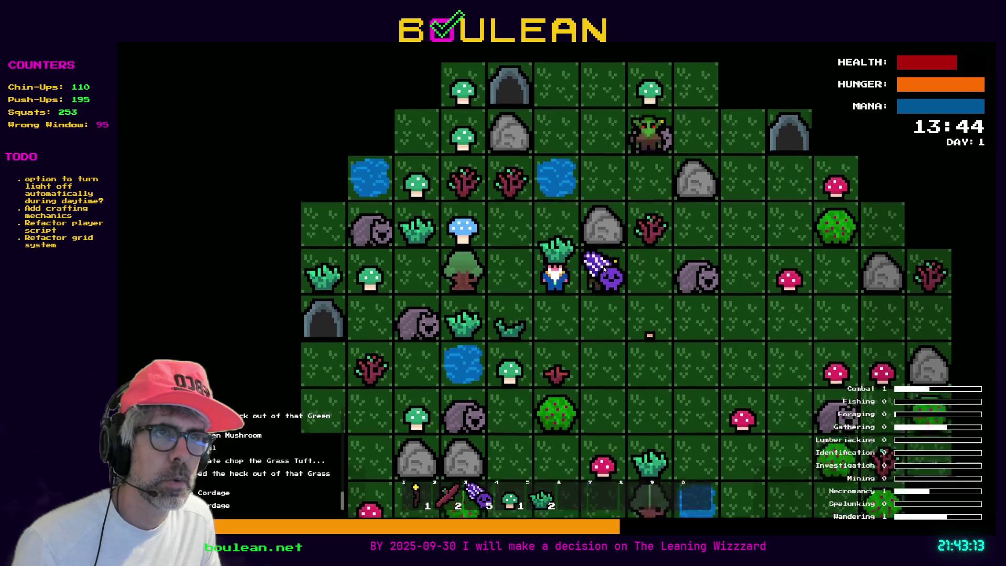
{"action": "key", "text": "Left"}
{"action": "key", "text": "Left"}
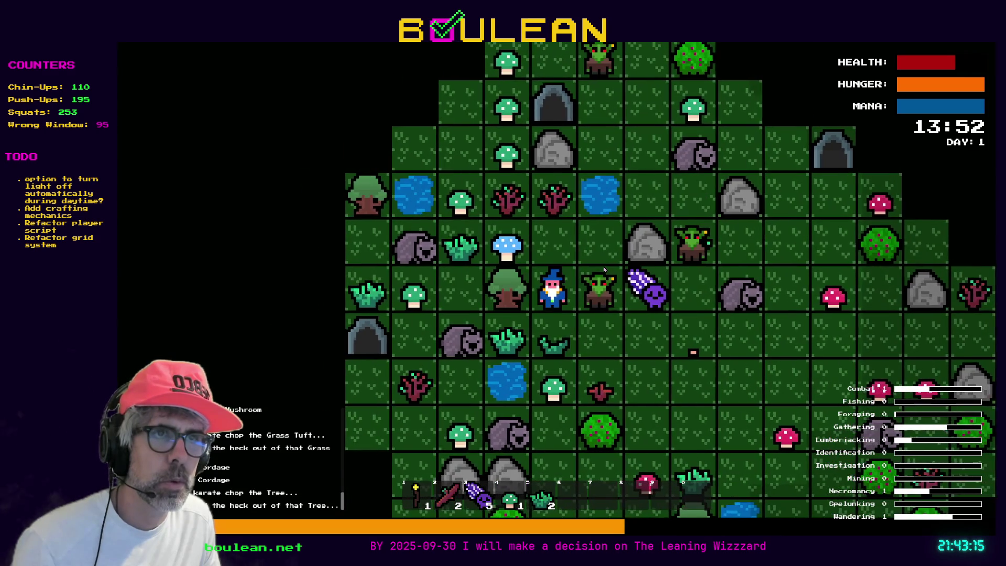
{"action": "key", "text": "Left"}
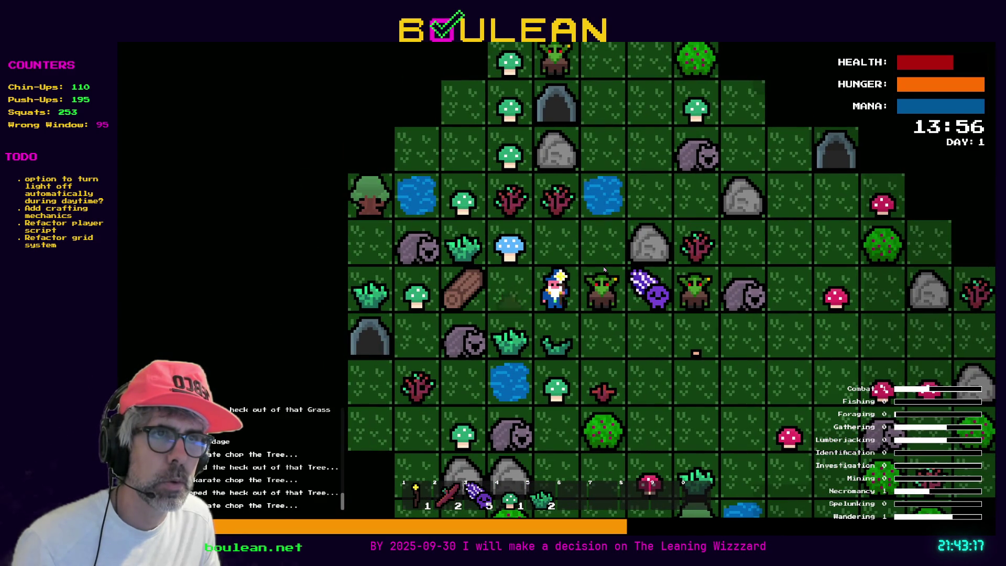
{"action": "key", "text": "Left"}
{"action": "key", "text": "Right"}
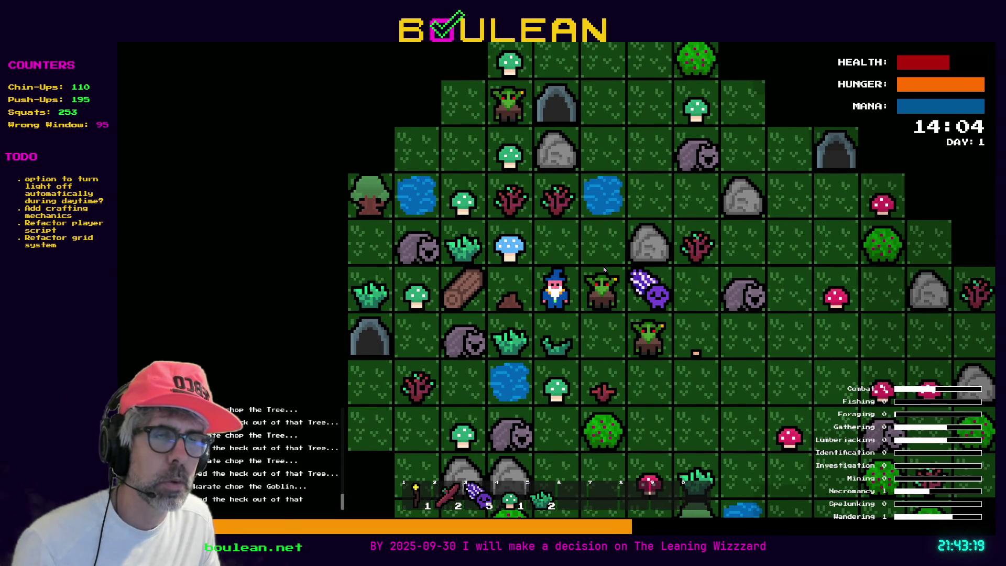
{"action": "key", "text": "Right"}
{"action": "key", "text": "Right"}
{"action": "key", "text": "Right"}
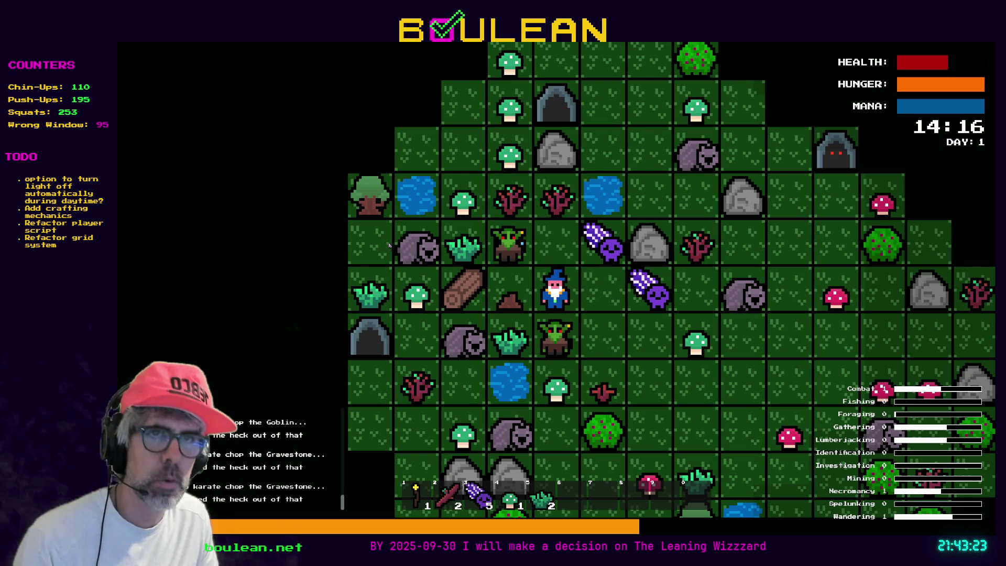
{"action": "key", "text": "grave"}
{"action": "left_click", "coordinate": [229, 270]}
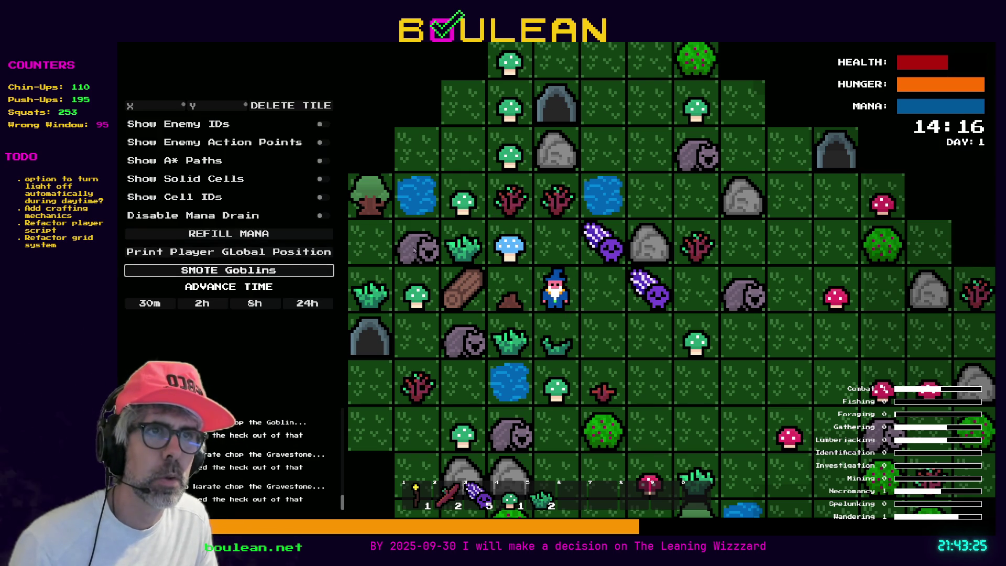
Chop the sapling for a stick and fish repeatedly in the water to the east.
{"action": "key", "text": "Up"}
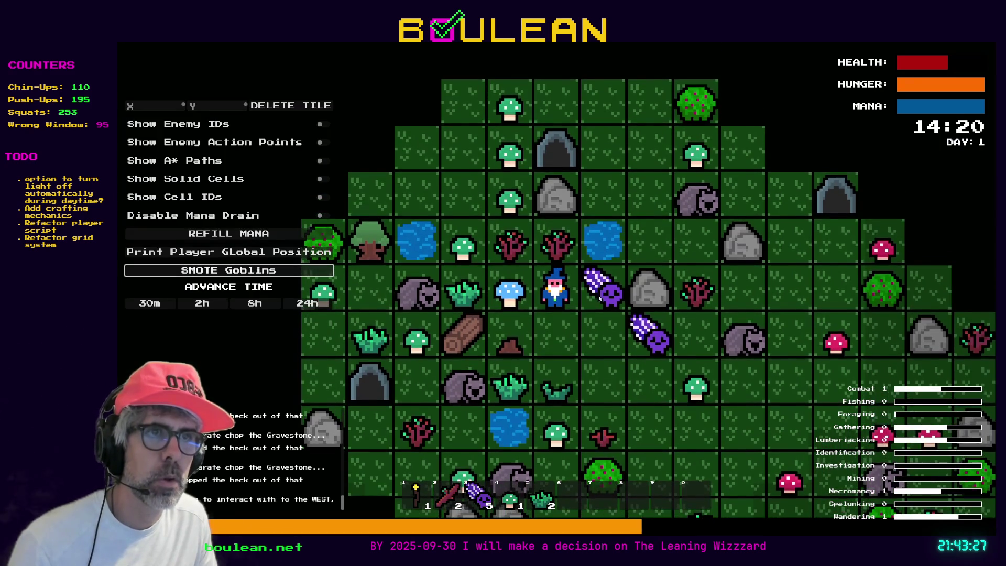
{"action": "key", "text": "Up"}
{"action": "key", "text": "Up"}
{"action": "key", "text": "Up"}
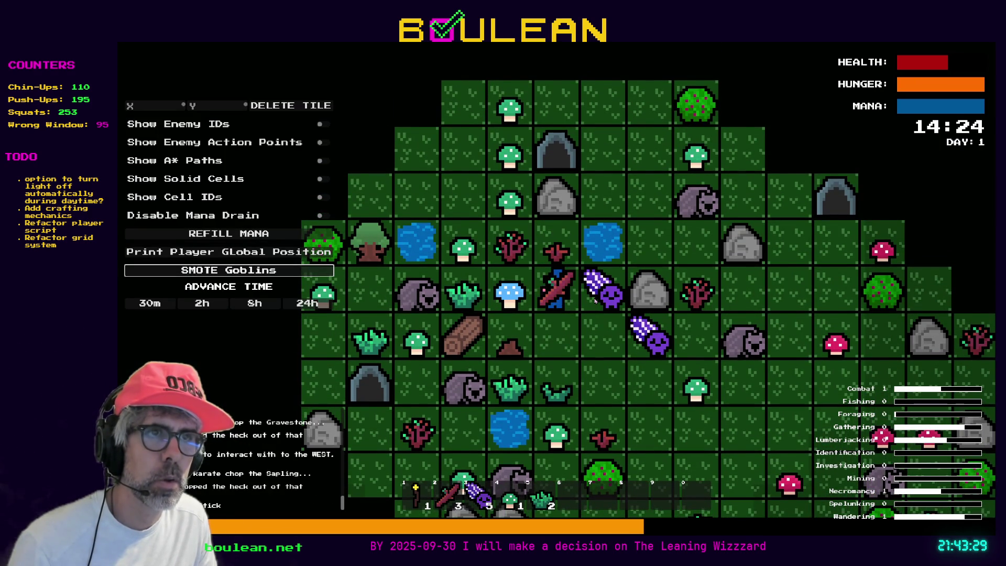
{"action": "key", "text": "Right"}
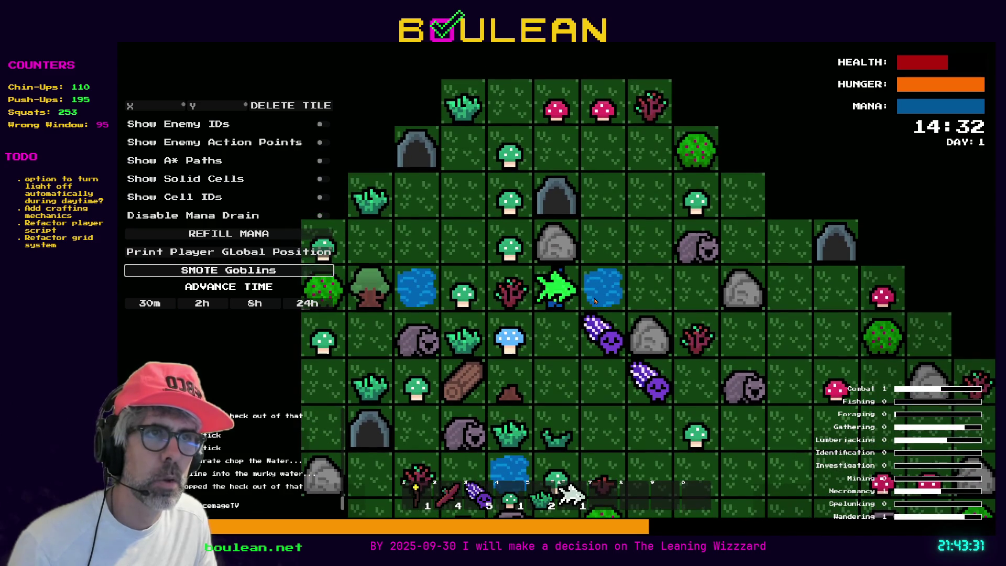
{"action": "key", "text": "Right"}
{"action": "key", "text": "Right"}
{"action": "key", "text": "Right"}
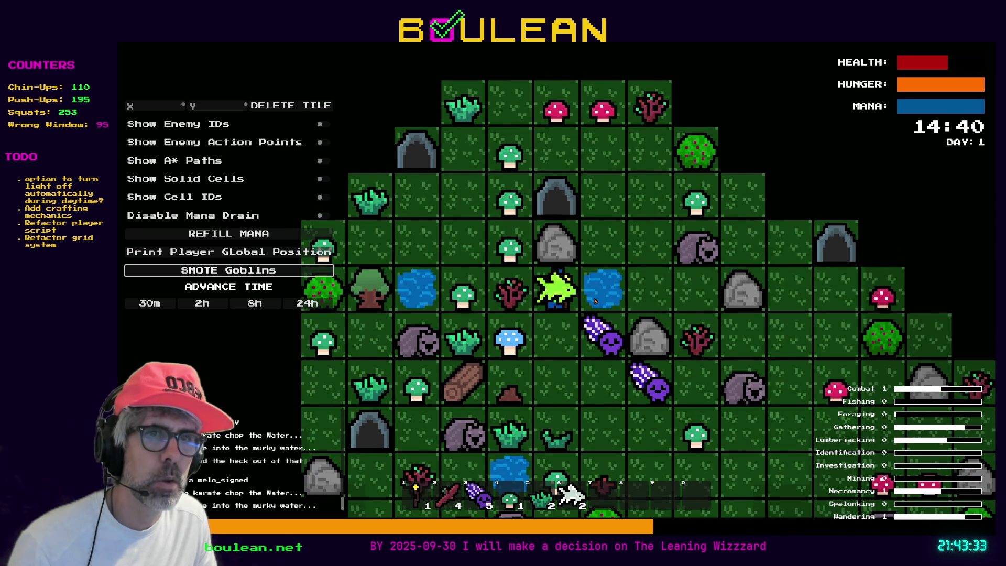
{"action": "key", "text": "Right"}
{"action": "key", "text": "Right"}
{"action": "key", "text": "Right"}
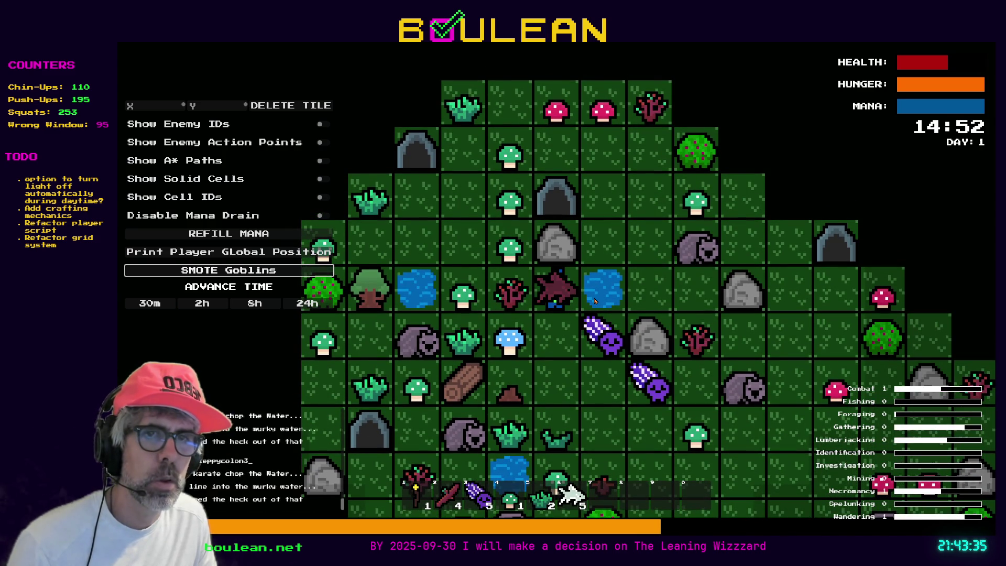
{"action": "key", "text": "Right"}
{"action": "key", "text": "Right"}
{"action": "key", "text": "Right"}
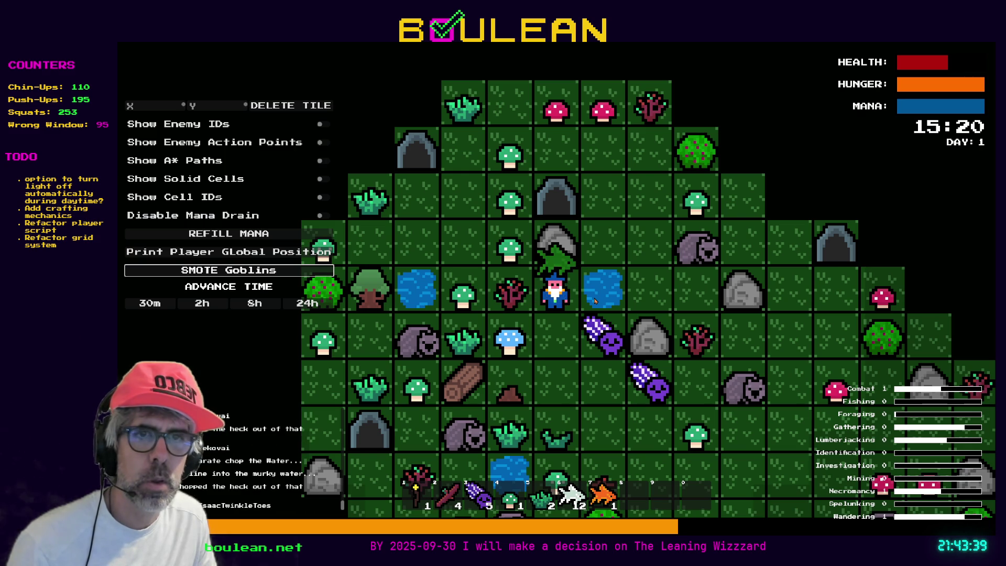
{"action": "scroll", "coordinate": [253, 446], "scroll_direction": "up", "scroll_amount": 2}
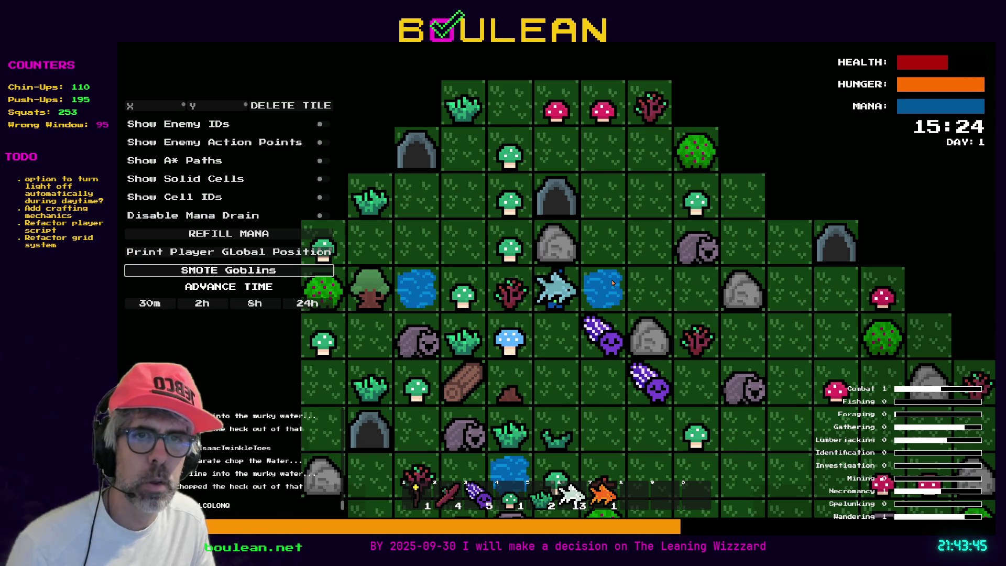
{"action": "key", "text": "Right"}
{"action": "key", "text": "Right"}
{"action": "key", "text": "Right"}
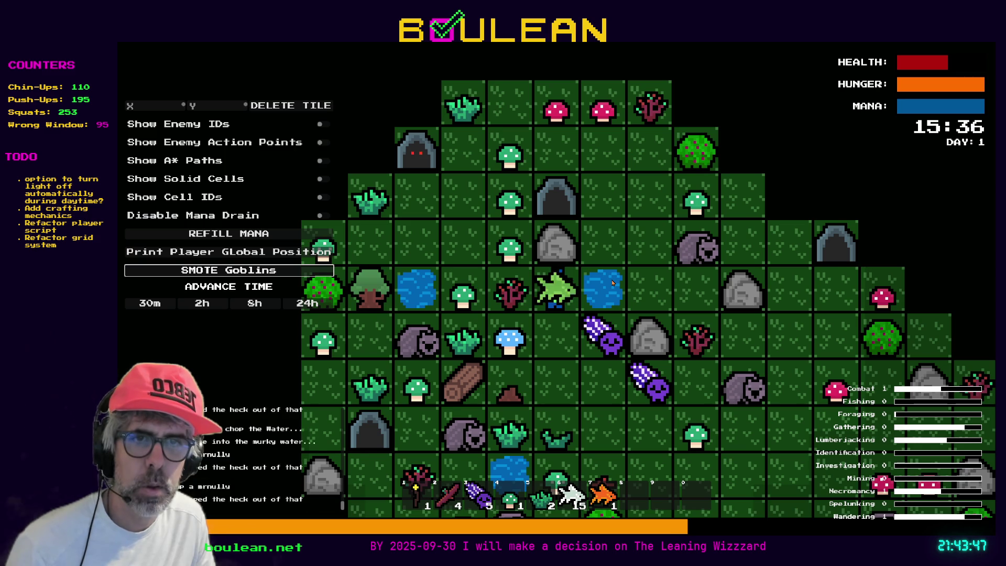
Gather a green mushroom, a red mushroom, grass from a tuft and berries from a bush.
{"action": "key", "text": "Left"}
{"action": "key", "text": "Left"}
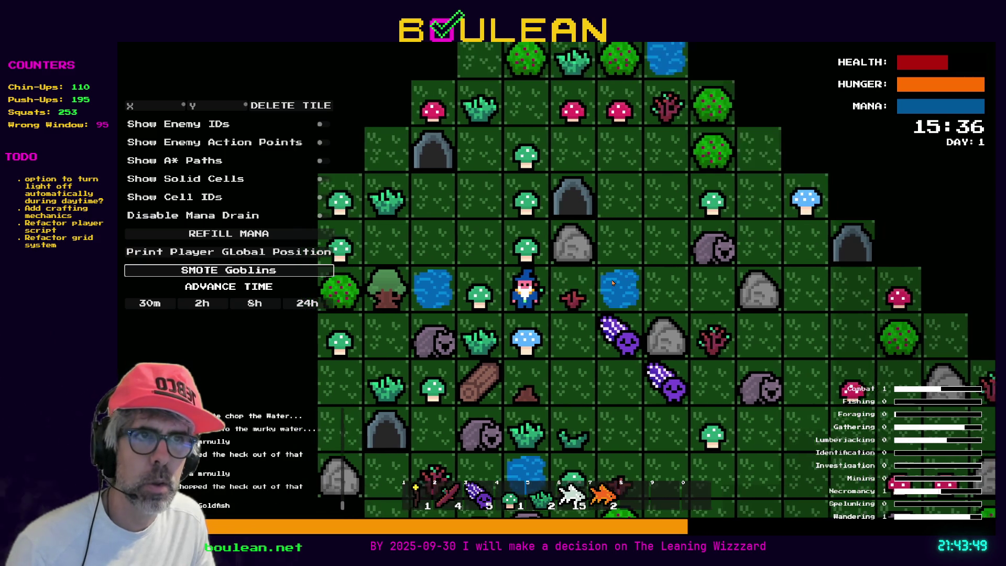
{"action": "key", "text": "Up"}
{"action": "key", "text": "Up"}
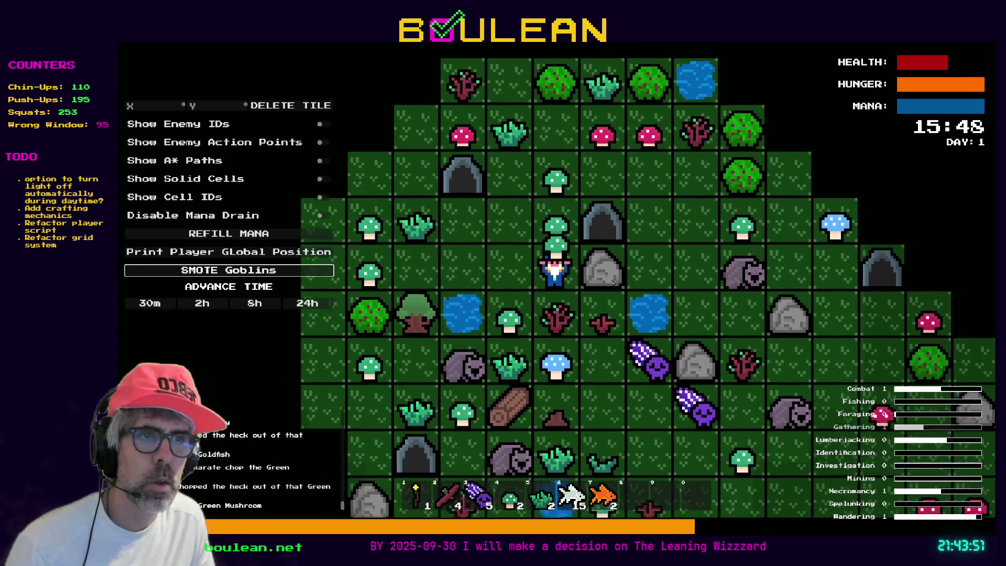
{"action": "key", "text": "Up"}
{"action": "key", "text": "Up"}
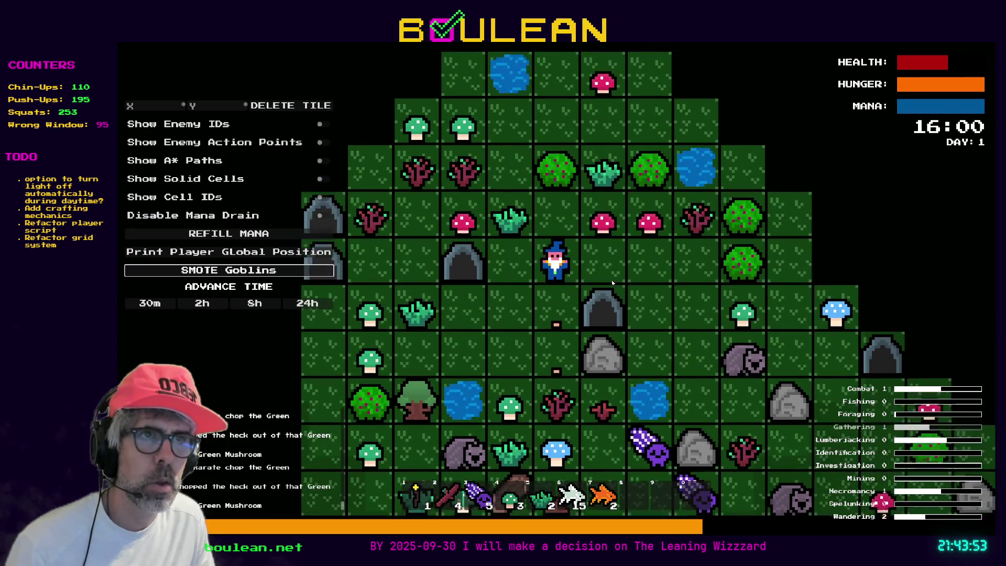
{"action": "key", "text": "Right"}
{"action": "key", "text": "Right"}
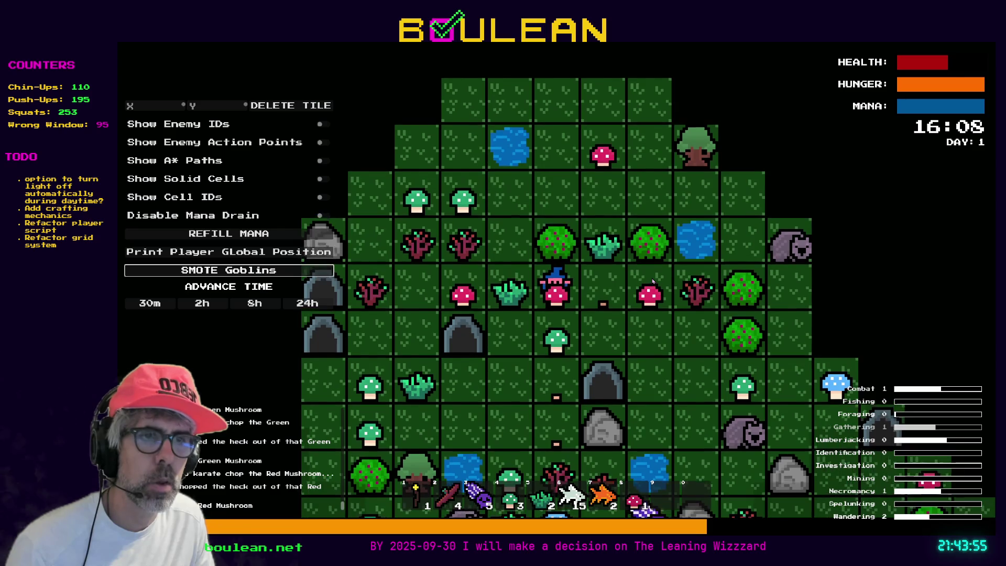
{"action": "key", "text": "Up"}
{"action": "key", "text": "Left"}
{"action": "key", "text": "Up"}
{"action": "key", "text": "Up"}
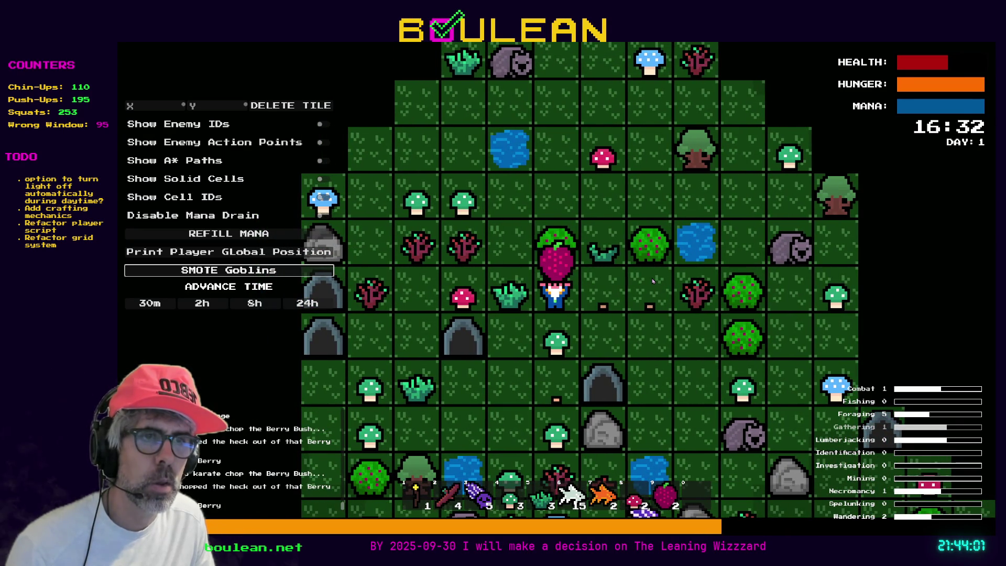
Chop down the tree and collect both logs into the hotbar.
{"action": "key", "text": "Right"}
{"action": "key", "text": "Up"}
{"action": "key", "text": "Up"}
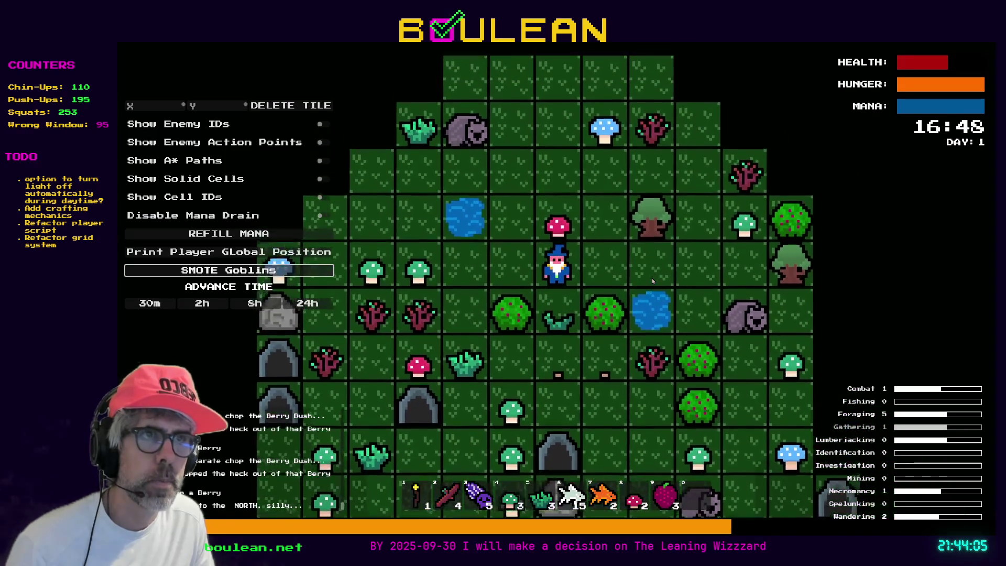
{"action": "key", "text": "Right"}
{"action": "key", "text": "Right"}
{"action": "key", "text": "Up"}
{"action": "key", "text": "Up"}
{"action": "key", "text": "Up"}
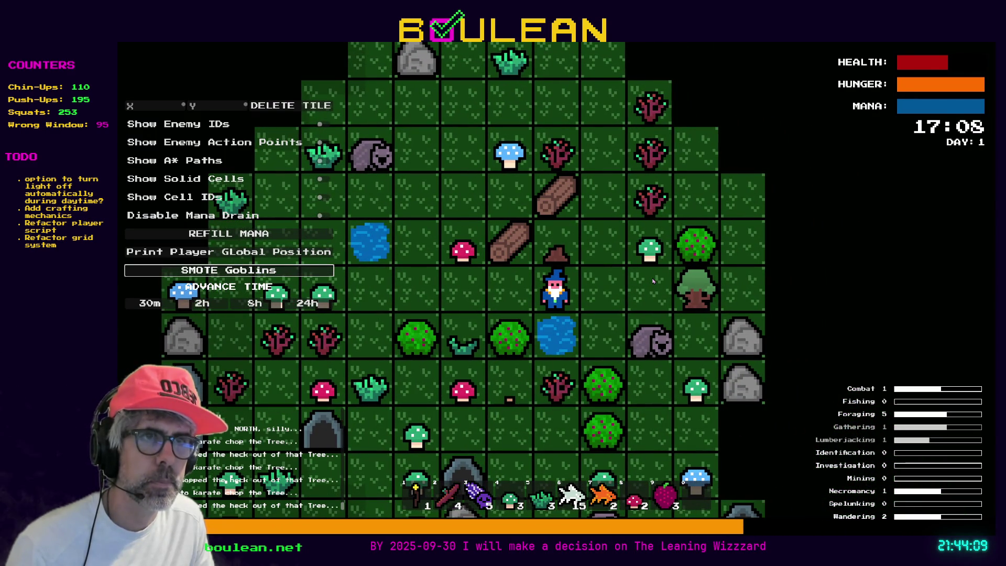
{"action": "key", "text": "Left"}
{"action": "key", "text": "Up"}
{"action": "key", "text": "Right"}
{"action": "key", "text": "Up"}
Try crafting Cordage five times from the crafting panel, rejected for missing materials, then stop the game.
{"action": "key", "text": "c"}
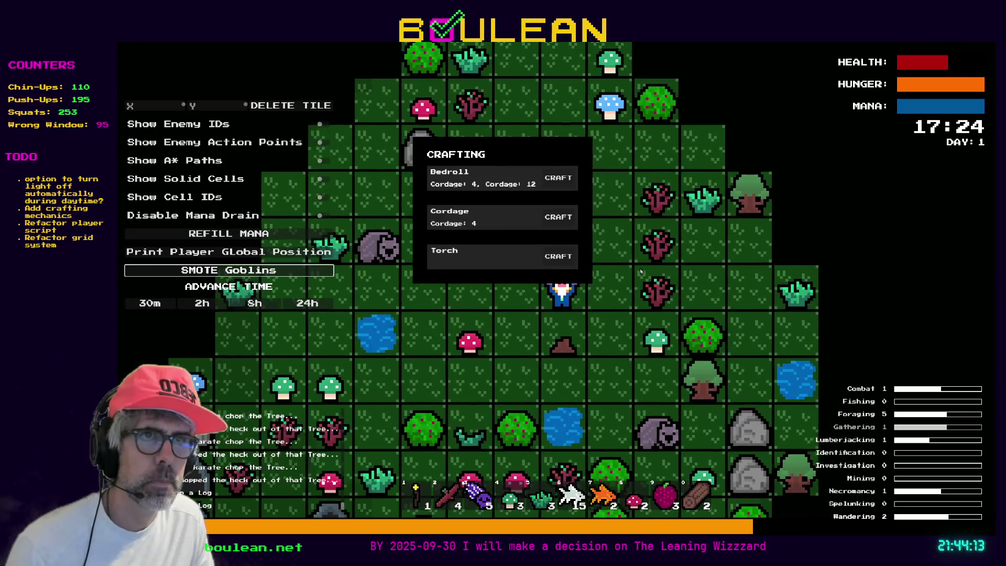
{"action": "left_click", "coordinate": [555, 220]}
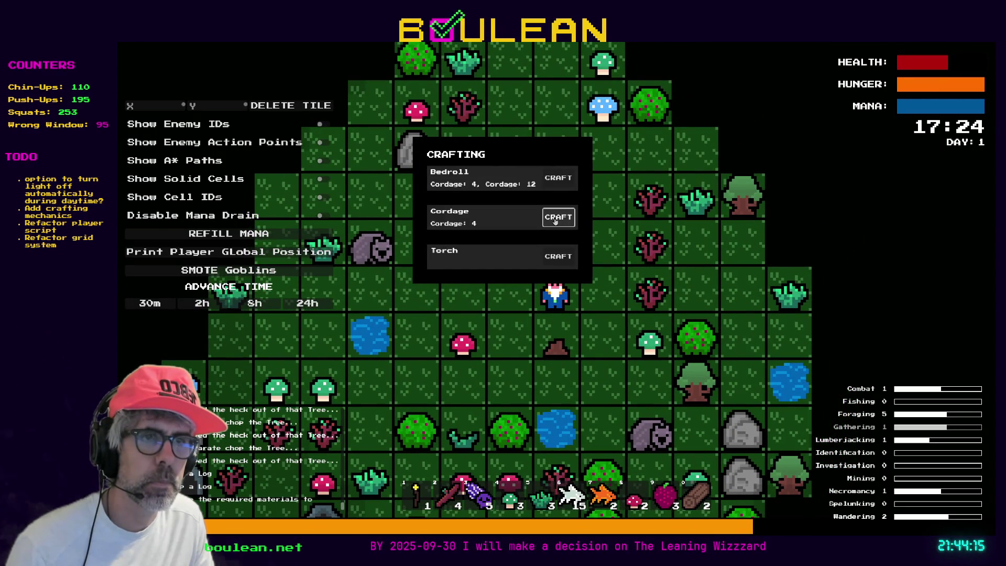
{"action": "left_click", "coordinate": [556, 220]}
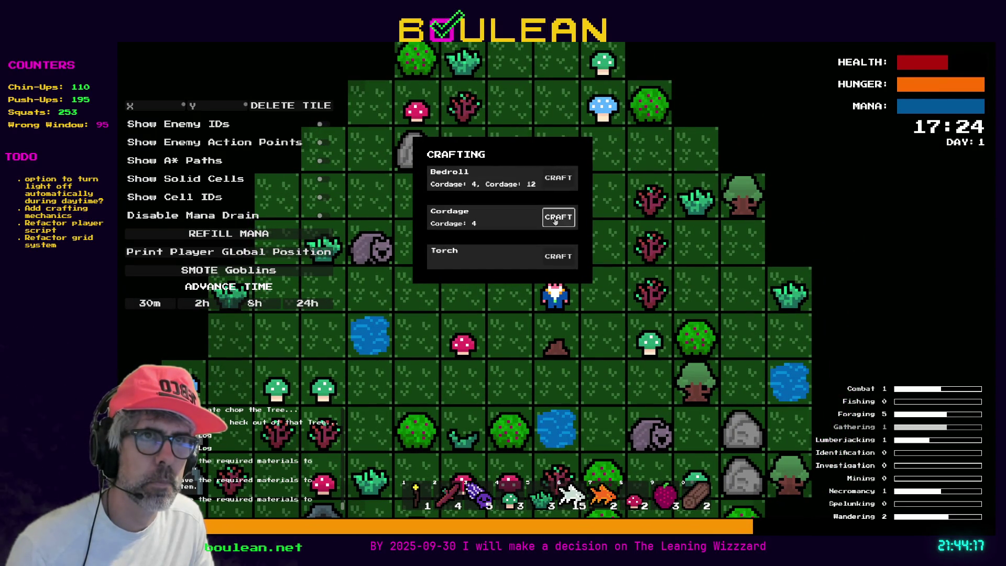
{"action": "left_click", "coordinate": [555, 221]}
{"action": "left_click", "coordinate": [555, 220]}
{"action": "left_click", "coordinate": [556, 220]}
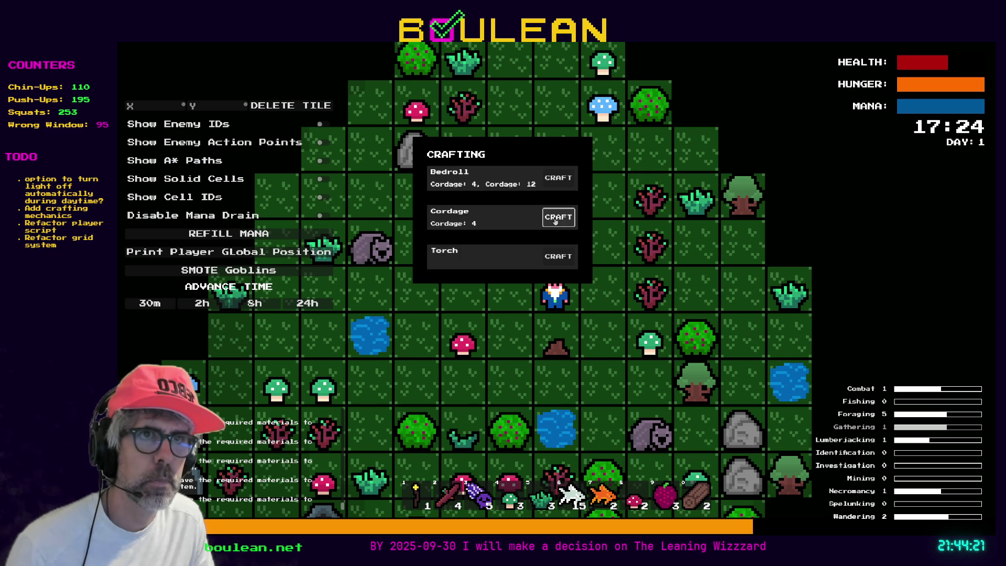
{"action": "key", "text": "F8"}
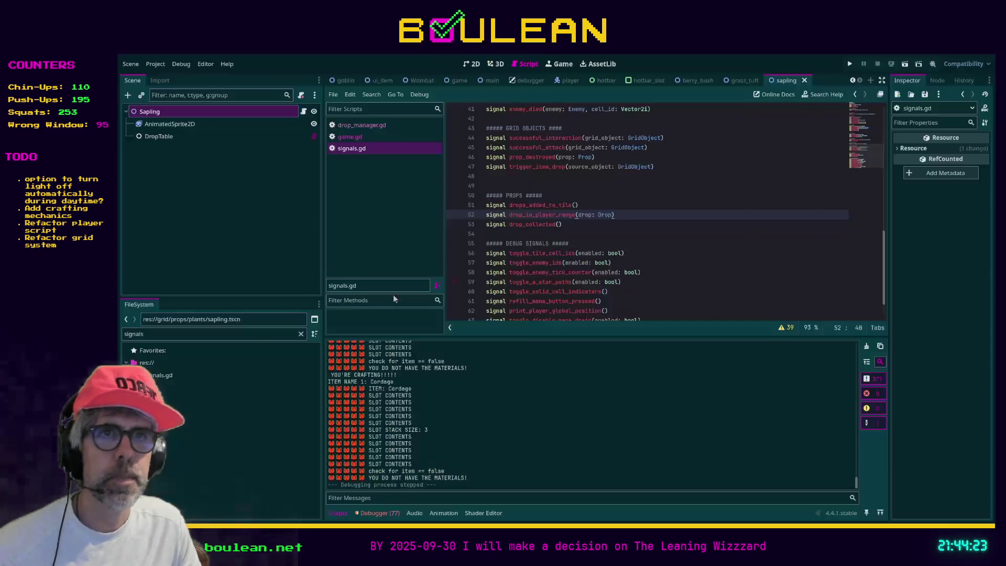
Filter files for 'cordage', inspect cordage.tres's required materials, and rerun the game.
{"action": "double_click", "coordinate": [249, 334]}
{"action": "type", "text": "cordage"}
{"action": "left_click", "coordinate": [187, 438]}
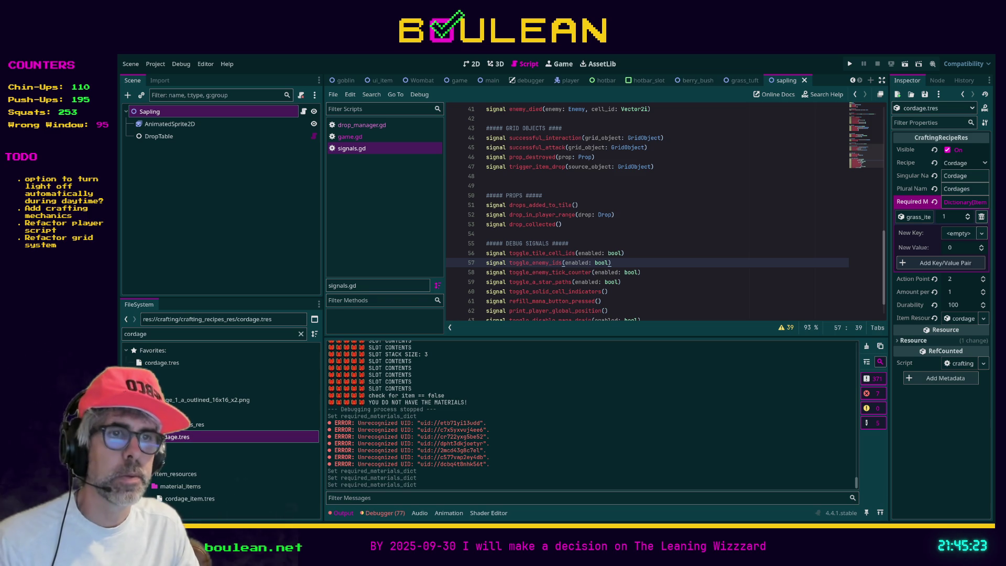
{"action": "left_click", "coordinate": [716, 274]}
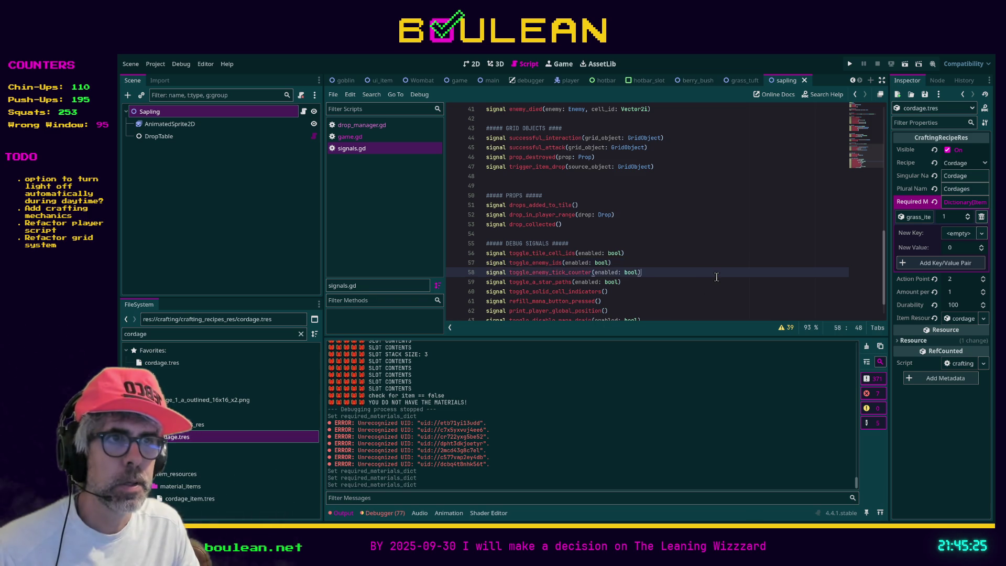
{"action": "key", "text": "F5"}
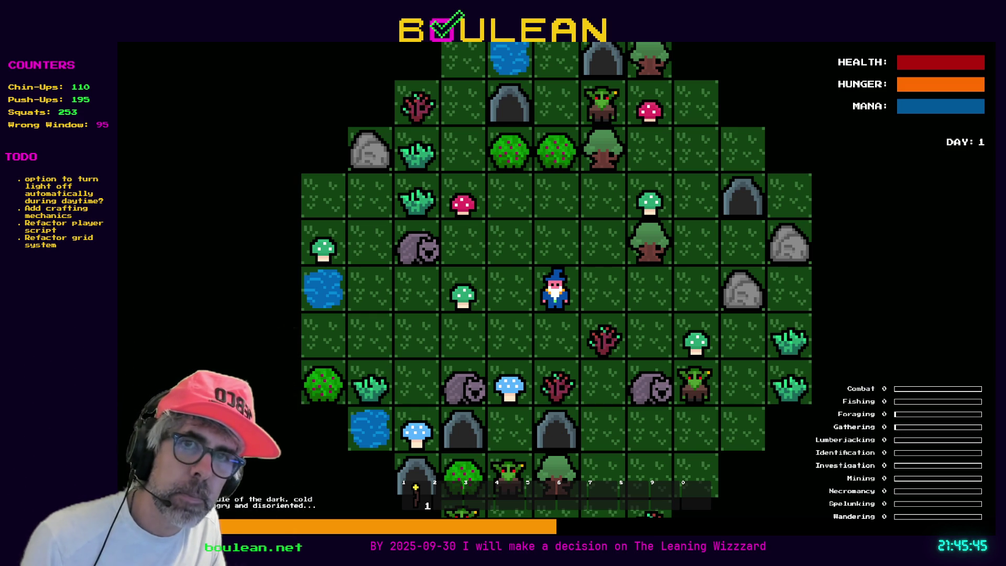
View the in-game Cordage recipe, stop the game, and filter the FileSystem for 'grass'.
{"action": "key", "text": "c"}
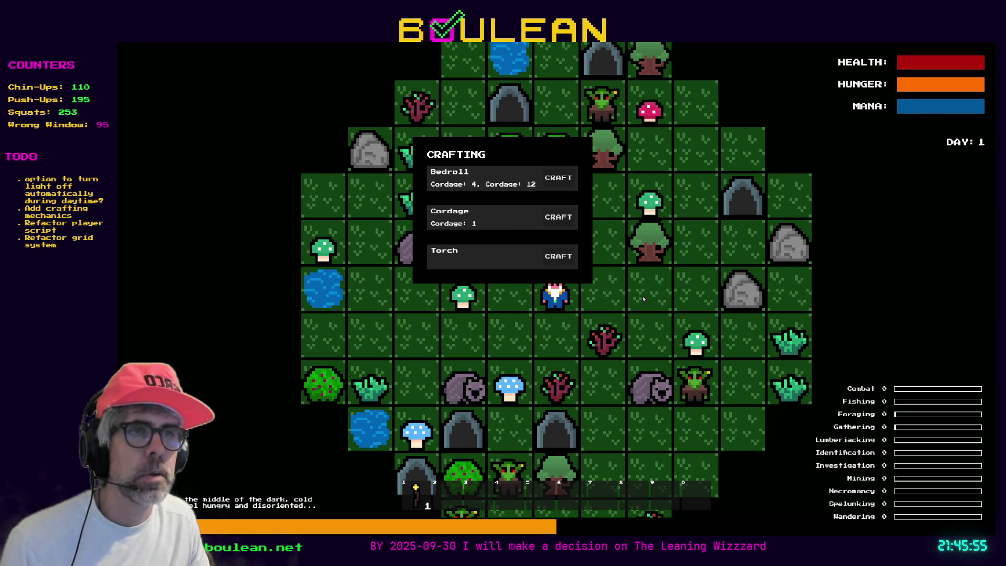
{"action": "key", "text": "Escape"}
{"action": "double_click", "coordinate": [233, 333]}
{"action": "type", "text": "grass"}
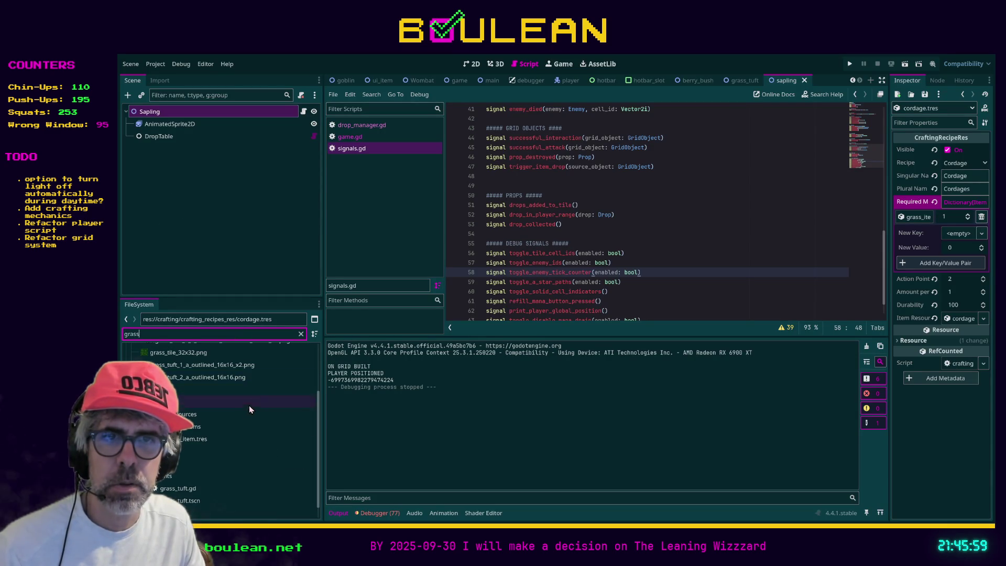
{"action": "scroll", "coordinate": [226, 448], "scroll_direction": "down", "scroll_amount": 2}
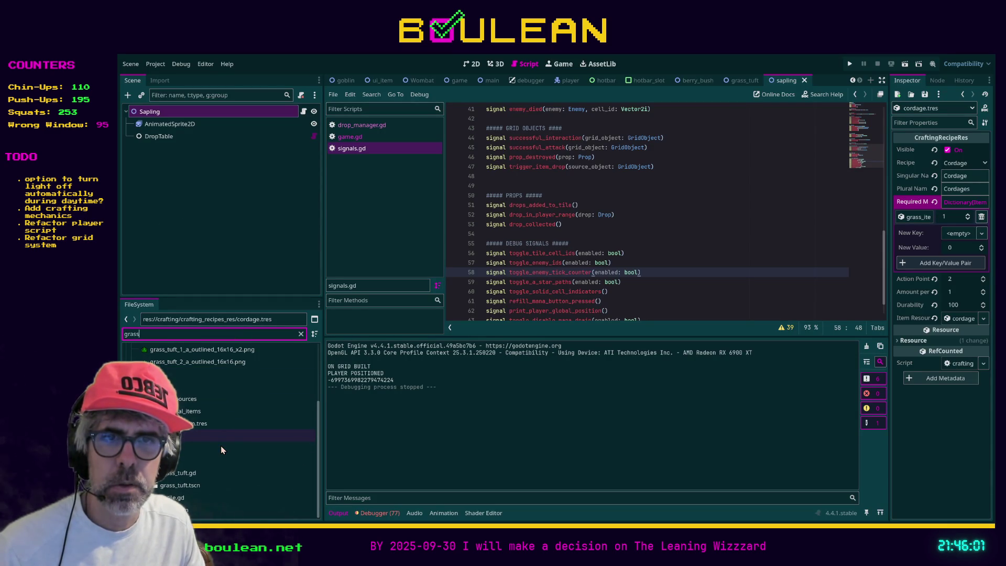
In grass_item.tres, set Item, Name Singular and Name Plural to Grass, then clear the filter.
{"action": "scroll", "coordinate": [221, 449], "scroll_direction": "up", "scroll_amount": 1}
{"action": "left_click", "coordinate": [201, 445]}
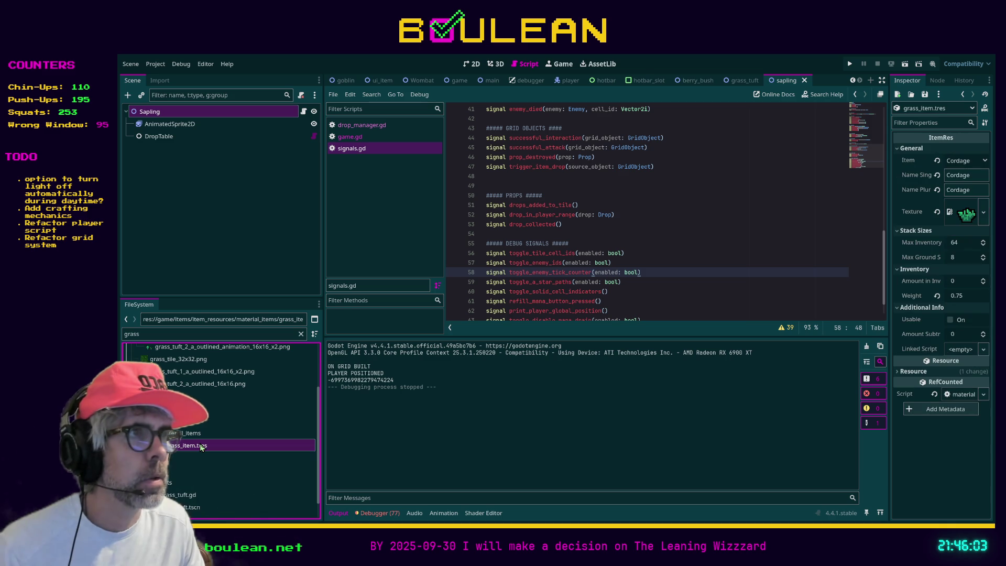
{"action": "left_click", "coordinate": [971, 176]}
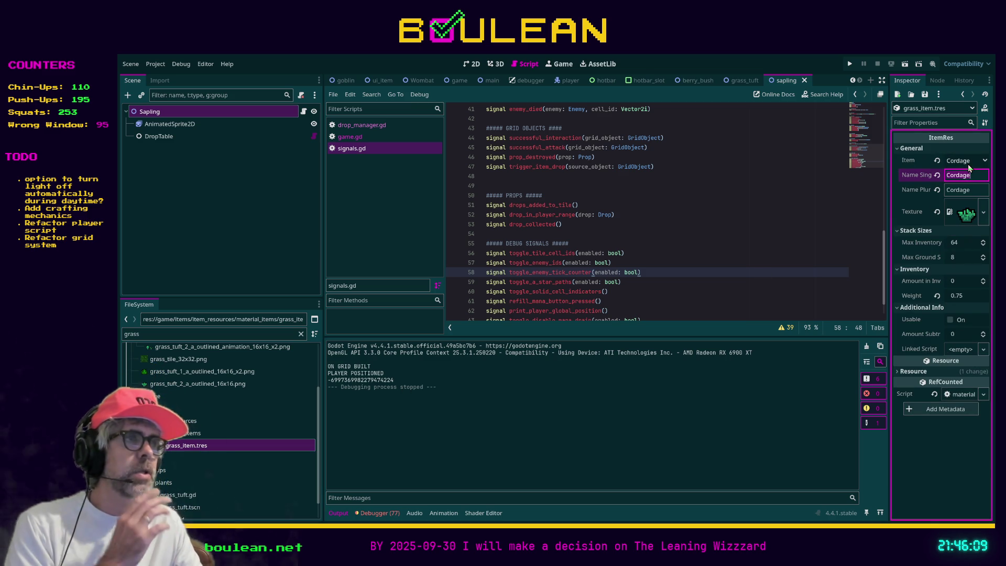
{"action": "key", "text": "shift+Tab"}
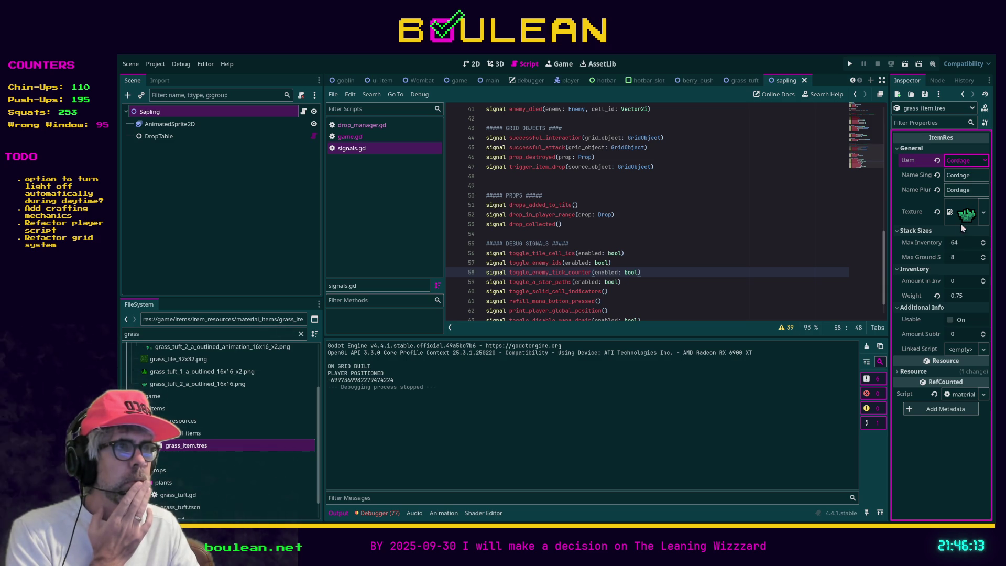
{"action": "left_click", "coordinate": [964, 175]}
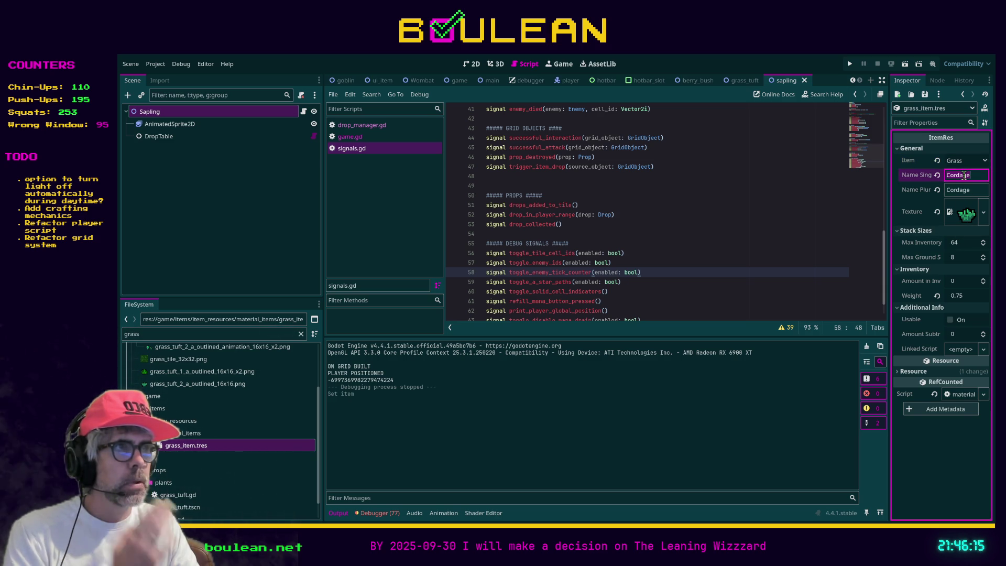
{"action": "type", "text": "G"}
{"action": "left_click", "coordinate": [966, 191]}
{"action": "type", "text": "G"}
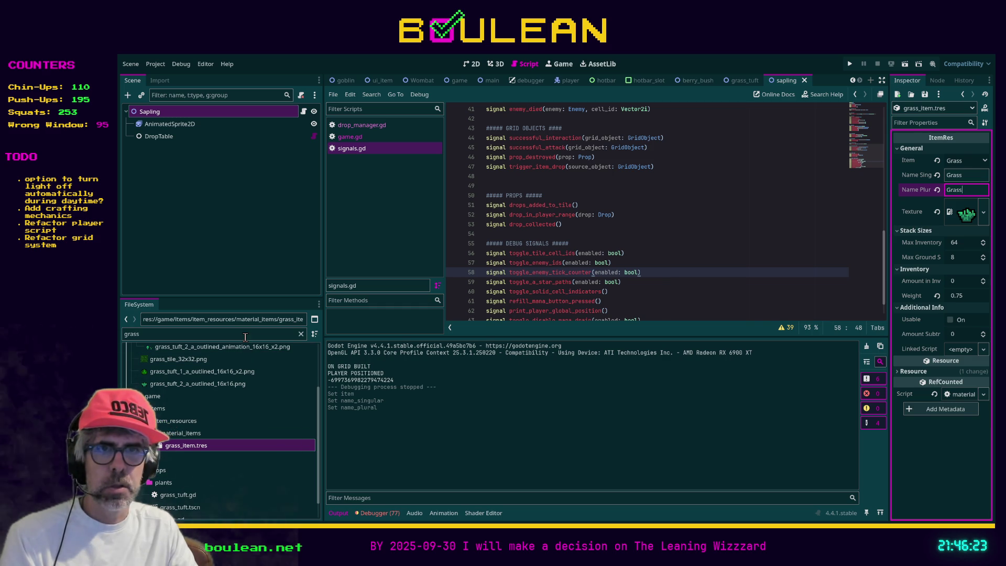
{"action": "left_click", "coordinate": [184, 422]}
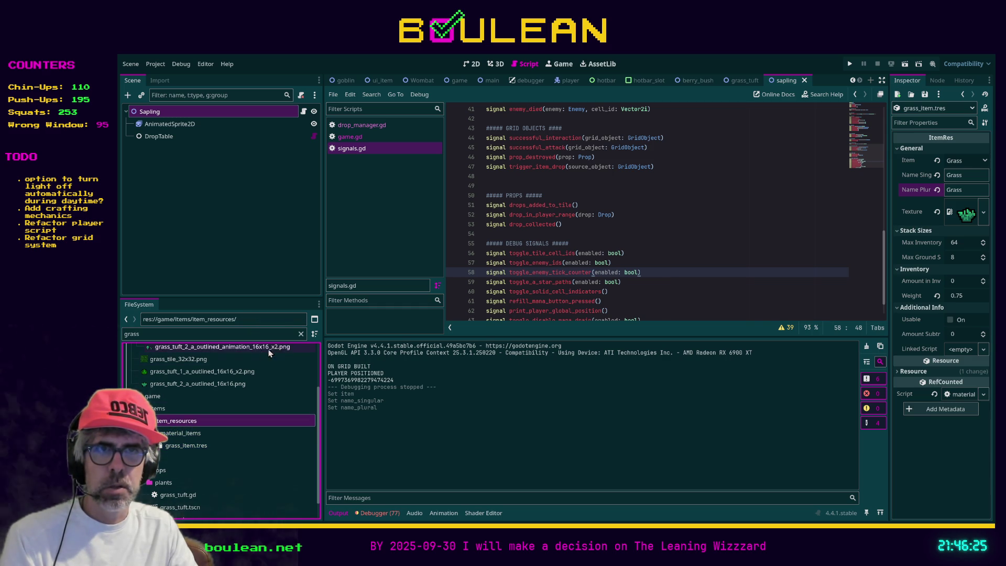
{"action": "left_click", "coordinate": [301, 333]}
{"action": "scroll", "coordinate": [256, 399], "scroll_direction": "down", "scroll_amount": 3}
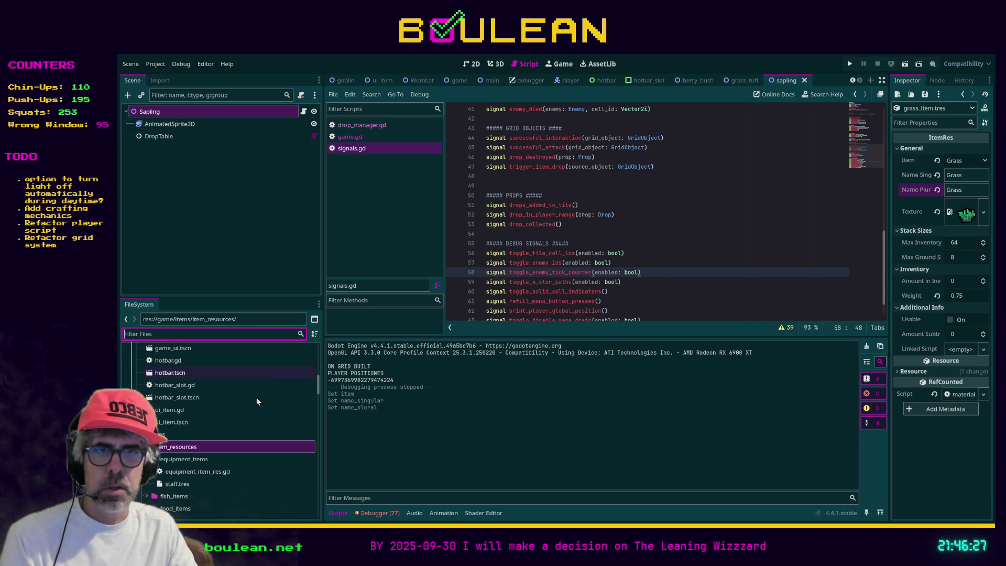
{"action": "scroll", "coordinate": [256, 402], "scroll_direction": "down", "scroll_amount": 1}
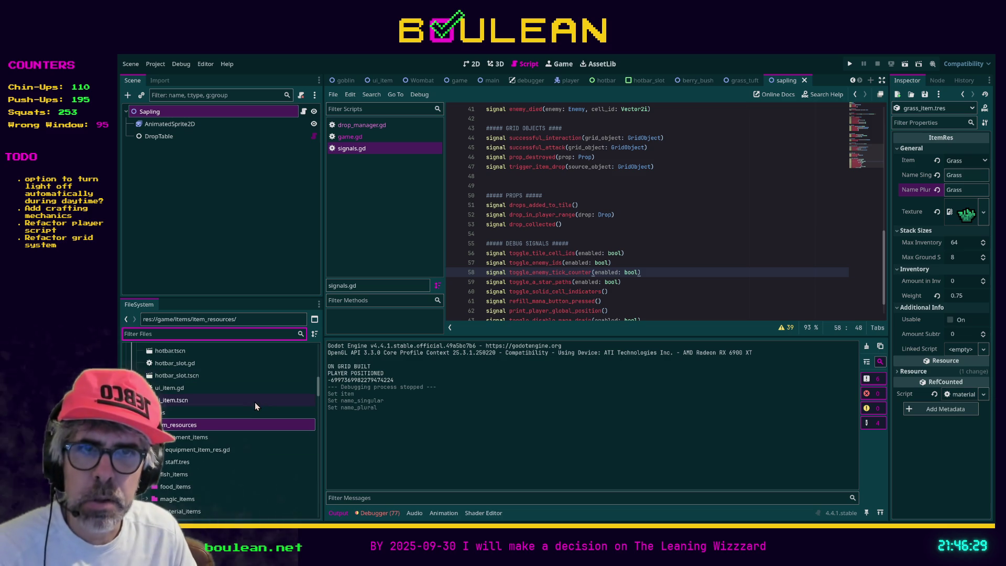
{"action": "left_click", "coordinate": [235, 424]}
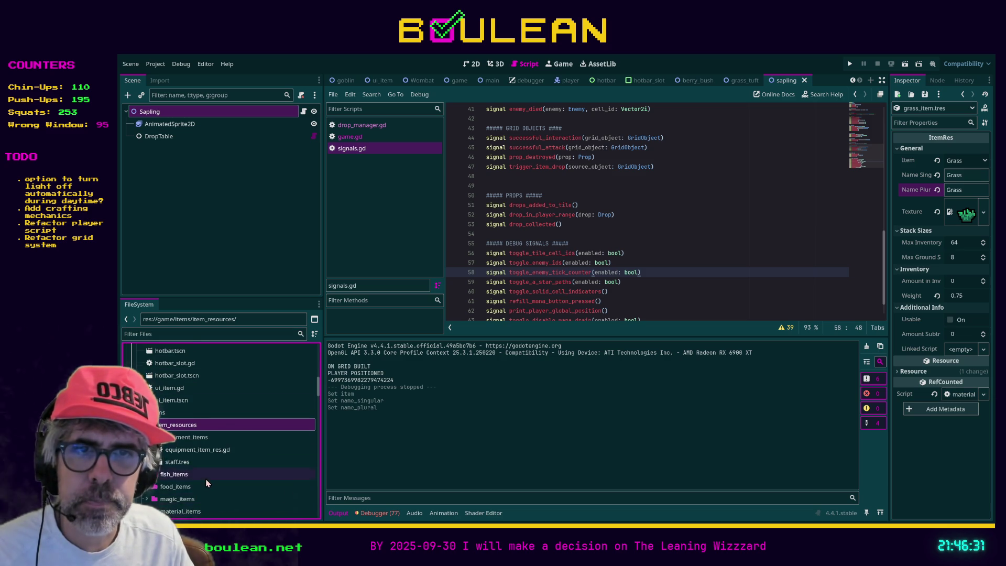
{"action": "scroll", "coordinate": [209, 482], "scroll_direction": "down", "scroll_amount": 2}
{"action": "left_click", "coordinate": [236, 480]}
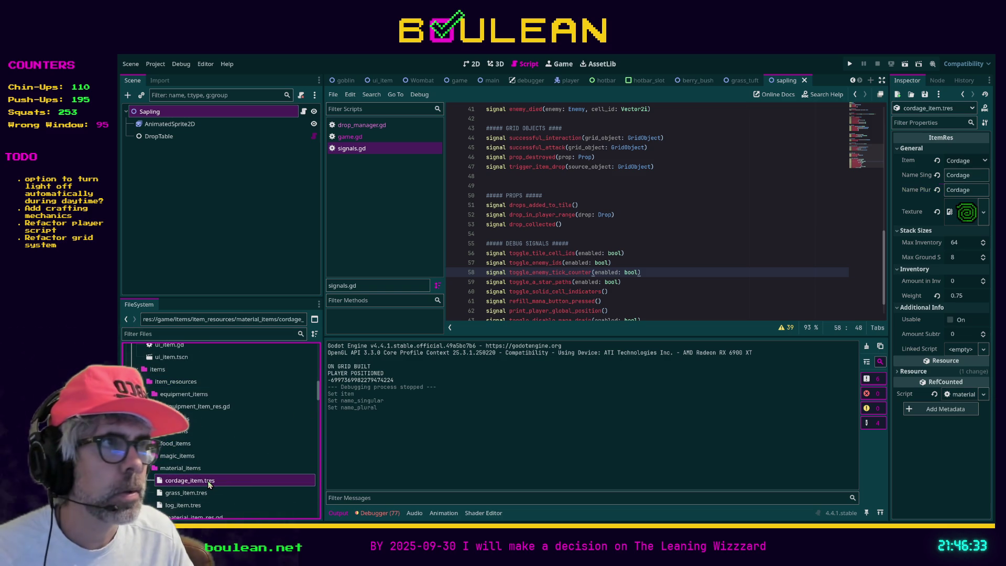
{"action": "scroll", "coordinate": [226, 456], "scroll_direction": "down", "scroll_amount": 2}
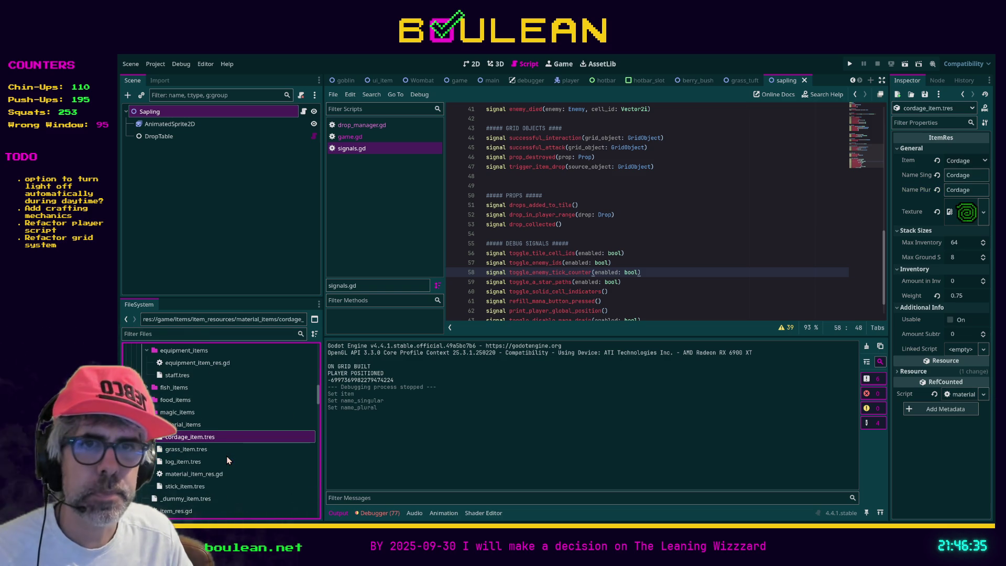
{"action": "left_click", "coordinate": [196, 451]}
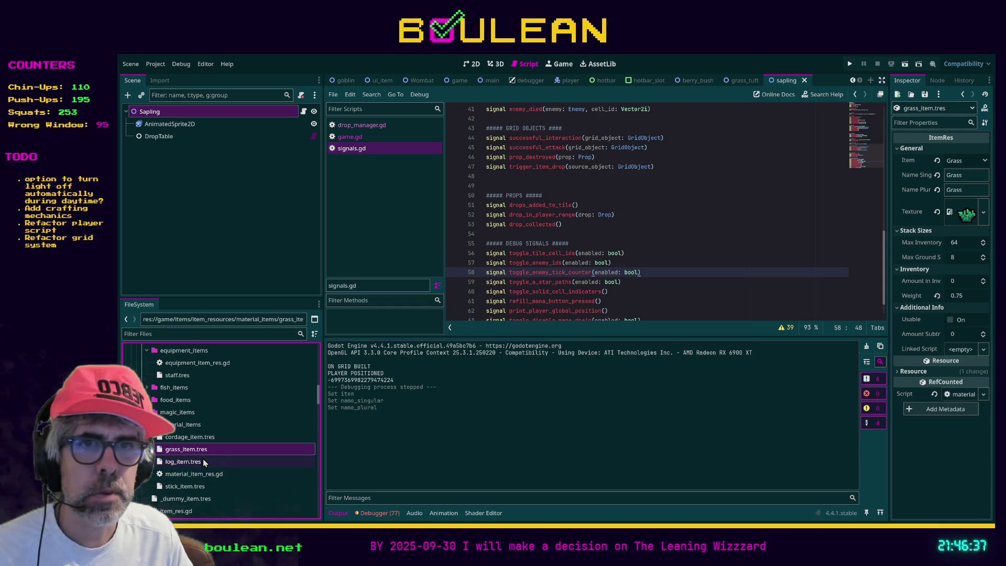
{"action": "left_click", "coordinate": [204, 462]}
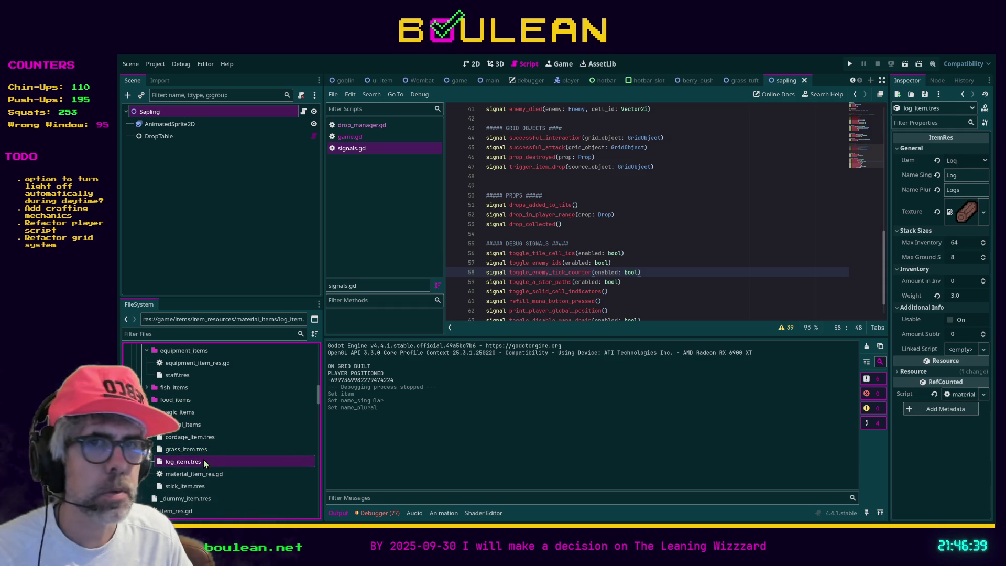
{"action": "left_click", "coordinate": [211, 486]}
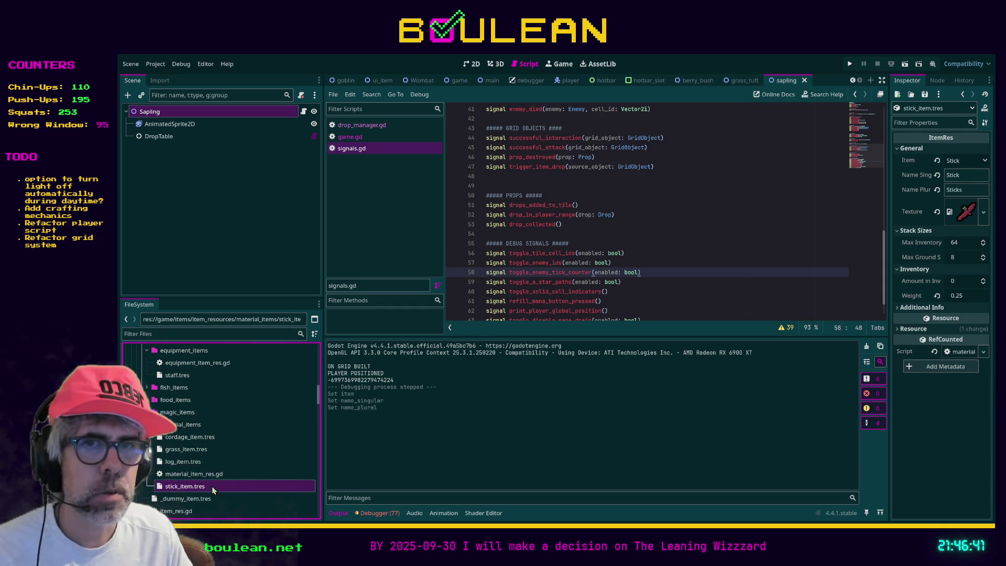
{"action": "left_click", "coordinate": [192, 440]}
{"action": "left_click", "coordinate": [192, 448]}
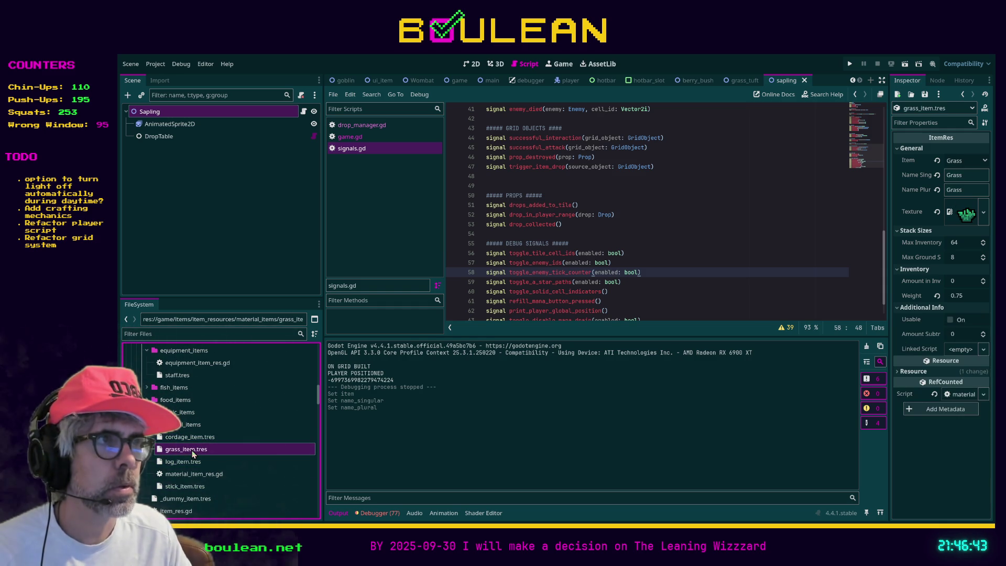
{"action": "left_click", "coordinate": [733, 294]}
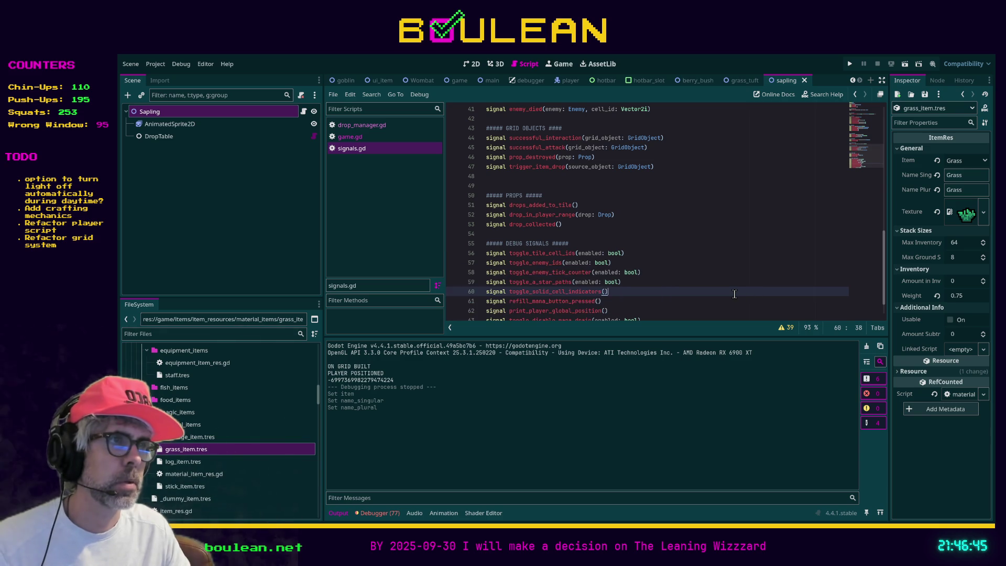
{"action": "key", "text": "F5"}
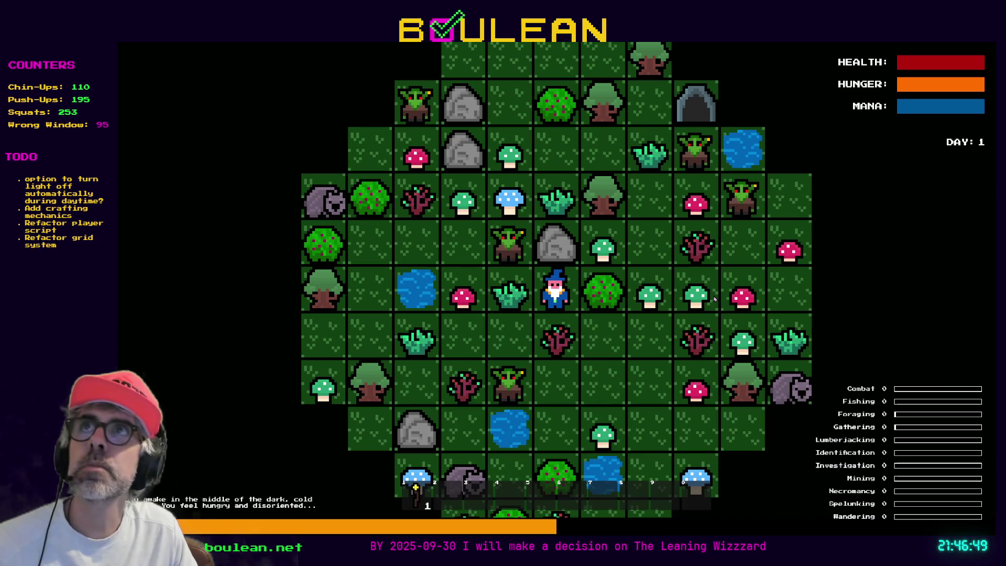
Harvest two berries from the bush, then clear all goblins with the debug menu.
{"action": "key", "text": "Right"}
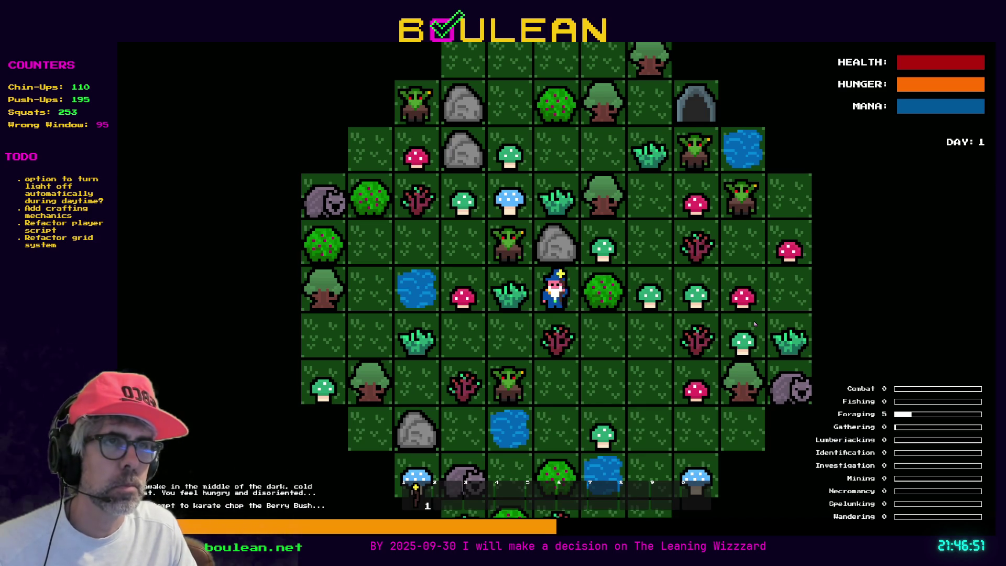
{"action": "key", "text": "Right"}
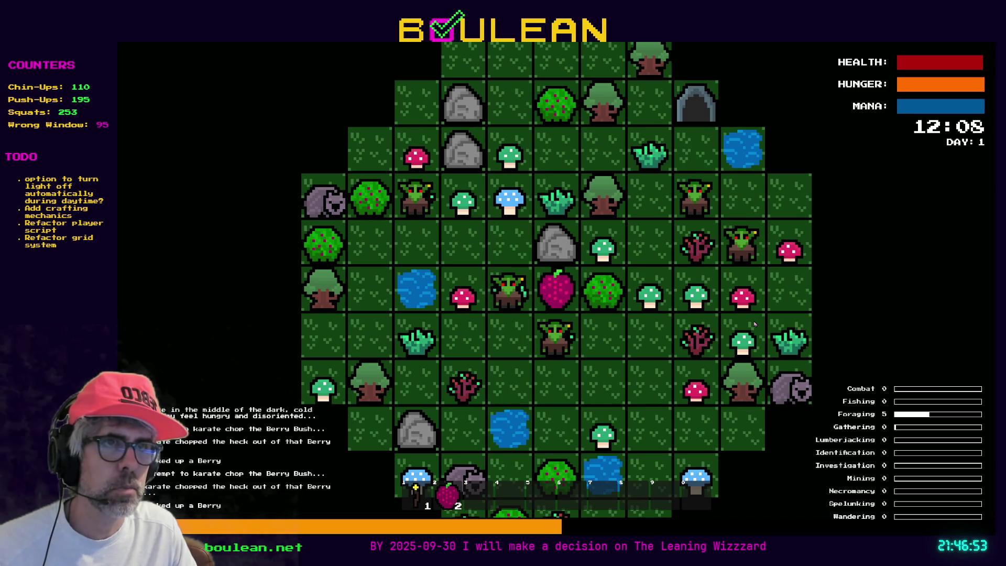
{"action": "key", "text": "Down"}
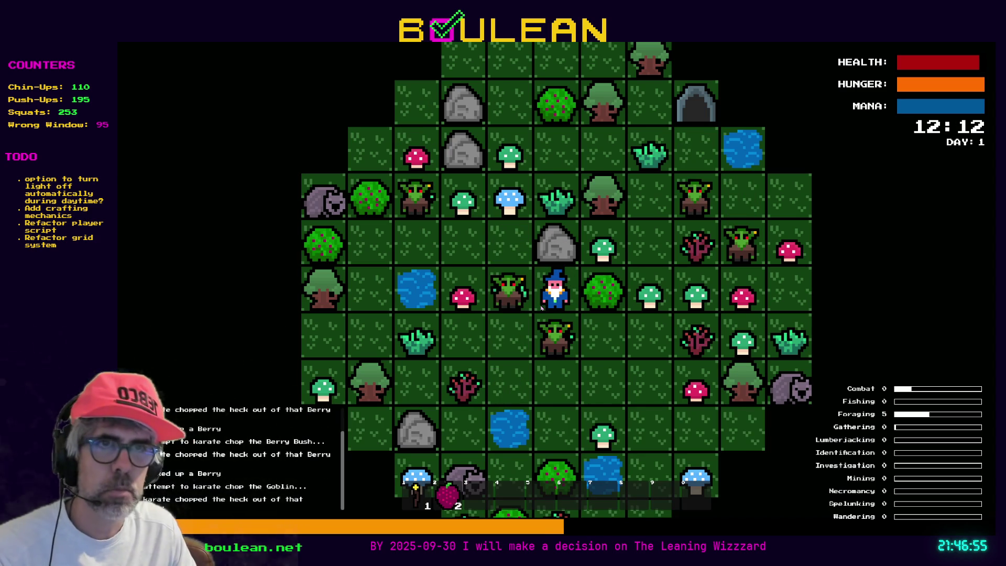
{"action": "key", "text": "F1"}
{"action": "left_click", "coordinate": [263, 272]}
Chop a Grass Tuft, craft one Cordage from it, and close the game.
{"action": "key", "text": "Left"}
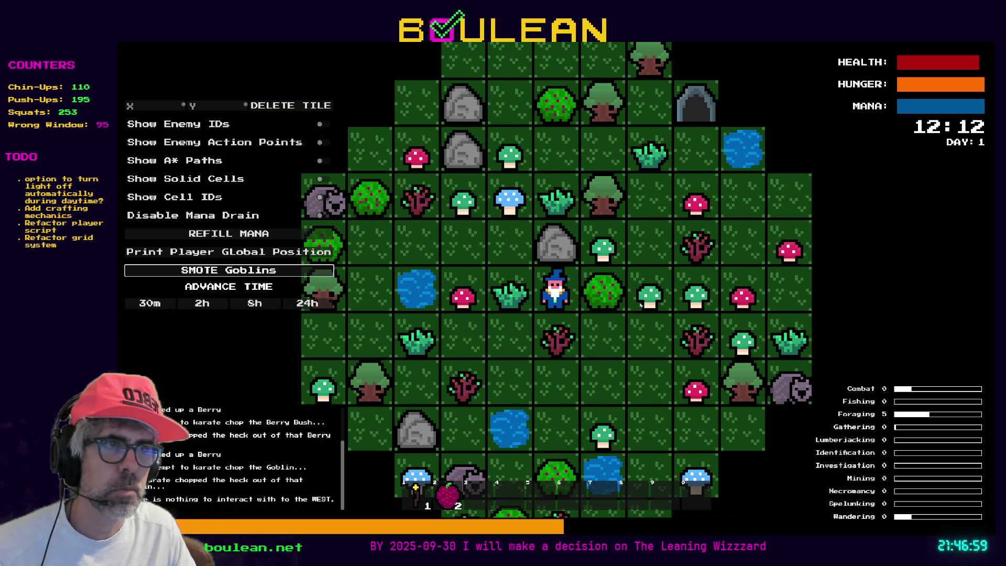
{"action": "key", "text": "Down"}
{"action": "key", "text": "Down"}
{"action": "key", "text": "Left"}
{"action": "key", "text": "Left"}
{"action": "key", "text": "Left"}
{"action": "key", "text": "Up"}
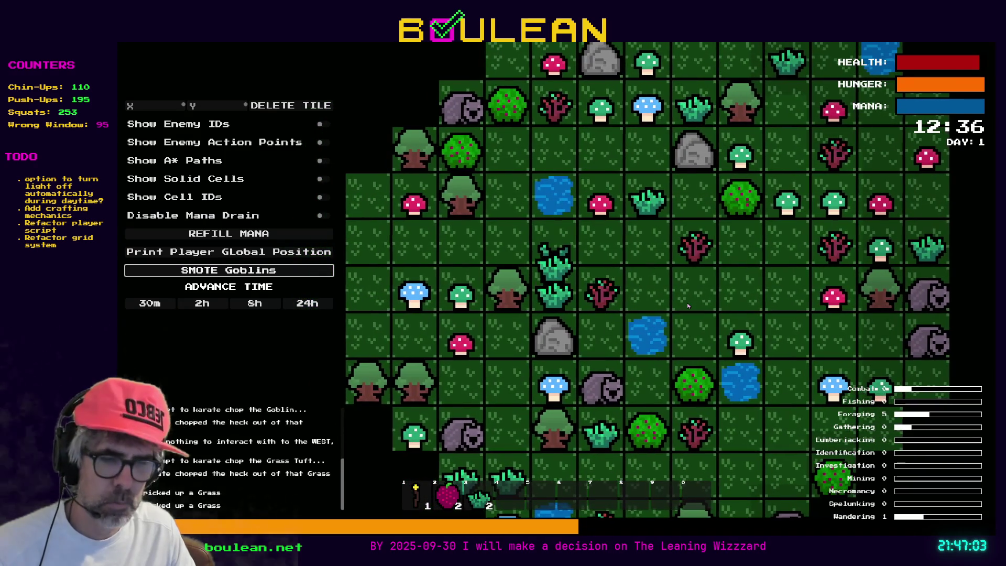
{"action": "key", "text": "c"}
{"action": "left_click", "coordinate": [551, 222]}
{"action": "key", "text": "c"}
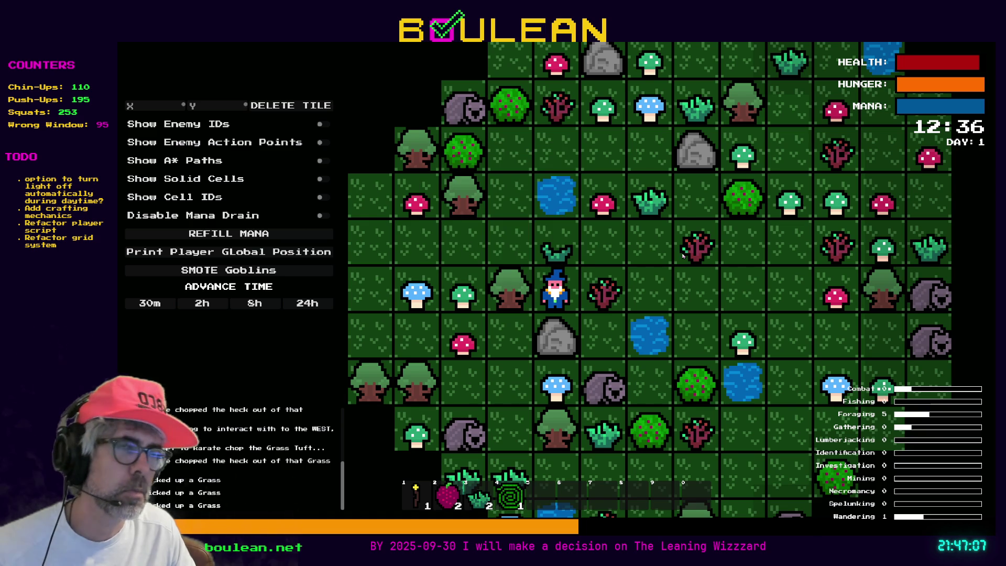
{"action": "key", "text": "alt+F4"}
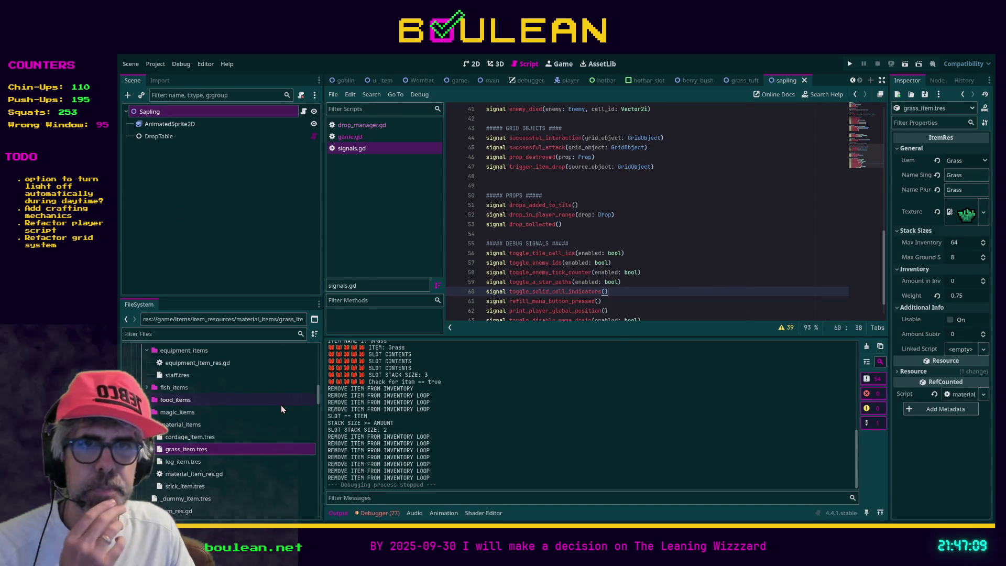
Filter the FileSystem for 'drop' and select the drops folder.
{"action": "left_click", "coordinate": [224, 333]}
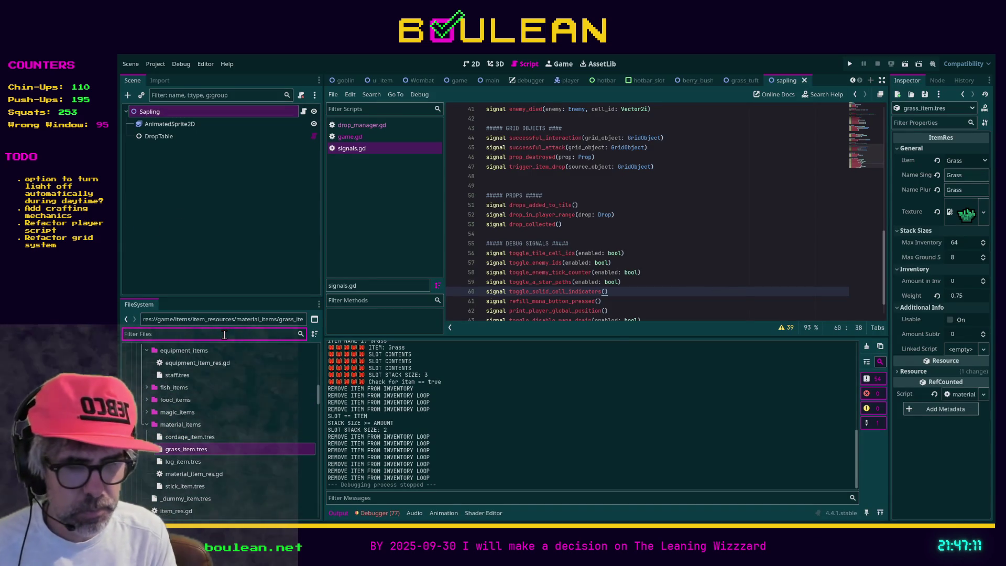
{"action": "type", "text": "drop"}
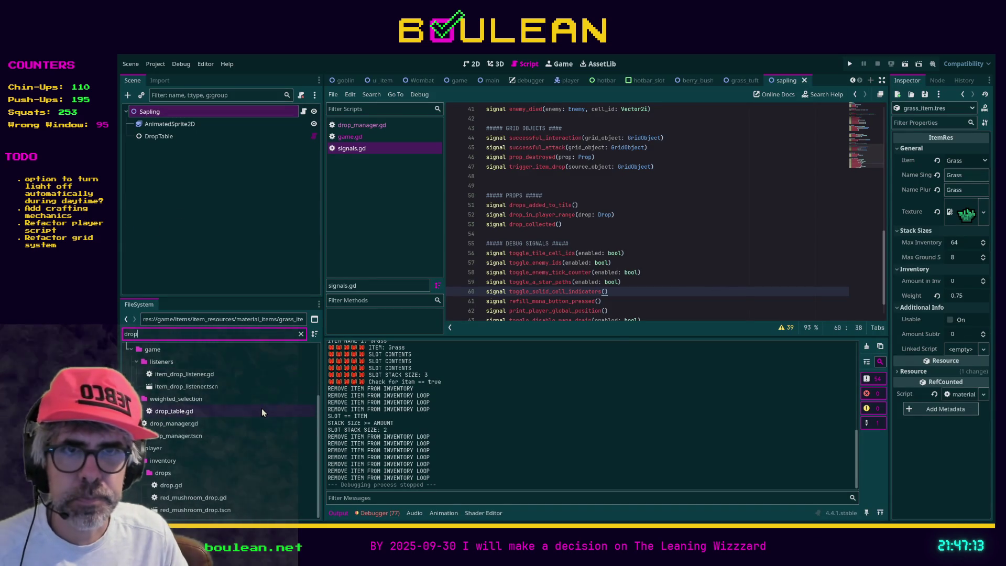
{"action": "key", "text": "Down"}
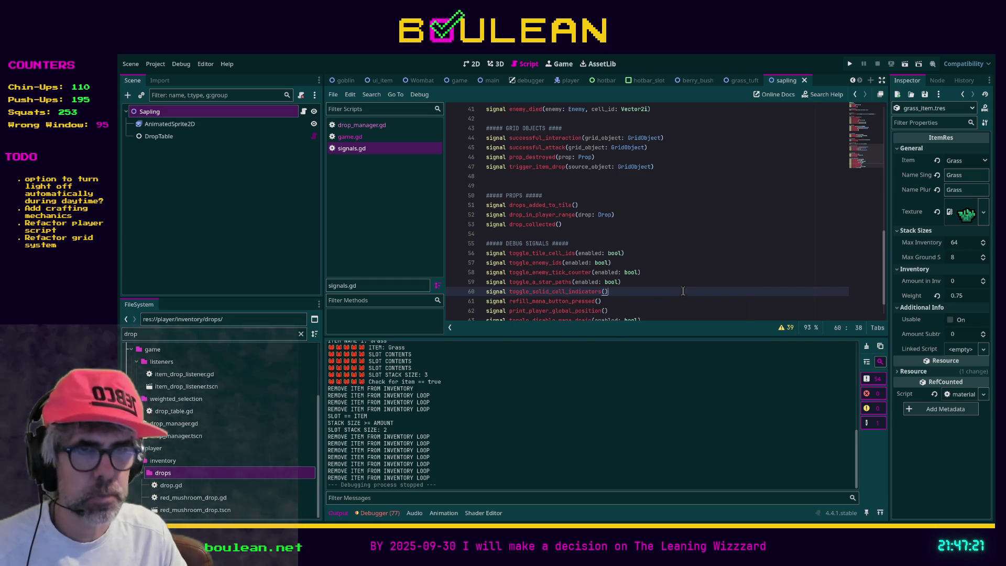
Search all scripts for drop_in_player_range from signals.gd and open the first game.gd match.
{"action": "left_click", "coordinate": [358, 149]}
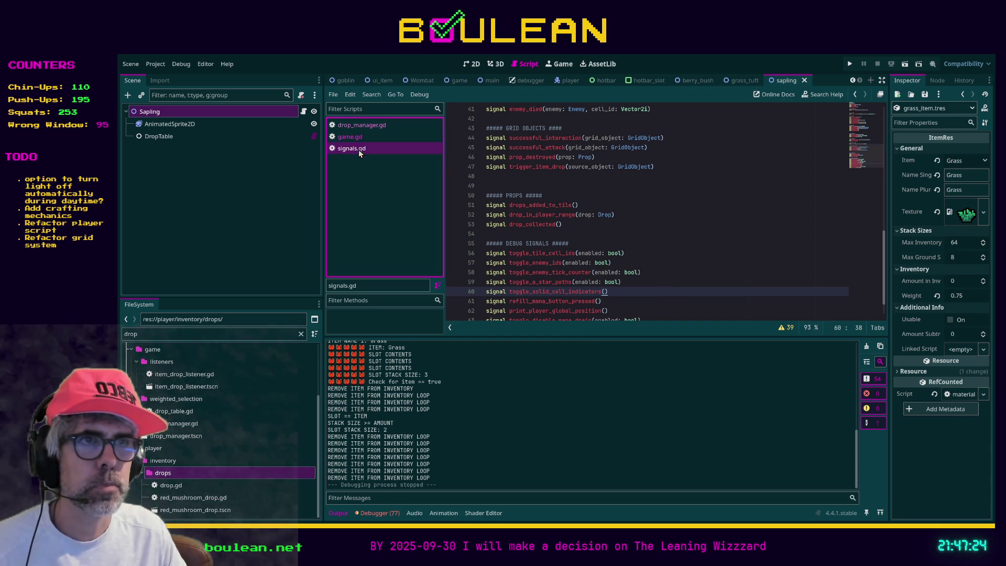
{"action": "left_click", "coordinate": [651, 283]}
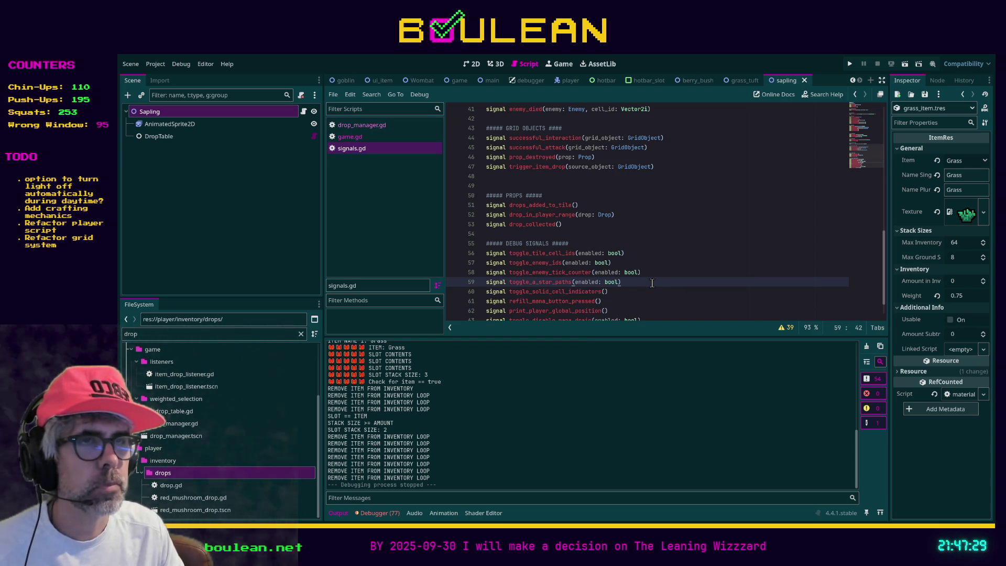
{"action": "left_click", "coordinate": [558, 215]}
{"action": "double_click", "coordinate": [565, 215]}
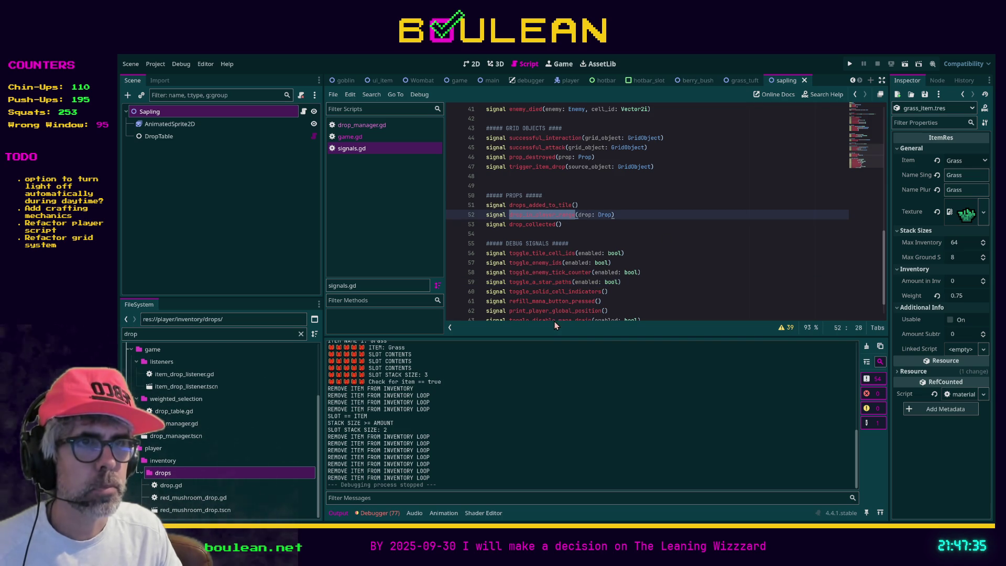
{"action": "key", "text": "ctrl+shift+f"}
{"action": "key", "text": "Return"}
{"action": "left_click", "coordinate": [448, 378]}
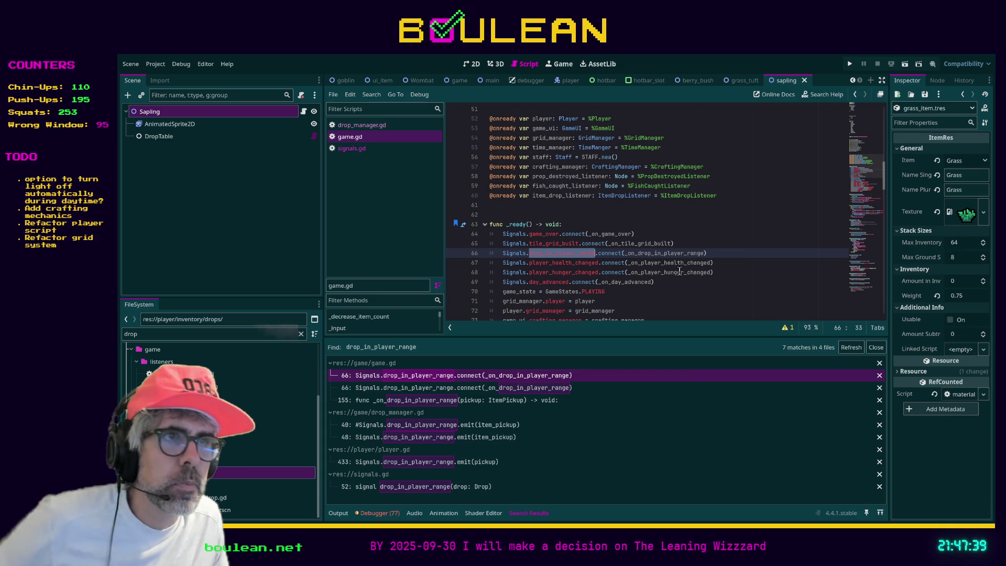
Redeclare the signal in signals.gd as pickup_in_player_range(pickup: ItemPickup) and save.
{"action": "left_click", "coordinate": [652, 255], "text": "ctrl"}
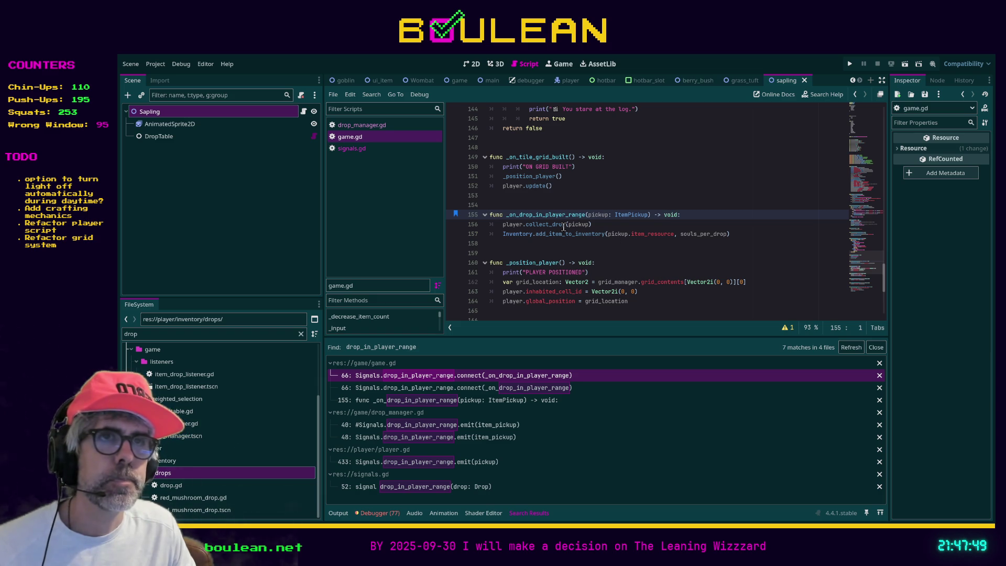
{"action": "left_click", "coordinate": [347, 152]}
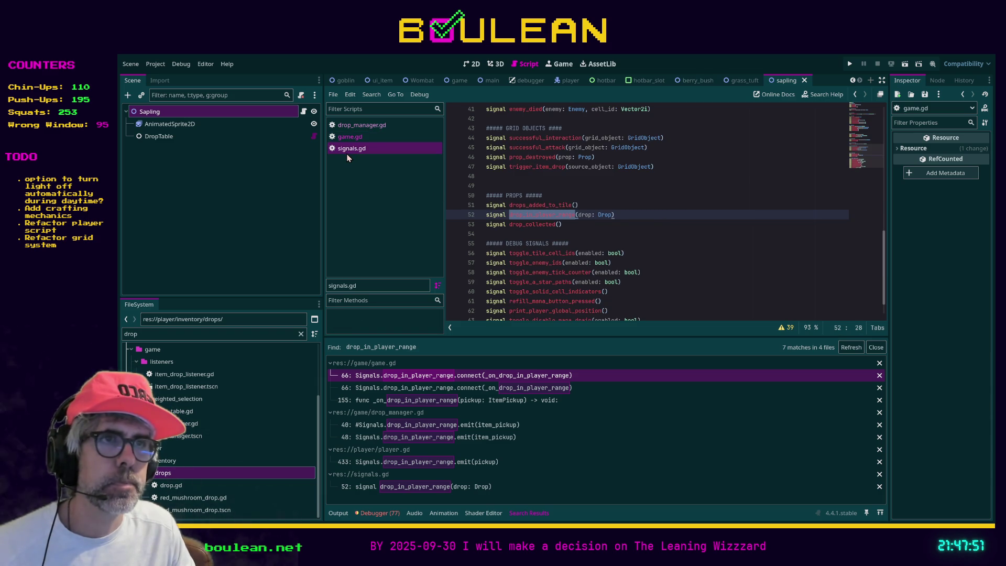
{"action": "left_click", "coordinate": [582, 215]}
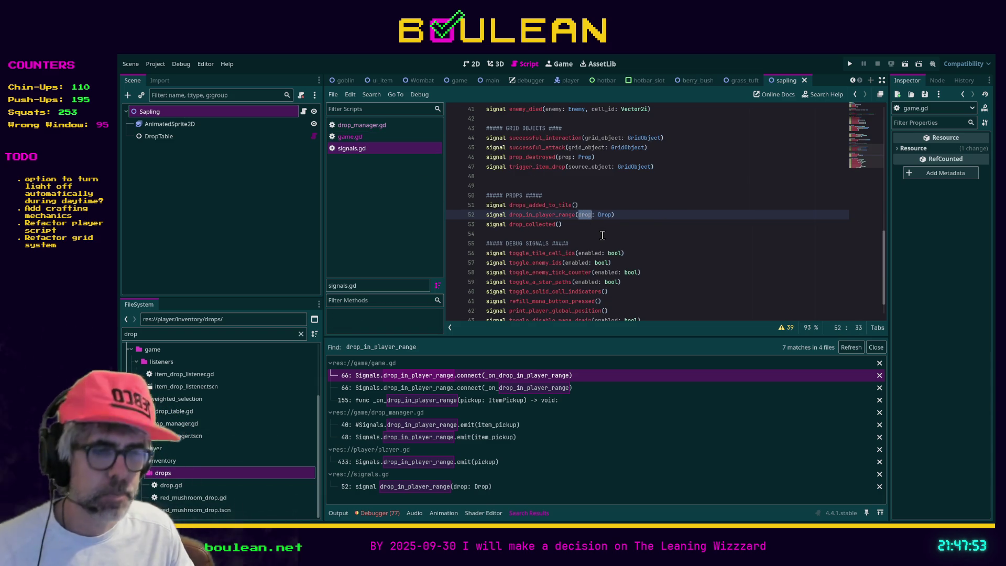
{"action": "type", "text": "pickup"}
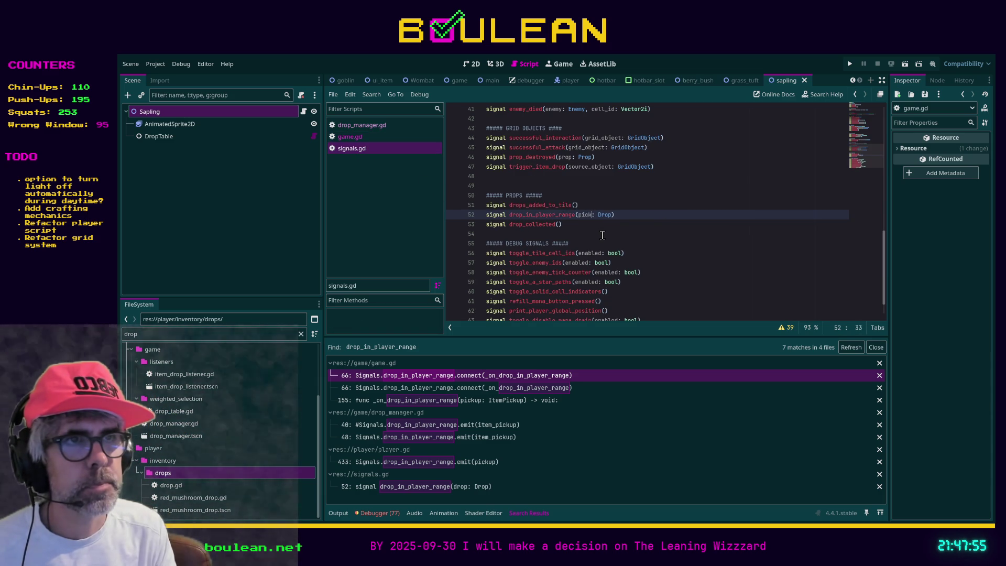
{"action": "key", "text": "Right"}
{"action": "key", "text": "Right"}
{"action": "key", "text": "ctrl+shift+Right"}
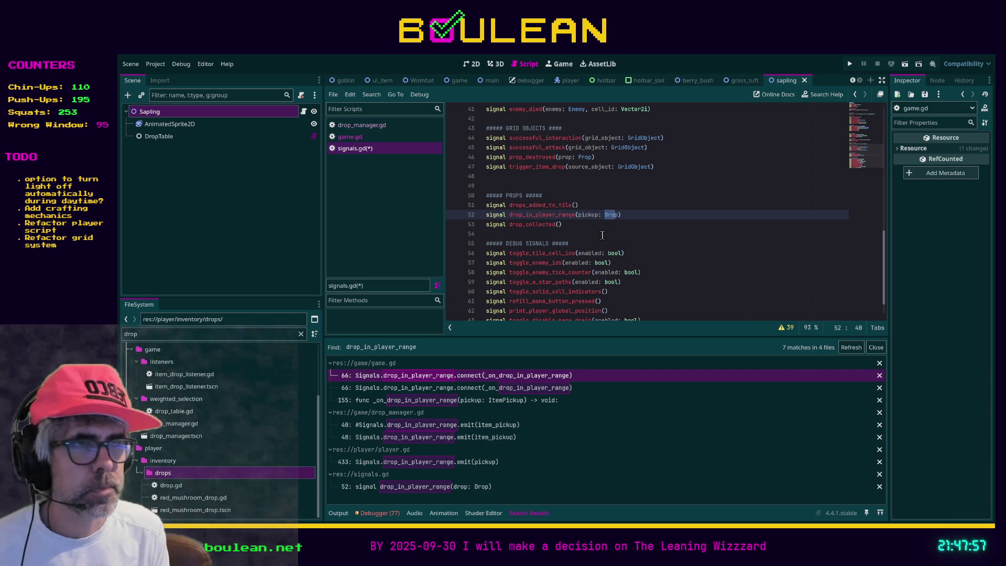
{"action": "type", "text": "Pickup"}
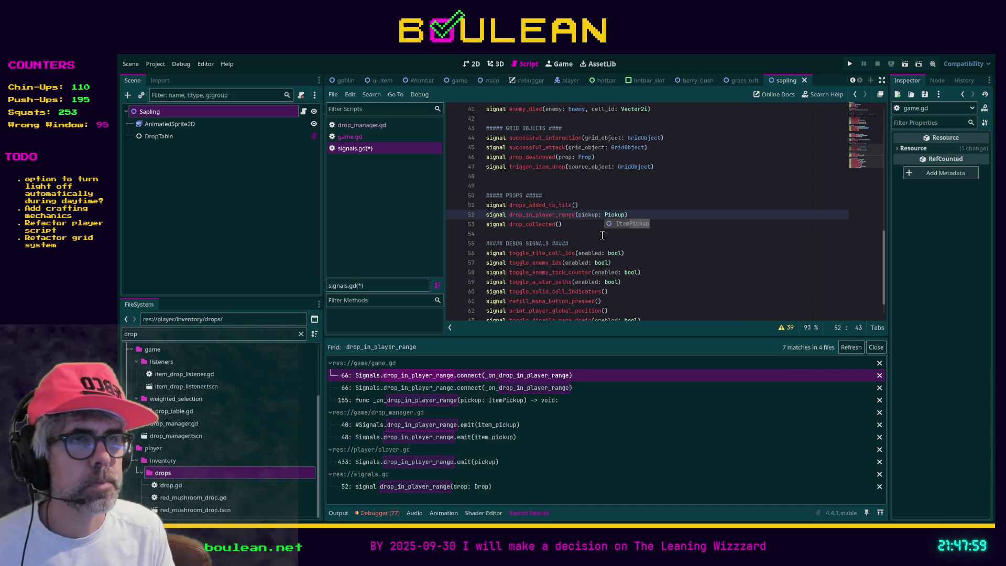
{"action": "left_click", "coordinate": [627, 224]}
{"action": "left_click", "coordinate": [361, 137]}
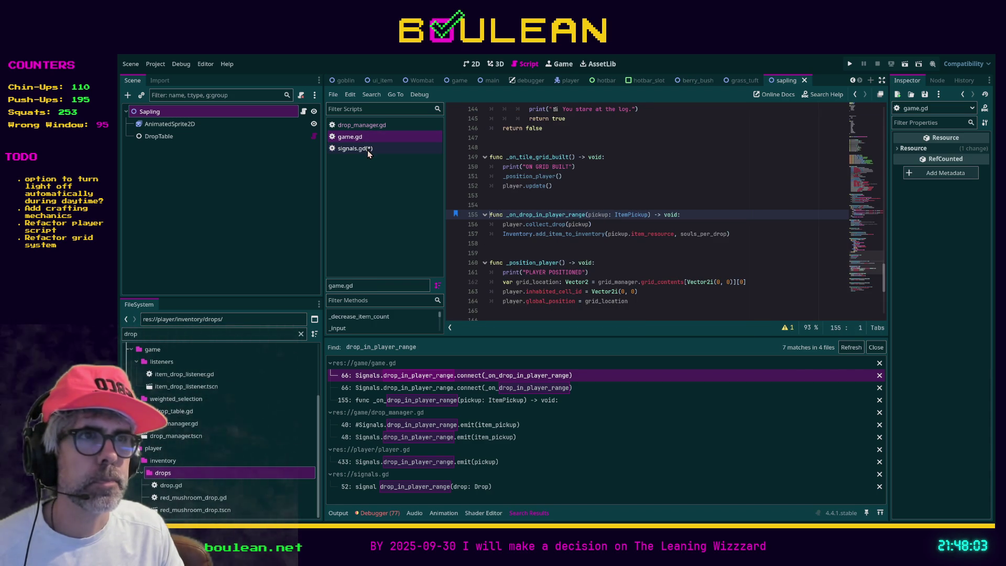
{"action": "left_click", "coordinate": [369, 151]}
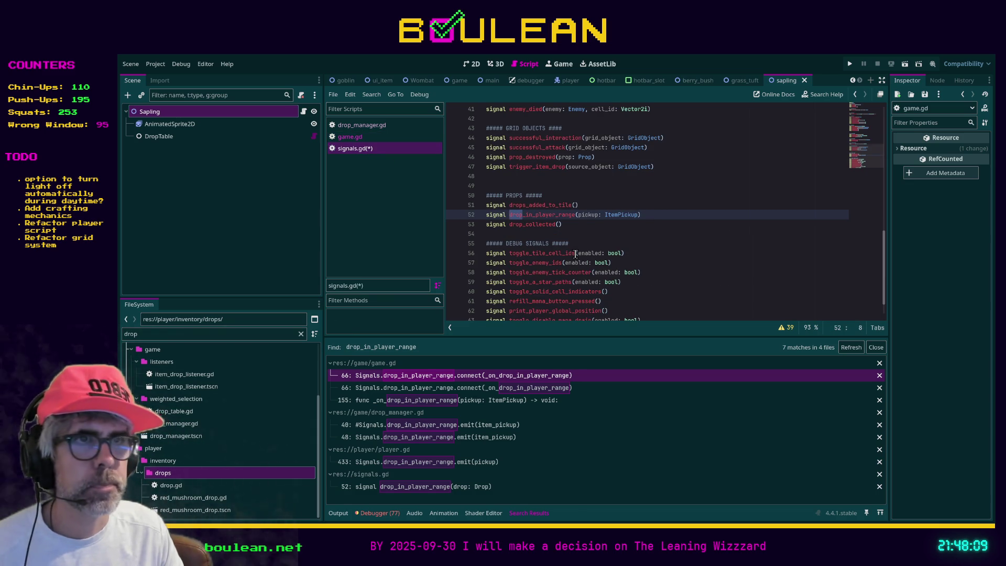
{"action": "type", "text": "pickup"}
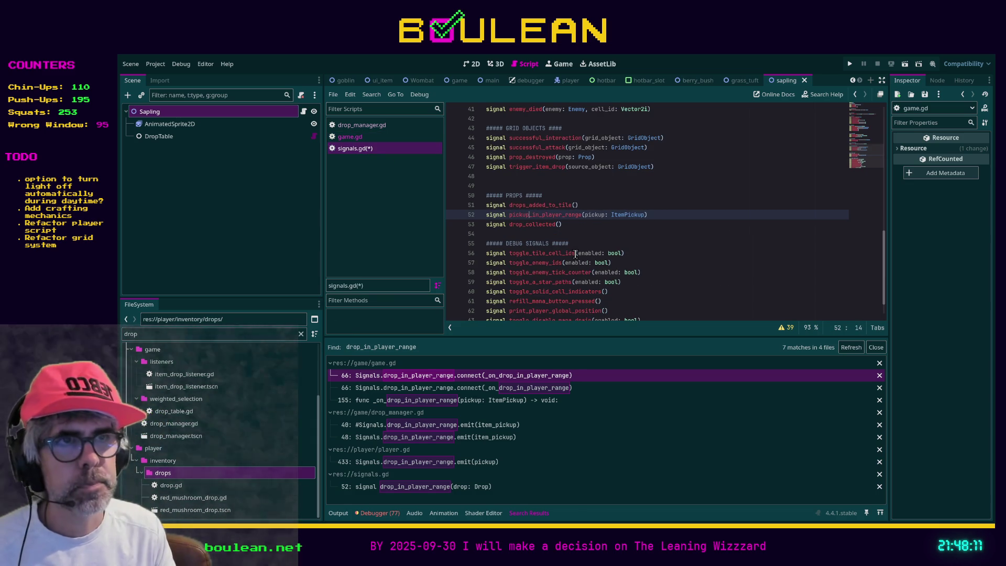
{"action": "key", "text": "ctrl+s"}
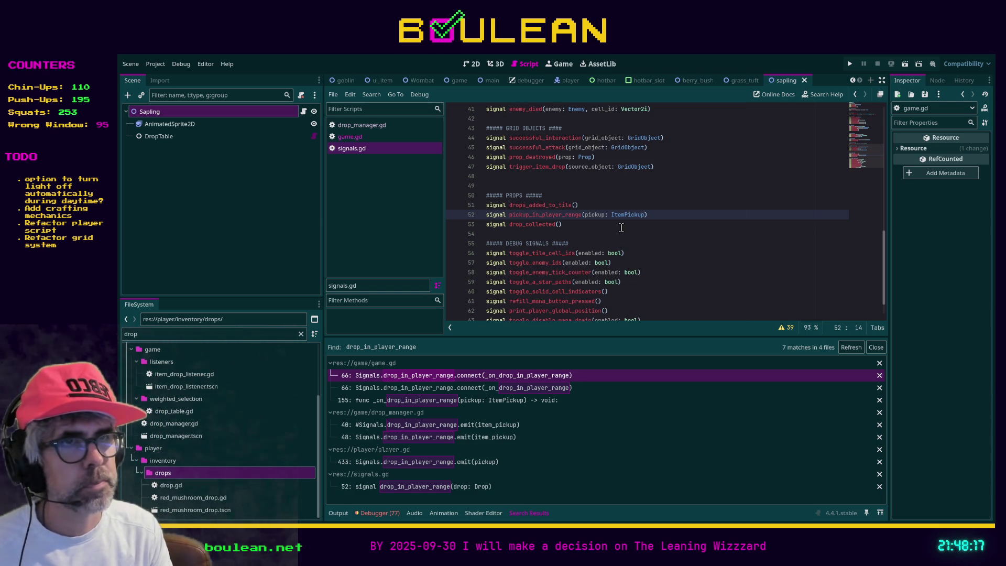
In game.gd, connect Signals.pickup_in_player_range and rename the handler to _on_pickup_in_player_range.
{"action": "left_click", "coordinate": [424, 378]}
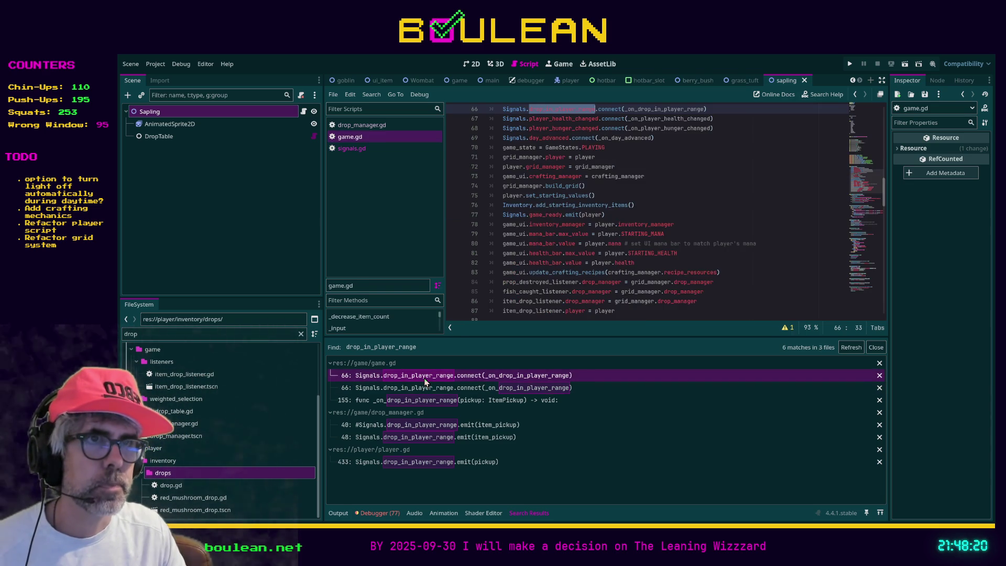
{"action": "left_click", "coordinate": [543, 109]}
{"action": "key", "text": "BackSpace"}
{"action": "type", "text": "pickup"}
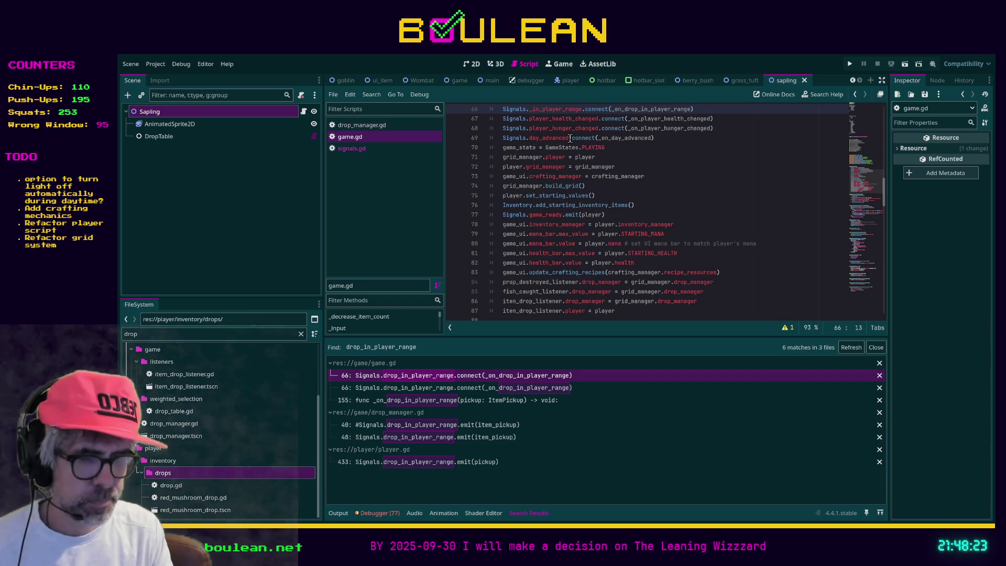
{"action": "left_click", "coordinate": [645, 110], "text": "ctrl"}
{"action": "left_click", "coordinate": [532, 218]}
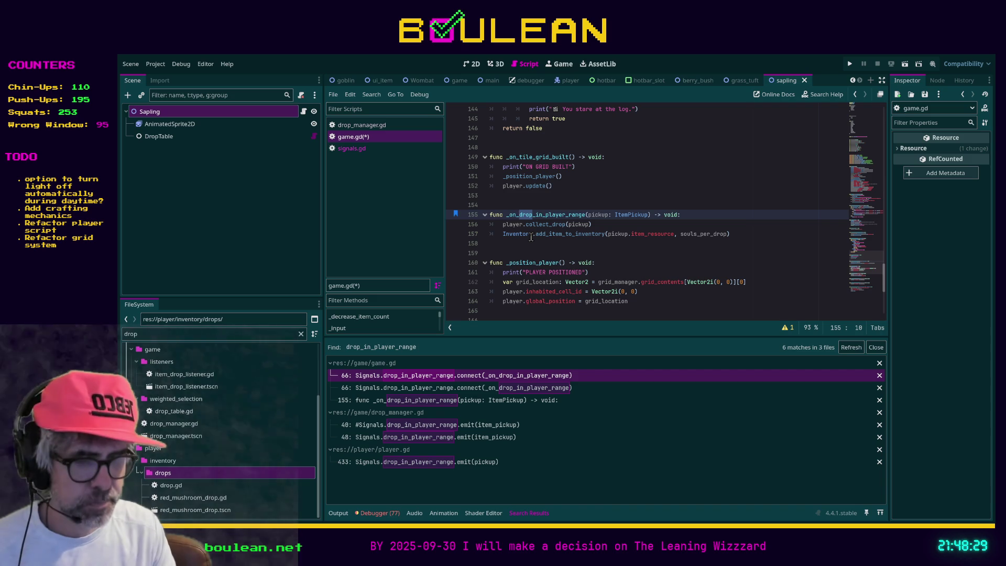
{"action": "type", "text": "pickup"}
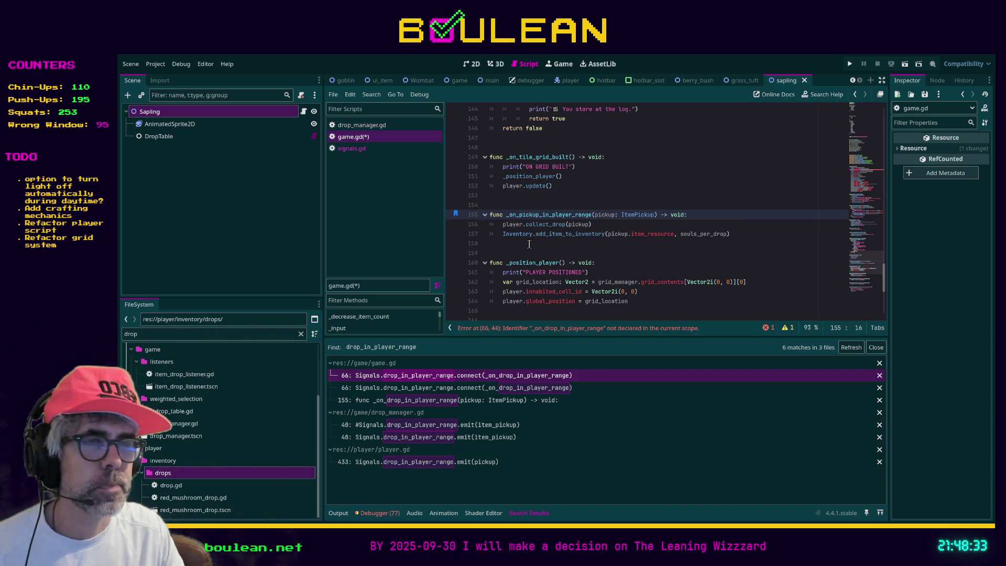
Rename collect_drop to collect_pickup in player.gd and in its game.gd call.
{"action": "left_click", "coordinate": [547, 225], "text": "ctrl"}
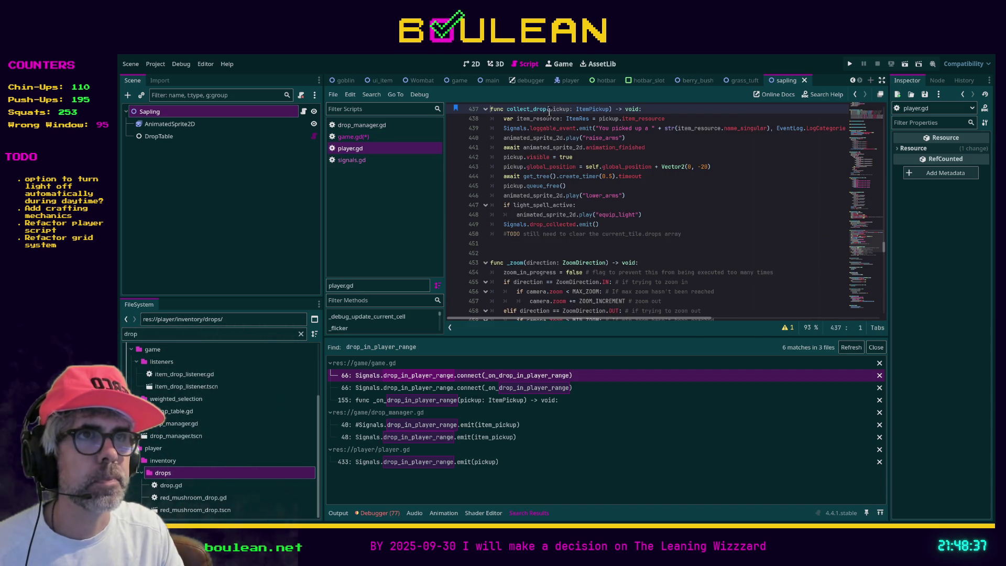
{"action": "key", "text": "BackSpace"}
{"action": "key", "text": "BackSpace"}
{"action": "key", "text": "BackSpace"}
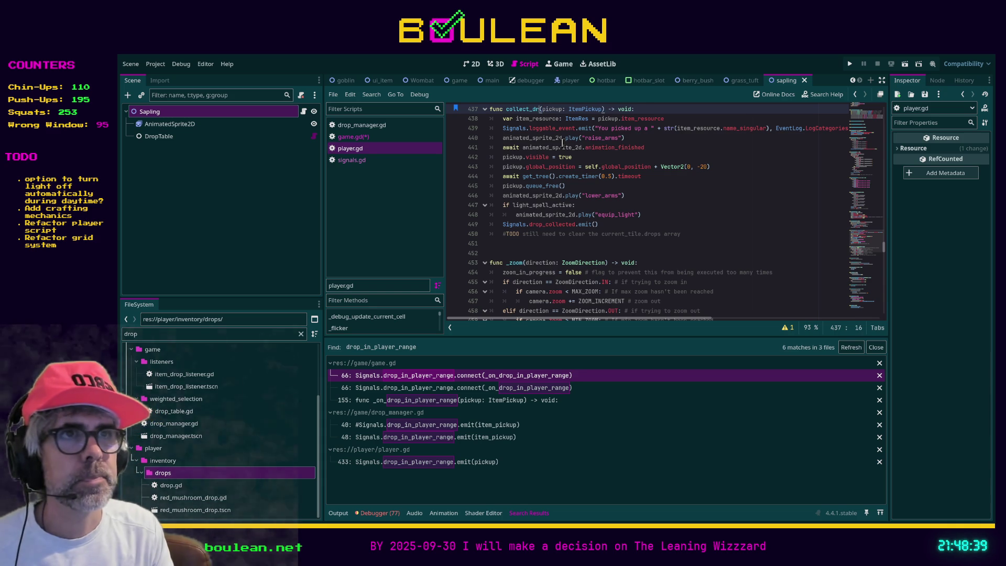
{"action": "type", "text": "pickup"}
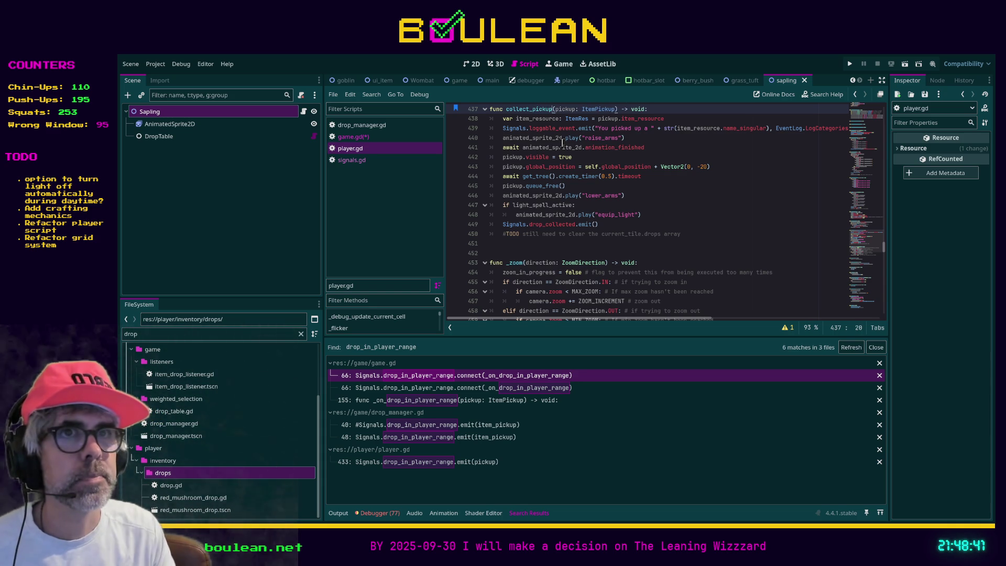
{"action": "left_click", "coordinate": [369, 139]}
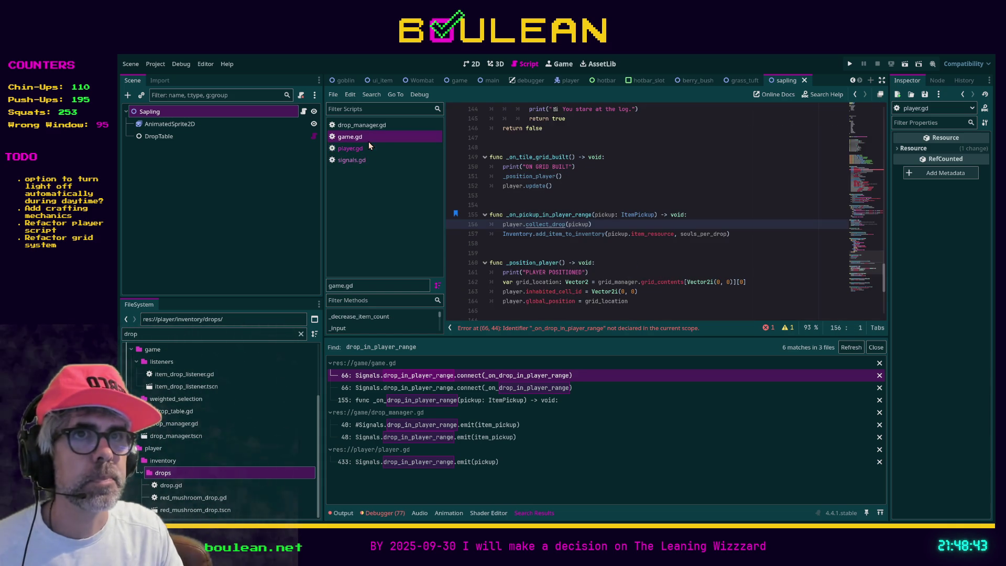
{"action": "left_click", "coordinate": [568, 225]}
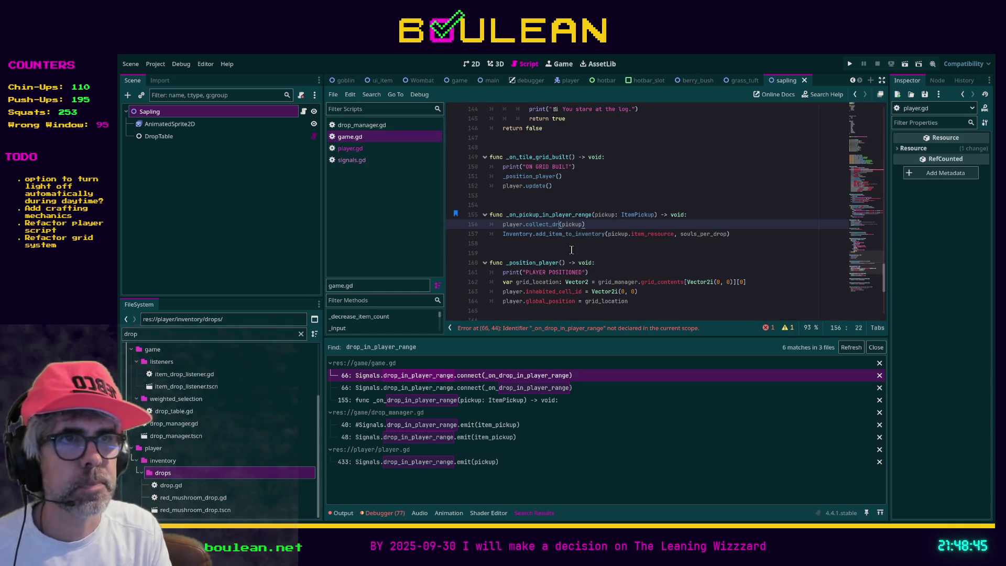
{"action": "type", "text": "pickup"}
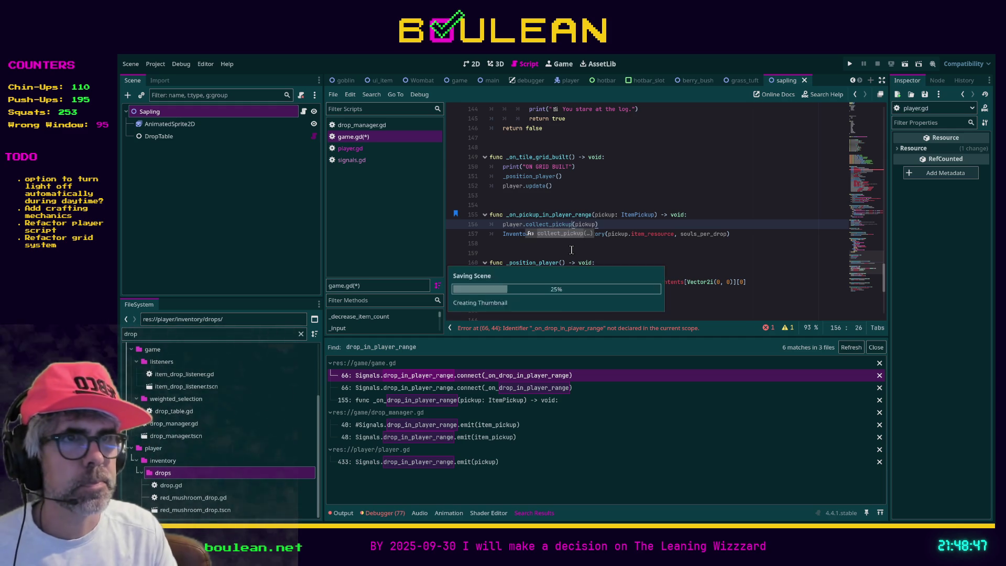
Point line 66's connection at _on_pickup_in_player_range and save game.gd.
{"action": "left_click", "coordinate": [489, 391]}
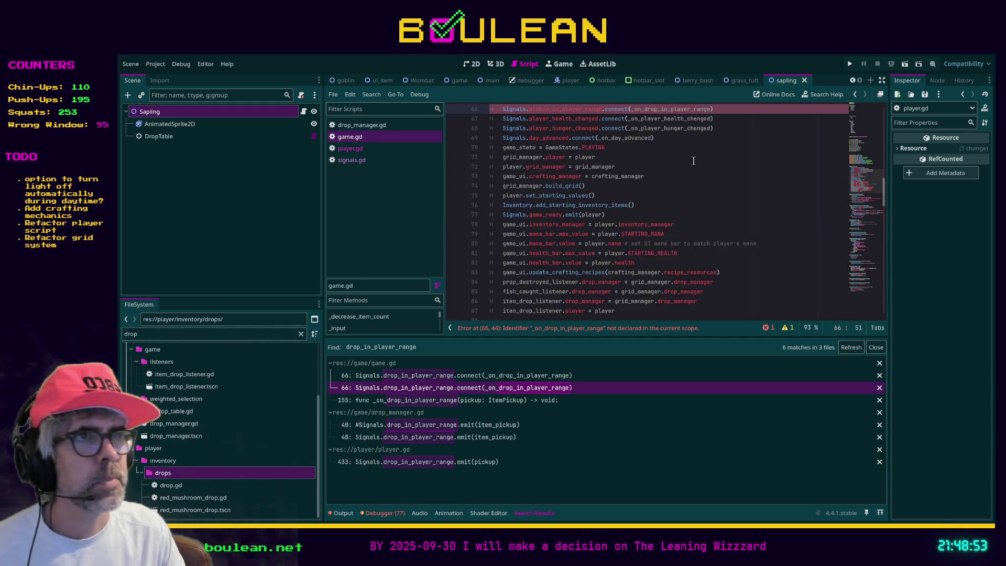
{"action": "key", "text": "BackSpace"}
{"action": "key", "text": "BackSpace"}
{"action": "key", "text": "BackSpace"}
{"action": "key", "text": "Delete"}
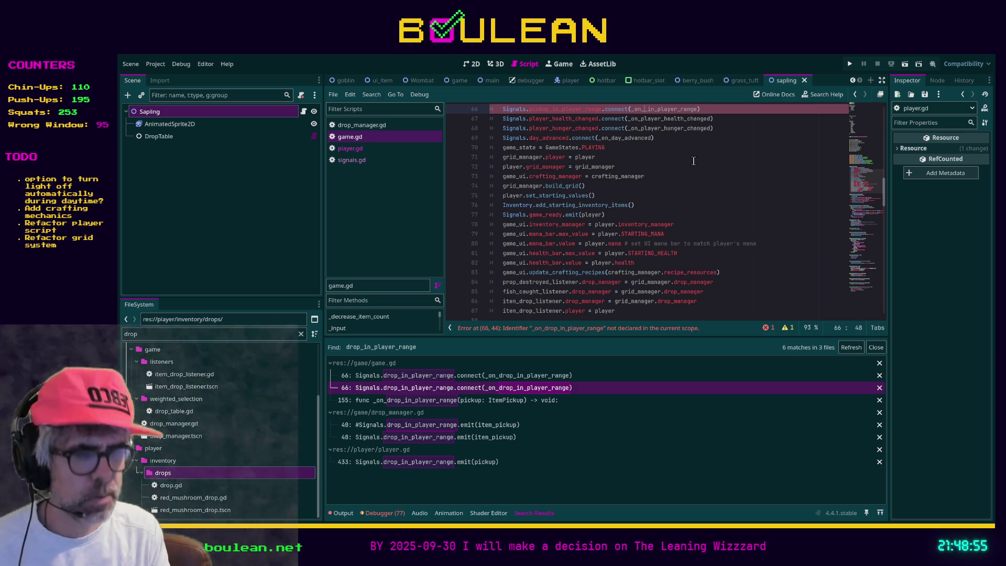
{"action": "type", "text": "pickup"}
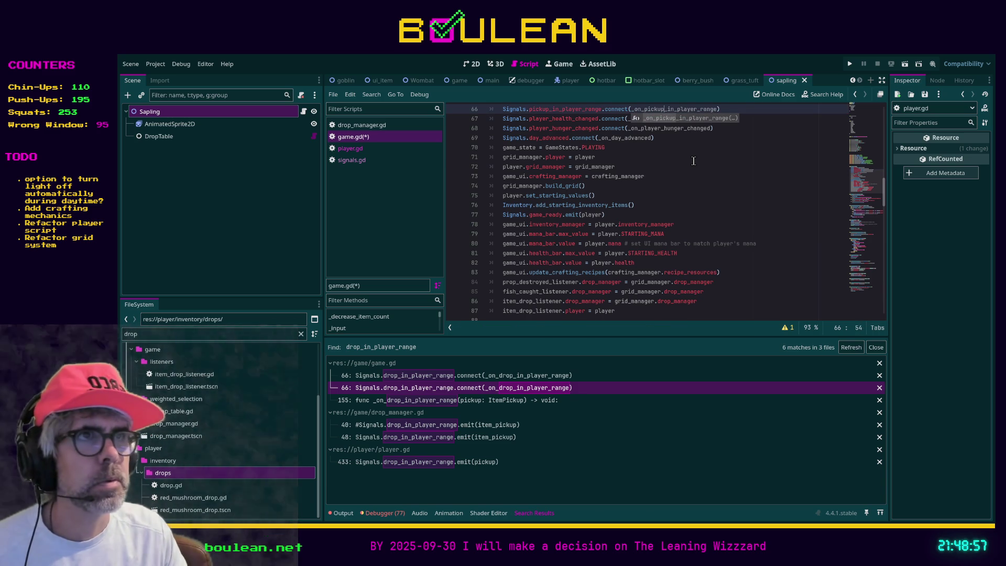
{"action": "left_click", "coordinate": [693, 160]}
{"action": "key", "text": "ctrl+s"}
{"action": "left_click", "coordinate": [493, 400]}
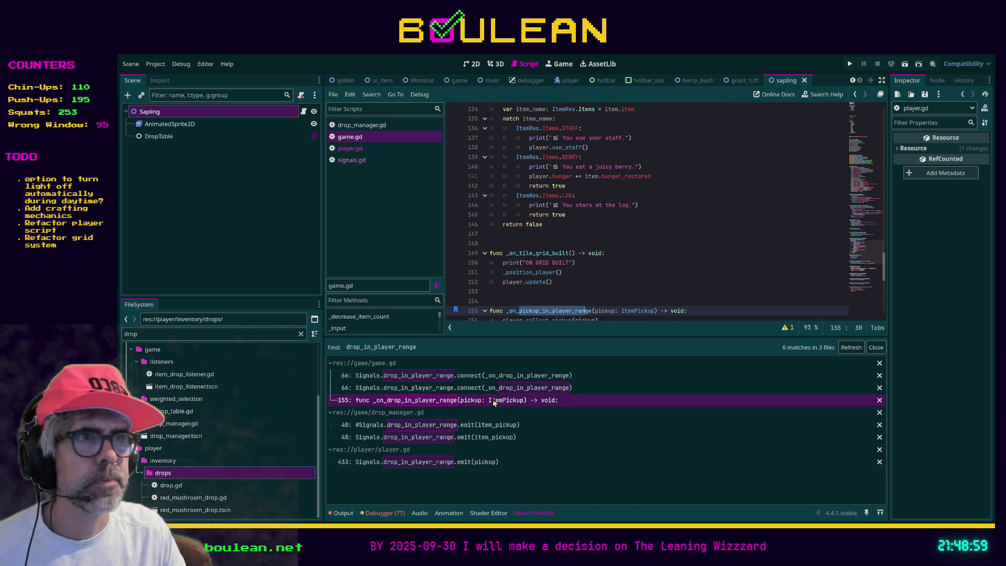
{"action": "scroll", "coordinate": [621, 286], "scroll_direction": "down", "scroll_amount": 2}
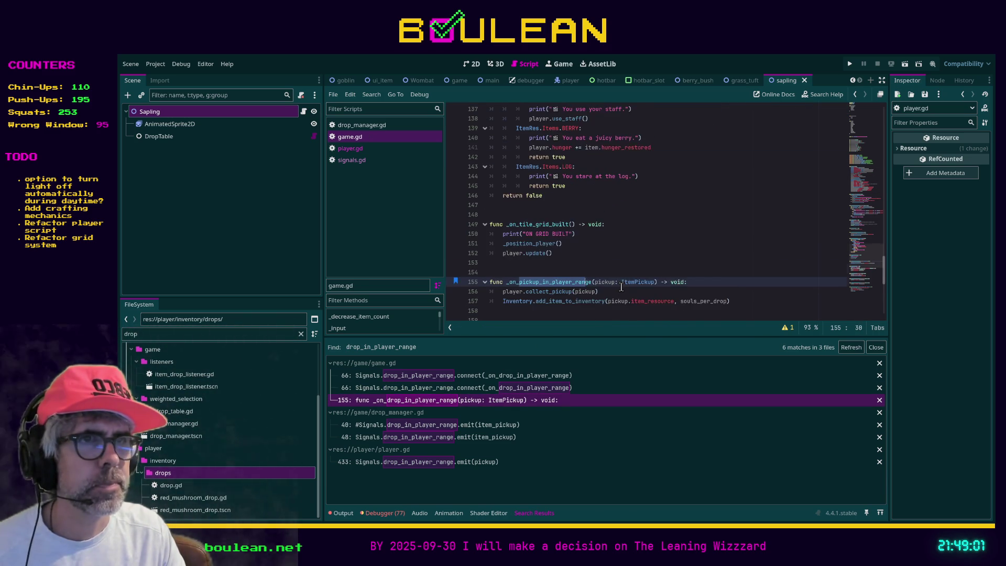
{"action": "left_click", "coordinate": [467, 425]}
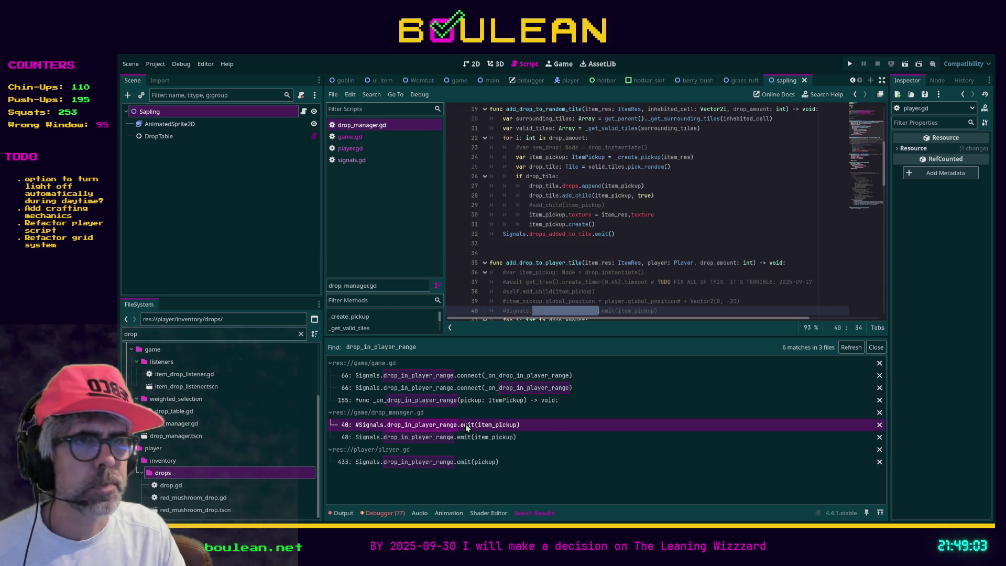
Delete the commented-out lines 36–40 and rename the function to add_pickup_to_player_tile.
{"action": "scroll", "coordinate": [587, 289], "scroll_direction": "down", "scroll_amount": 2}
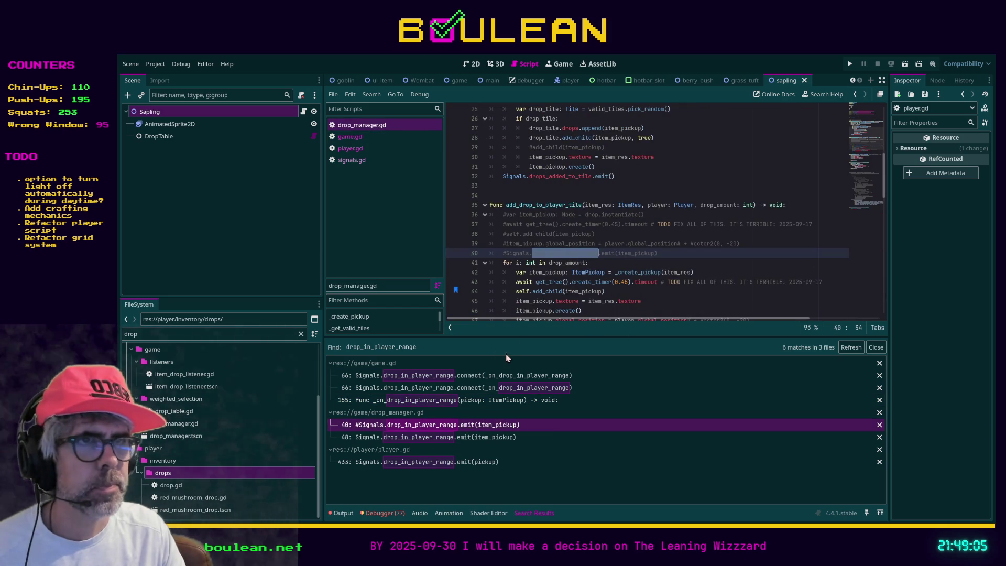
{"action": "left_click_drag", "start_coordinate": [682, 254], "coordinate": [490, 214]}
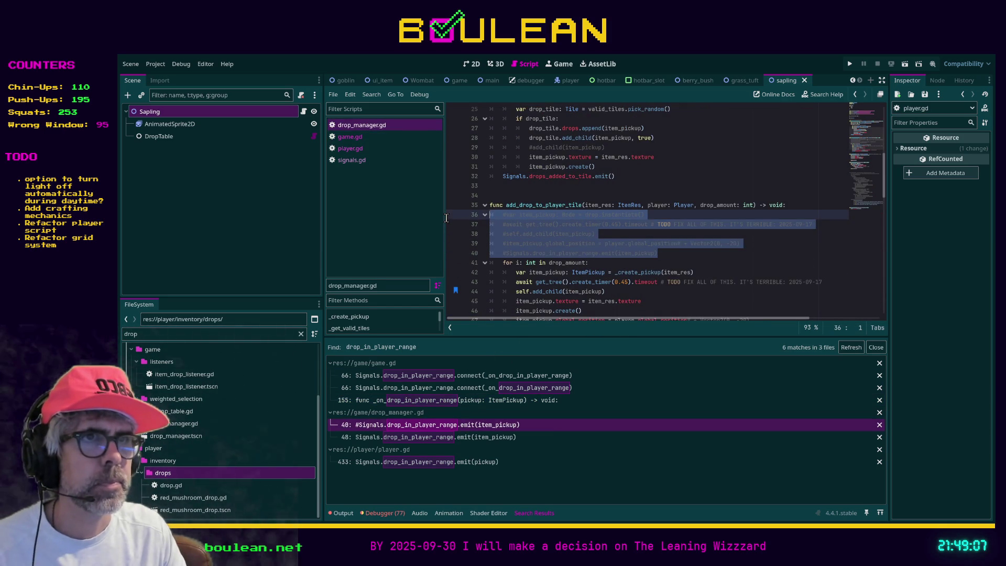
{"action": "key", "text": "BackSpace"}
{"action": "key", "text": "BackSpace"}
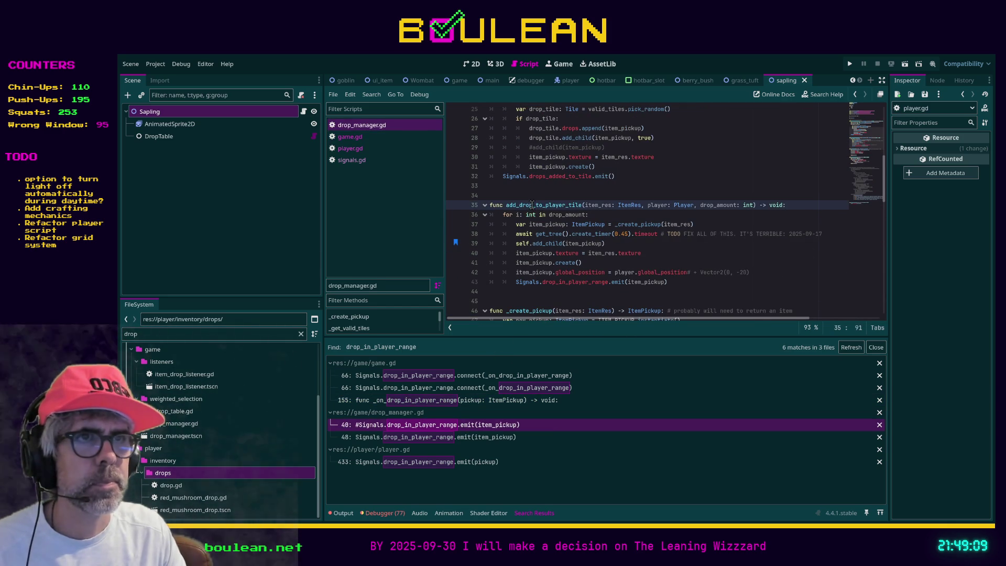
{"action": "key", "text": "BackSpace"}
{"action": "key", "text": "BackSpace"}
{"action": "key", "text": "BackSpace"}
{"action": "type", "text": "p"}
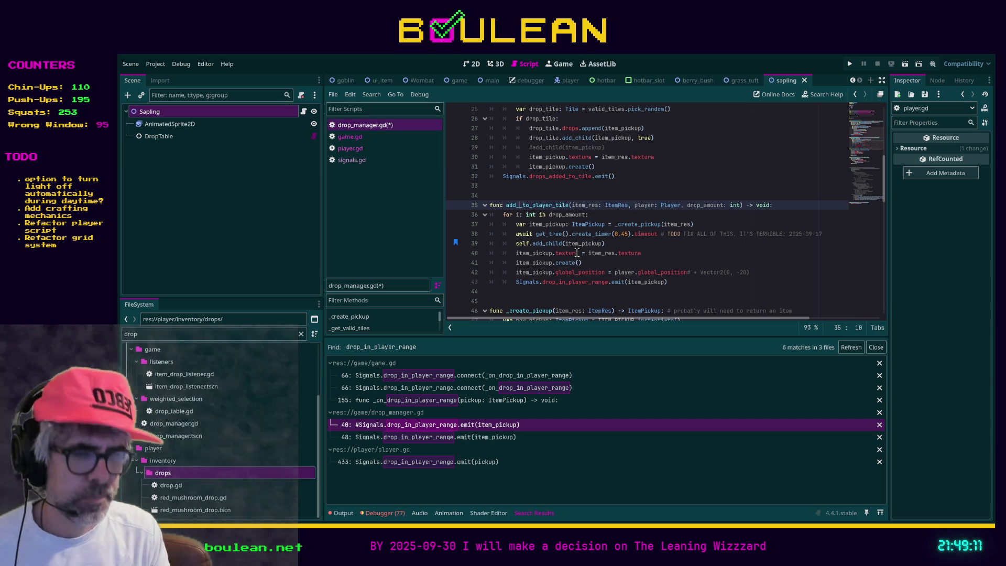
{"action": "type", "text": "ickup"}
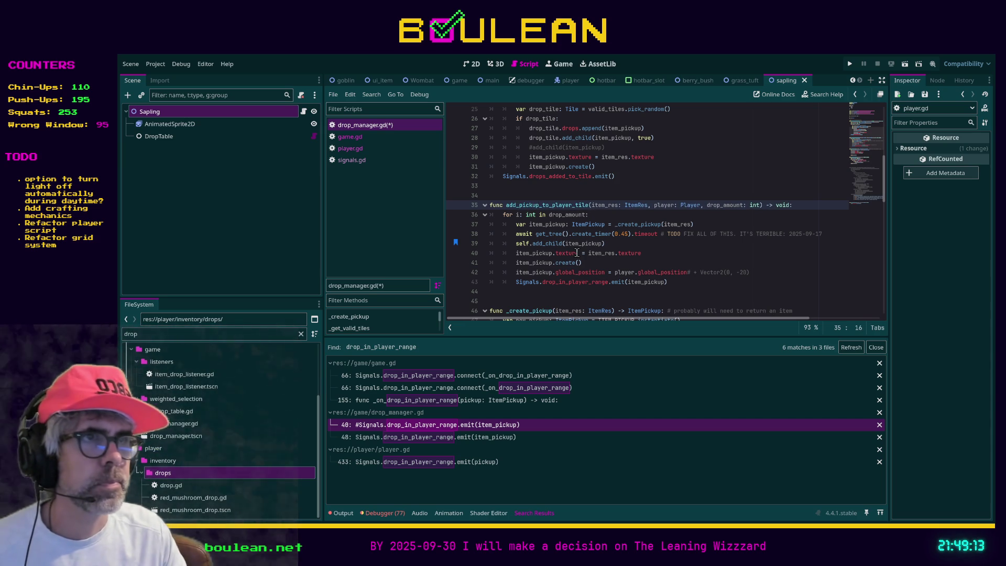
Rename the drop_amount parameter and its for-loop use to qty, then save drop_manager.gd.
{"action": "double_click", "coordinate": [727, 205]}
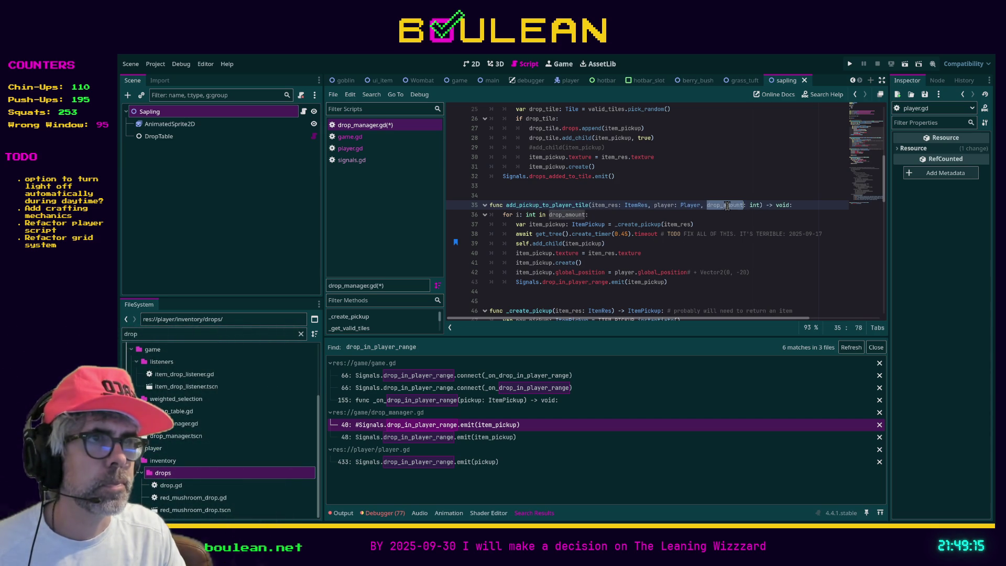
{"action": "type", "text": "qty"}
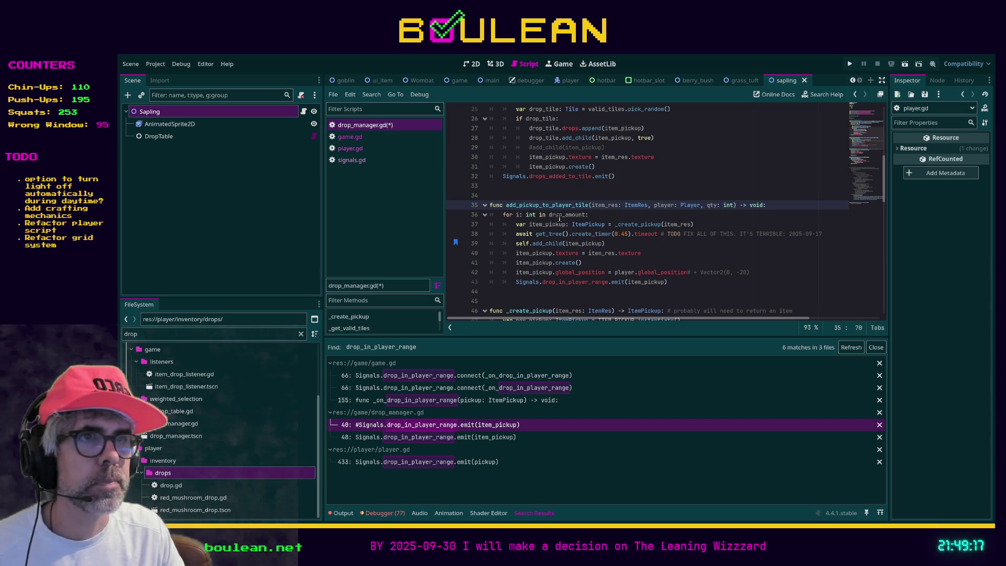
{"action": "double_click", "coordinate": [559, 214]}
{"action": "type", "text": "y"}
{"action": "left_click", "coordinate": [732, 253]}
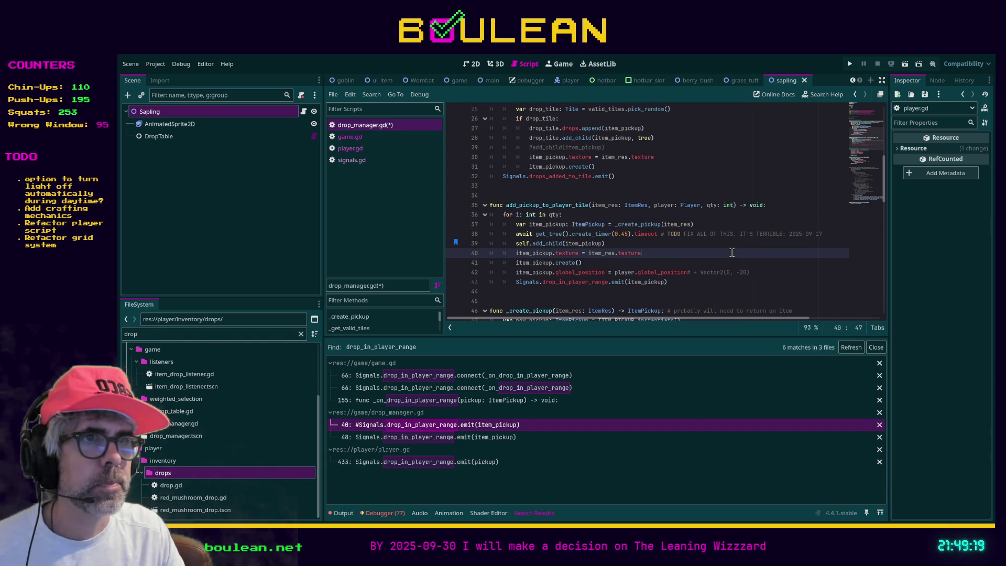
{"action": "key", "text": "ctrl+s"}
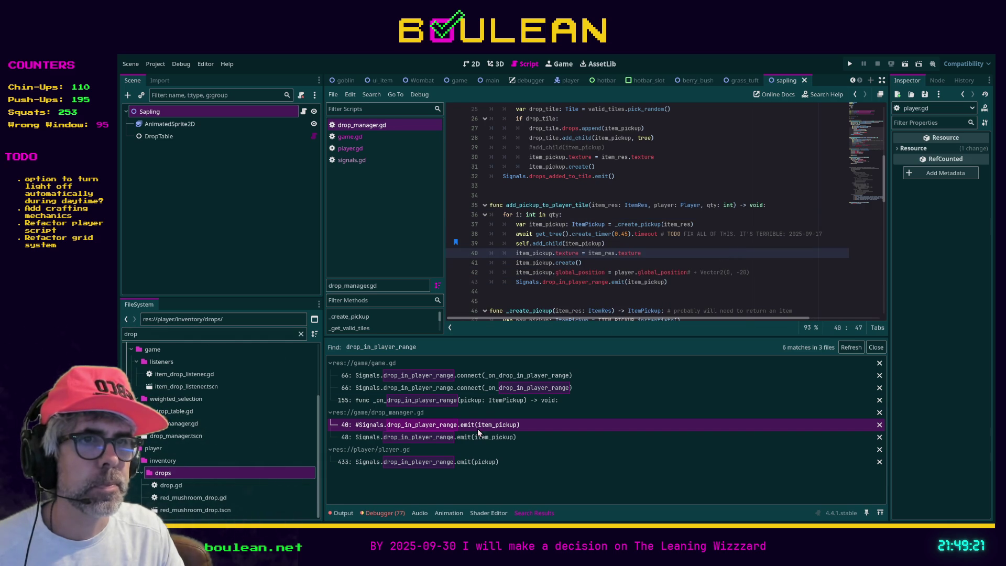
Change player.gd's line 433 emit to Signals.pickup_in_player_range and run the game.
{"action": "left_click", "coordinate": [471, 438]}
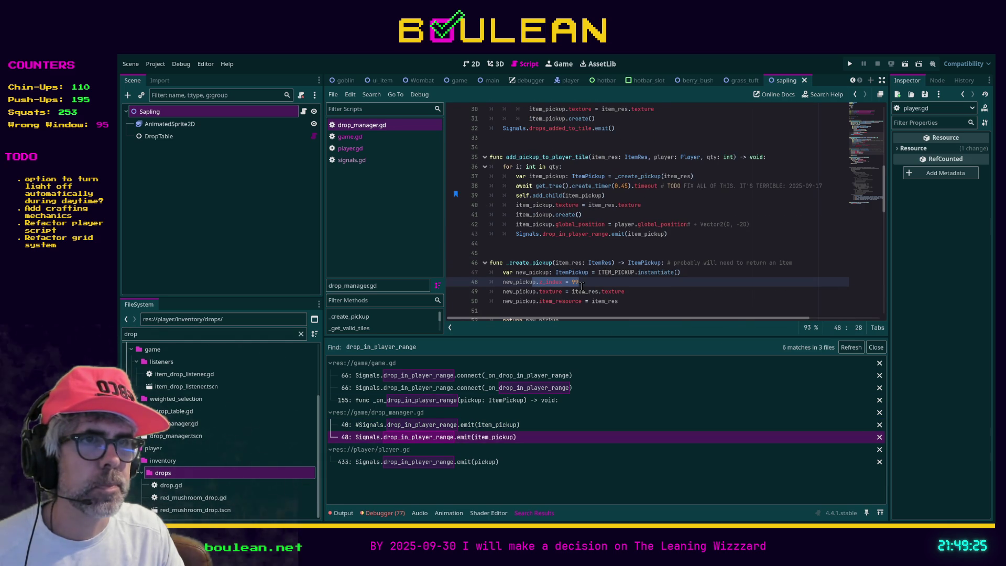
{"action": "left_click", "coordinate": [460, 463]}
{"action": "scroll", "coordinate": [669, 250], "scroll_direction": "up", "scroll_amount": 2}
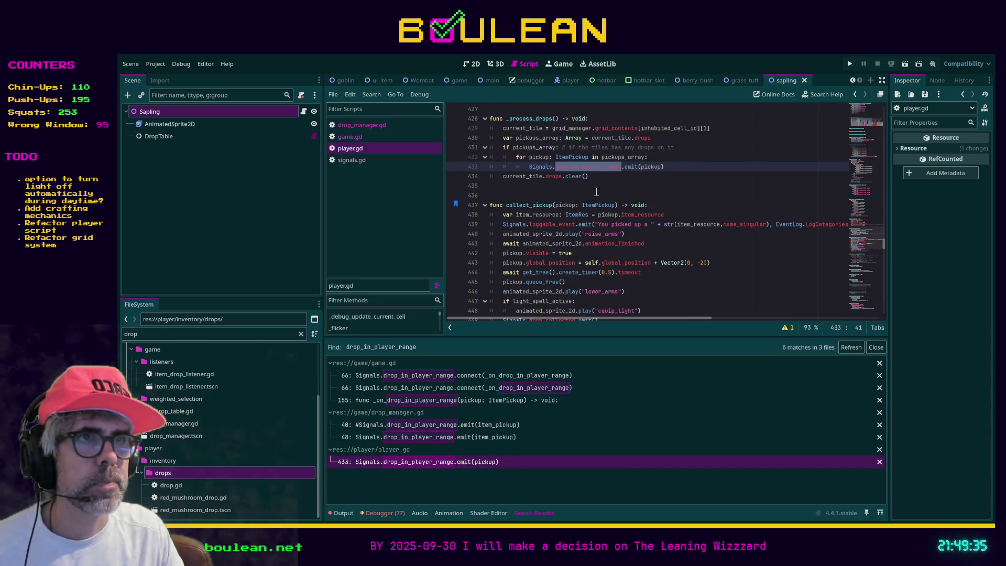
{"action": "type", "text": "picku"}
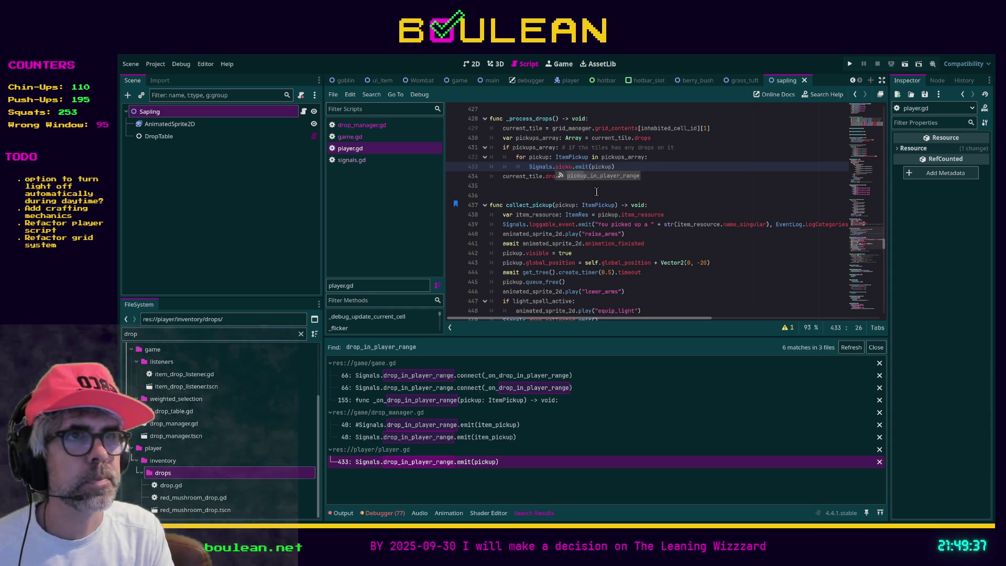
{"action": "key", "text": "Return"}
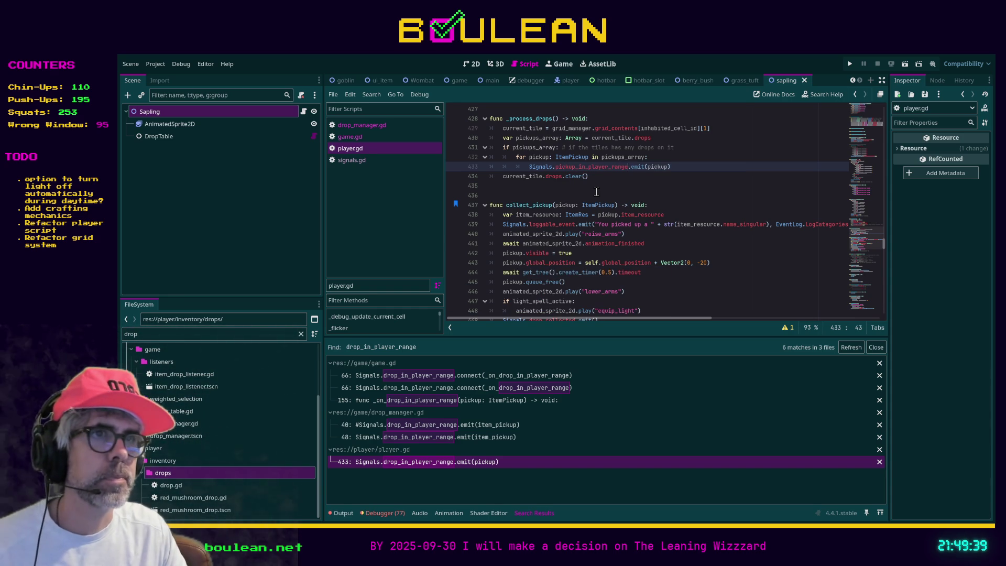
{"action": "left_click", "coordinate": [596, 191]}
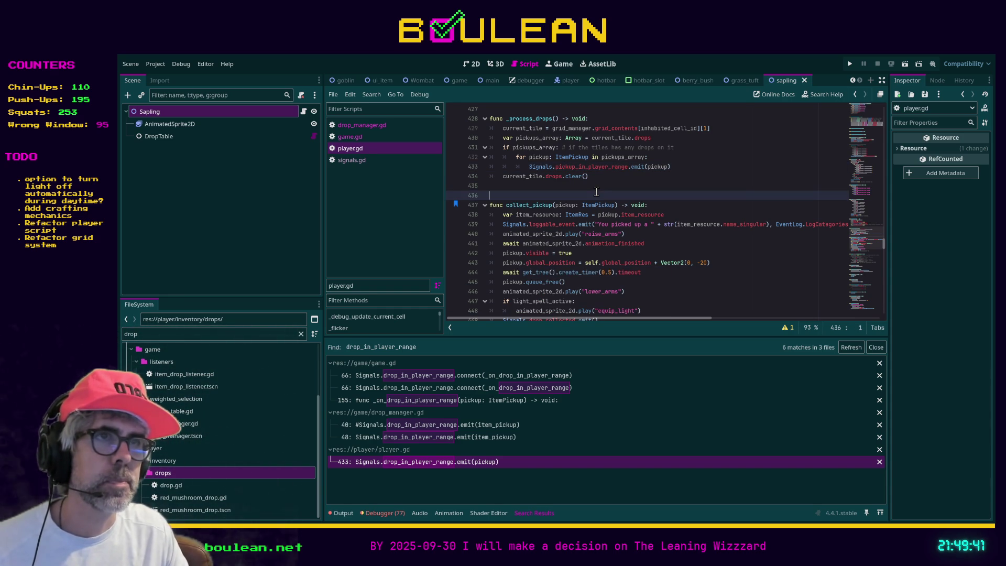
{"action": "key", "text": "F5"}
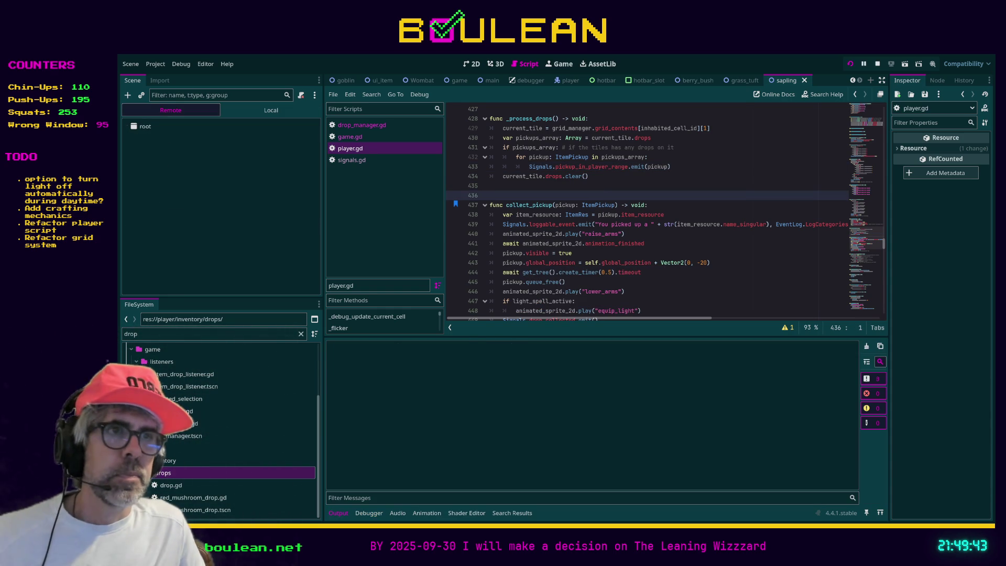
Try picking up the mushroom beside the wizard, then stop the crashed session and relaunch the game.
{"action": "key", "text": "Left"}
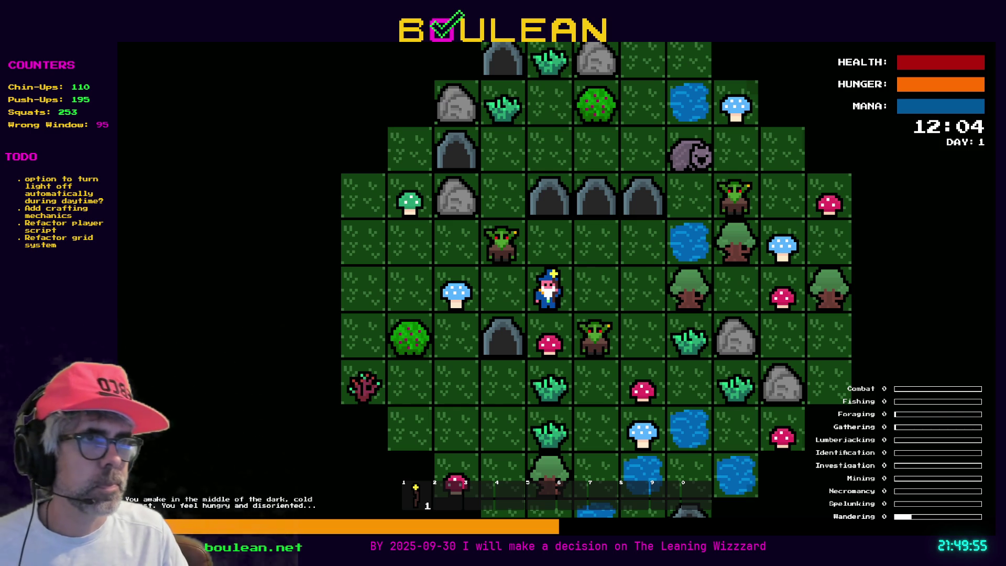
{"action": "key", "text": "e"}
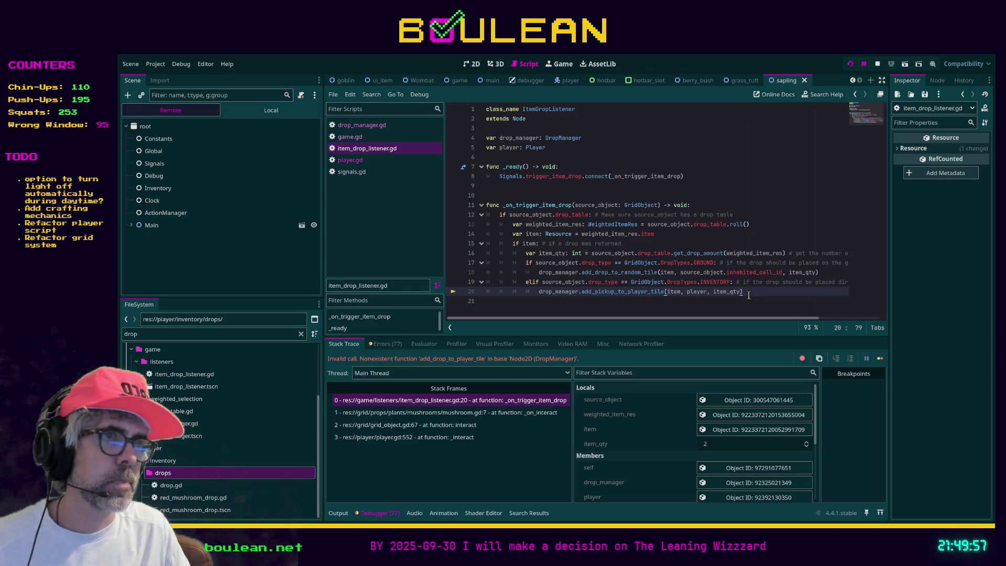
{"action": "key", "text": "F8"}
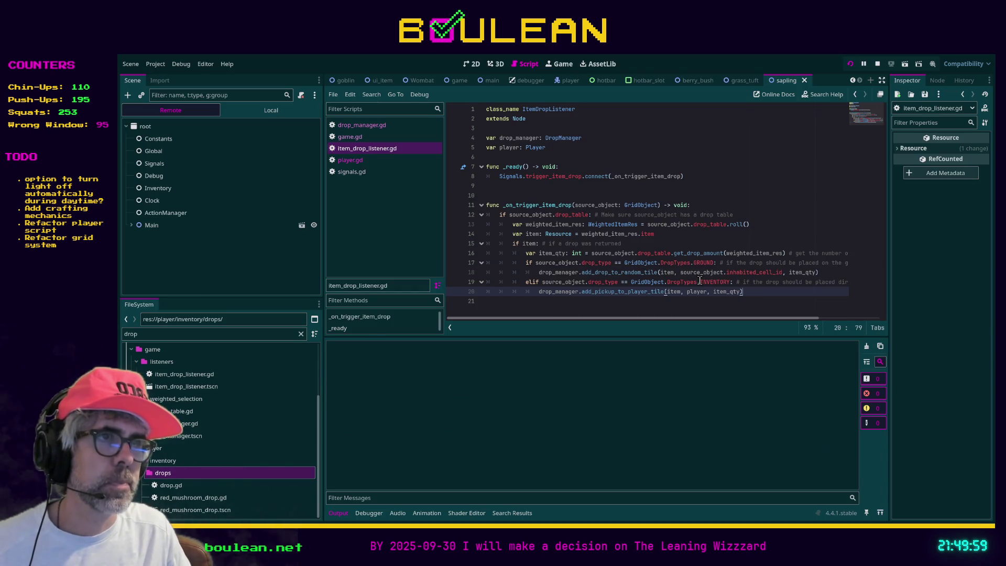
{"action": "key", "text": "F5"}
Kill the goblin above the wizard, smash its gravestone and step onto the soul.
{"action": "key", "text": "w"}
{"action": "key", "text": "w"}
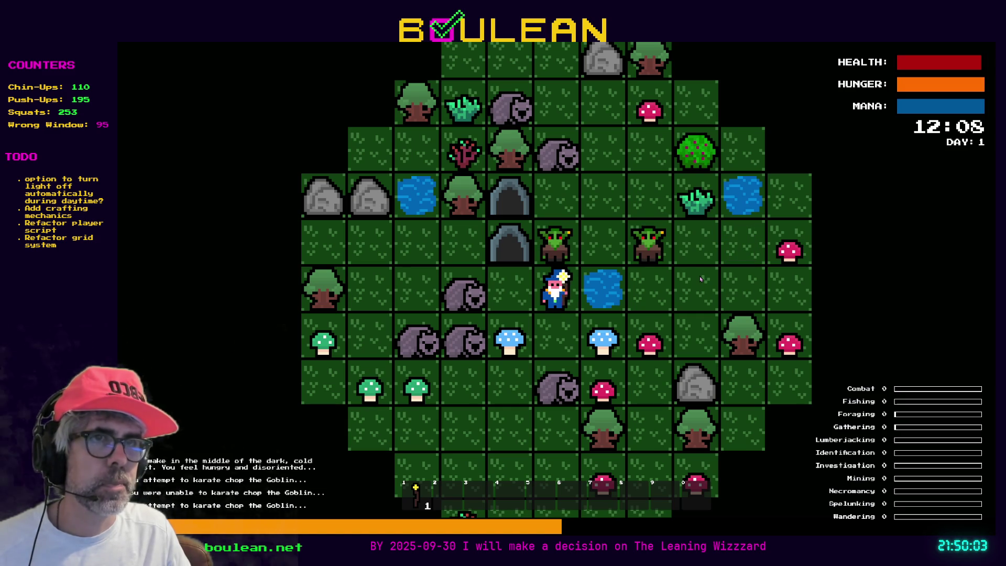
{"action": "key", "text": "w"}
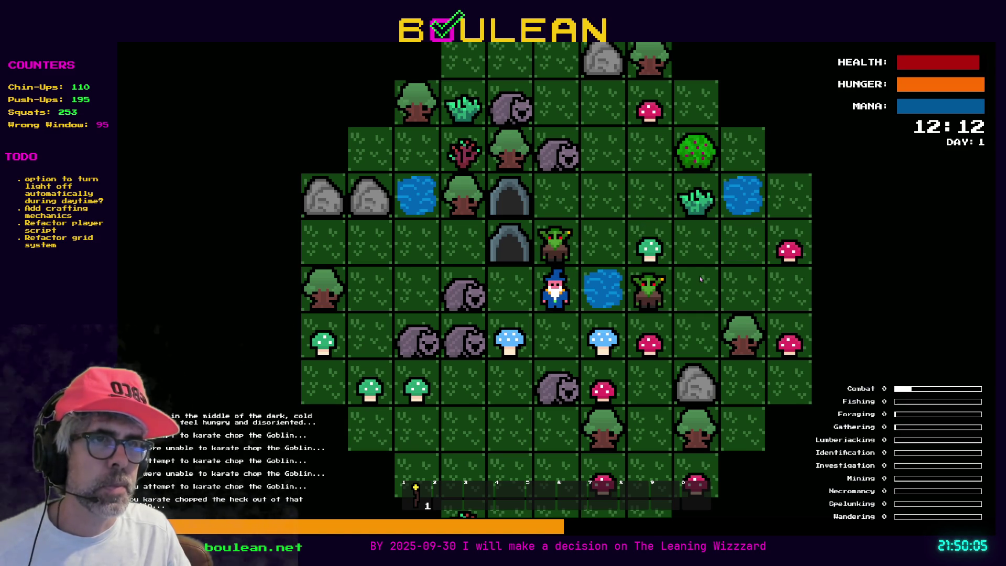
{"action": "key", "text": "w"}
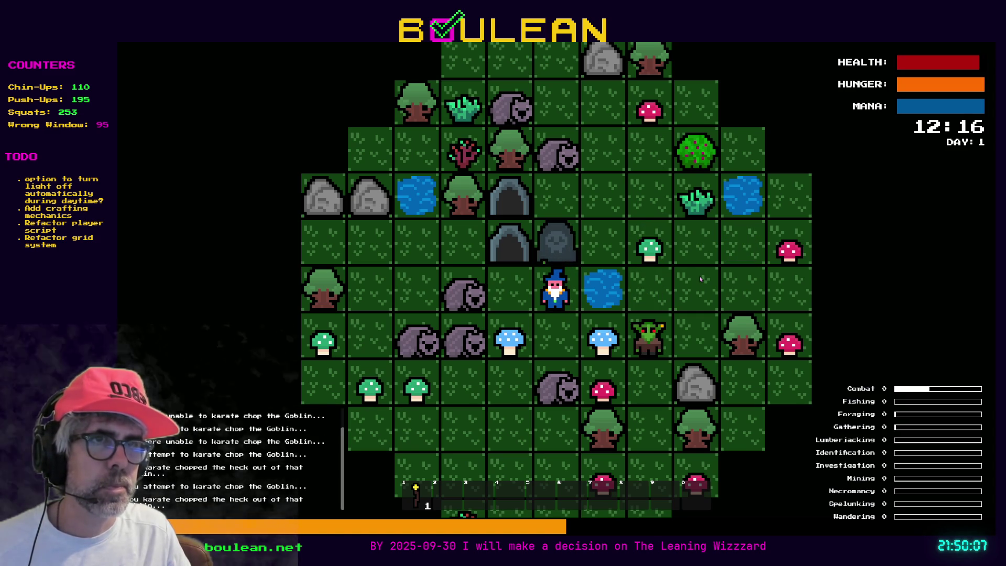
{"action": "key", "text": "w"}
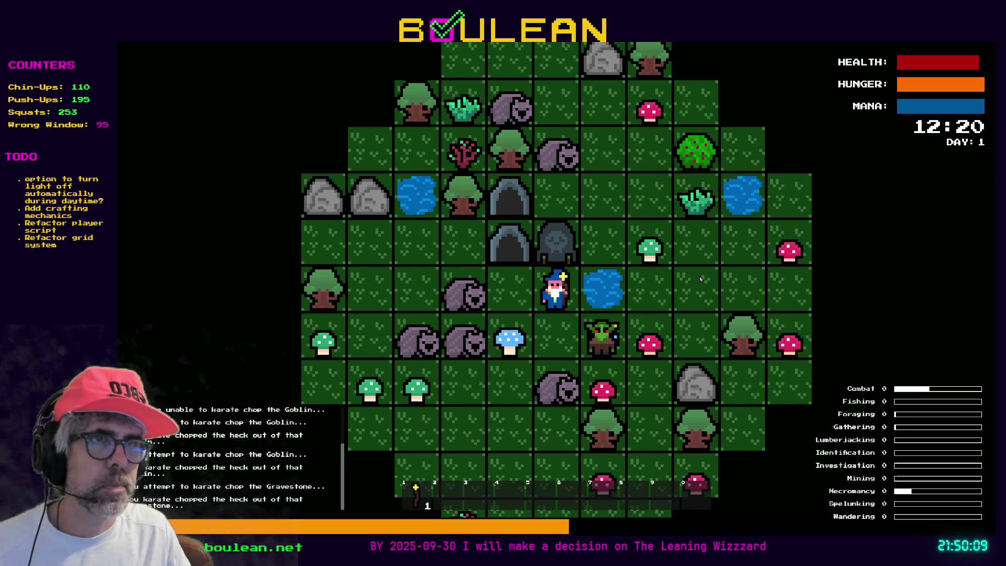
{"action": "key", "text": "w"}
{"action": "key", "text": "w"}
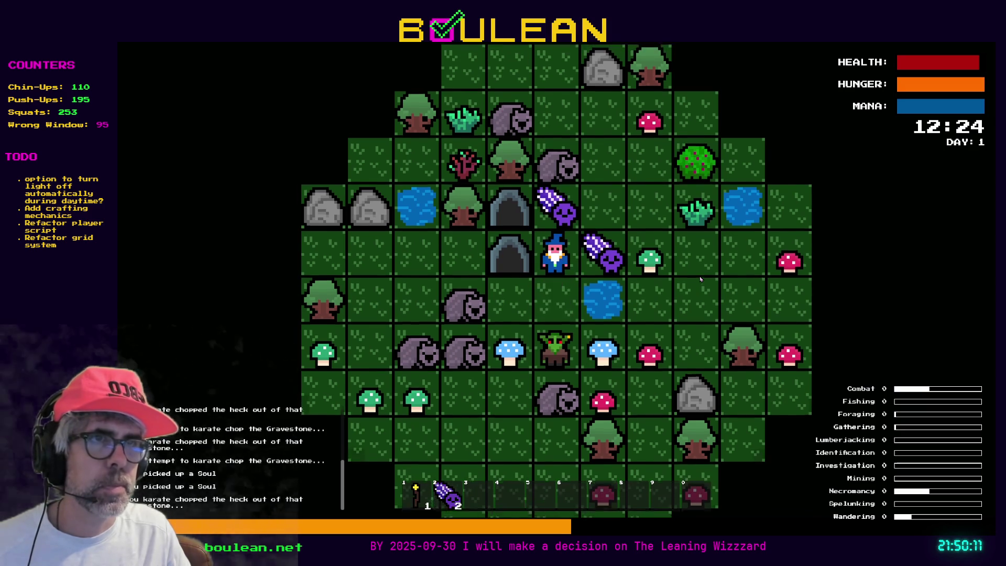
{"action": "key", "text": "d"}
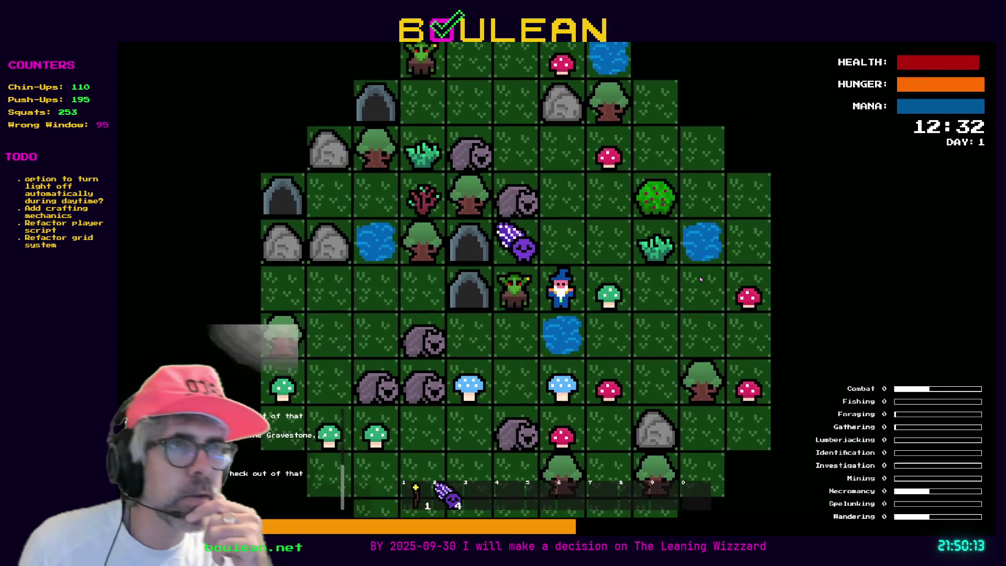
Kill the left goblin, collect its gravestone's soul, then chop the grass tuft, triggering the error.
{"action": "key", "text": "a"}
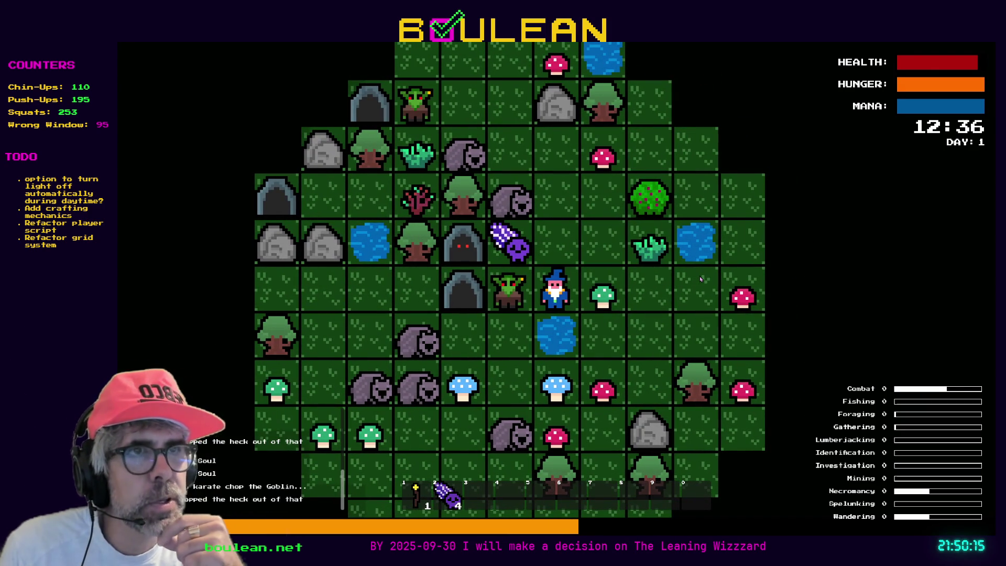
{"action": "key", "text": "a"}
{"action": "key", "text": "a"}
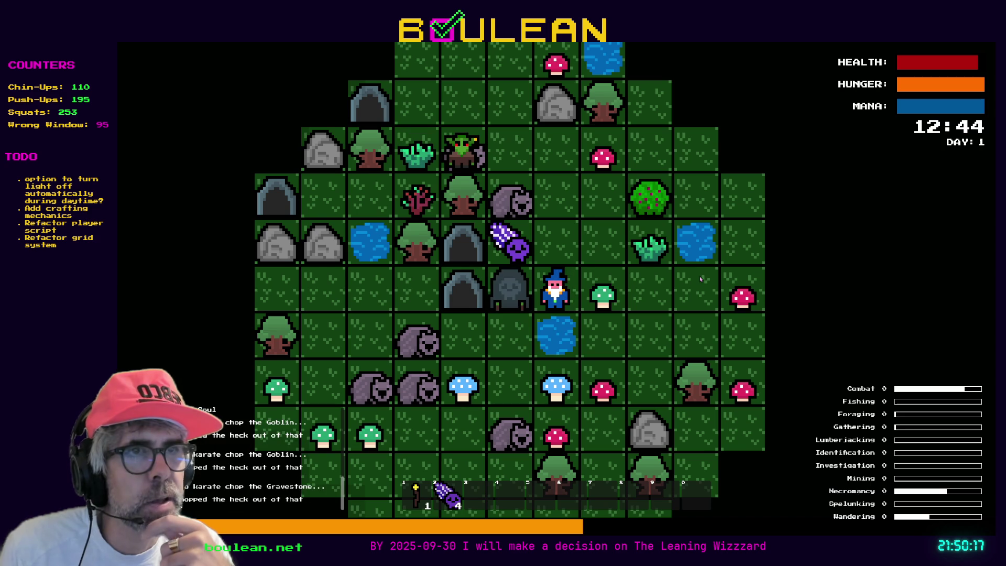
{"action": "key", "text": "a"}
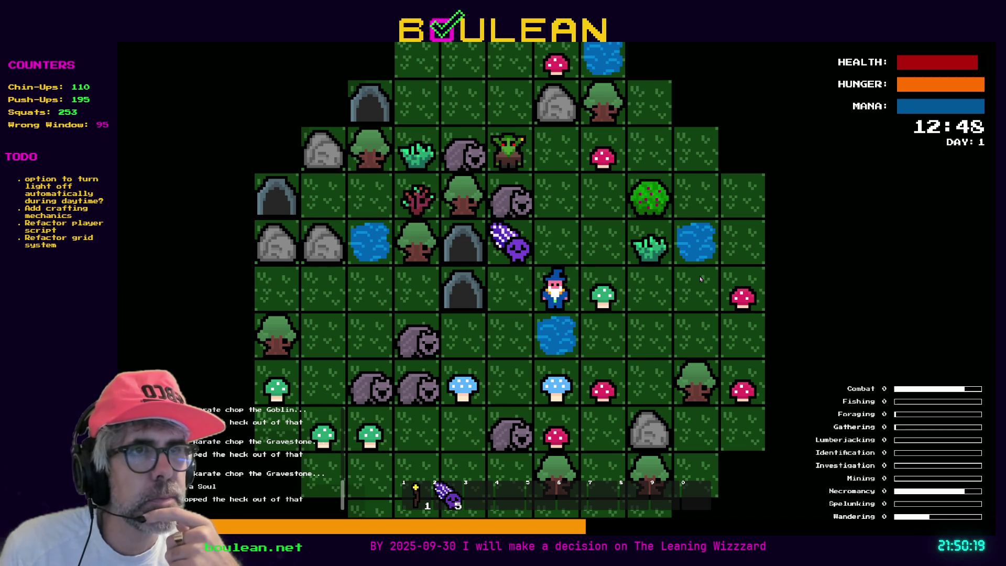
{"action": "key", "text": "w"}
{"action": "key", "text": "a"}
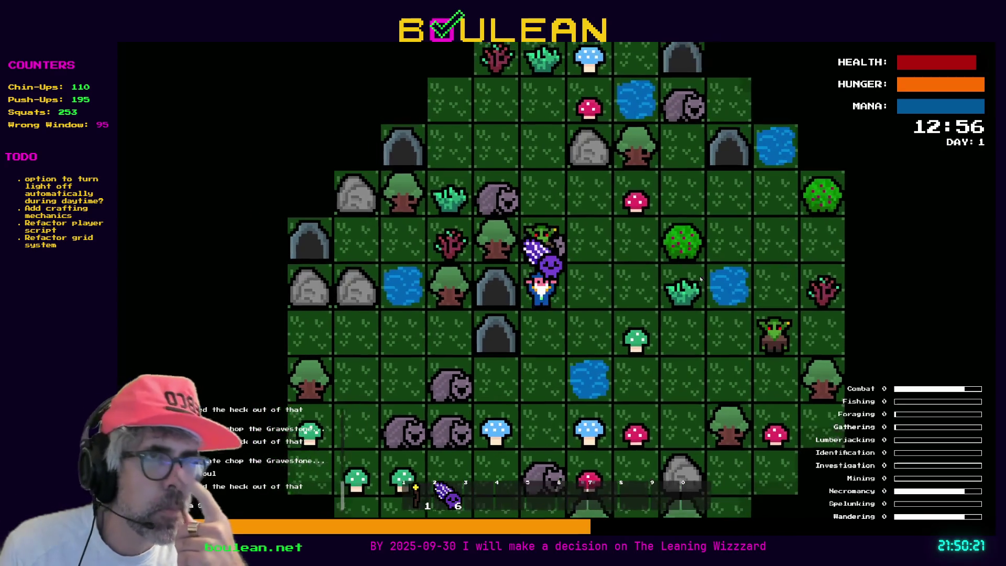
{"action": "key", "text": "d"}
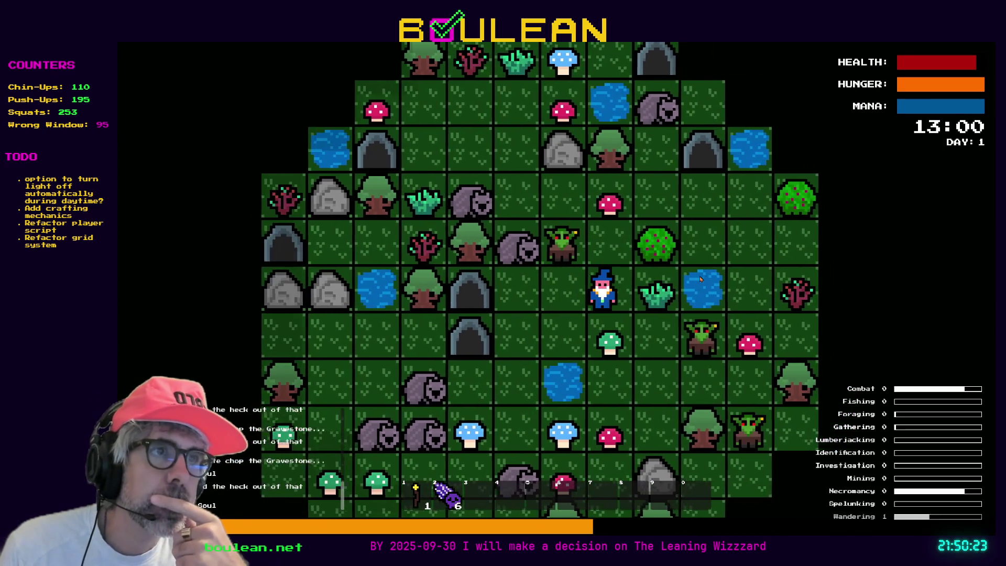
{"action": "key", "text": "d"}
{"action": "key", "text": "d"}
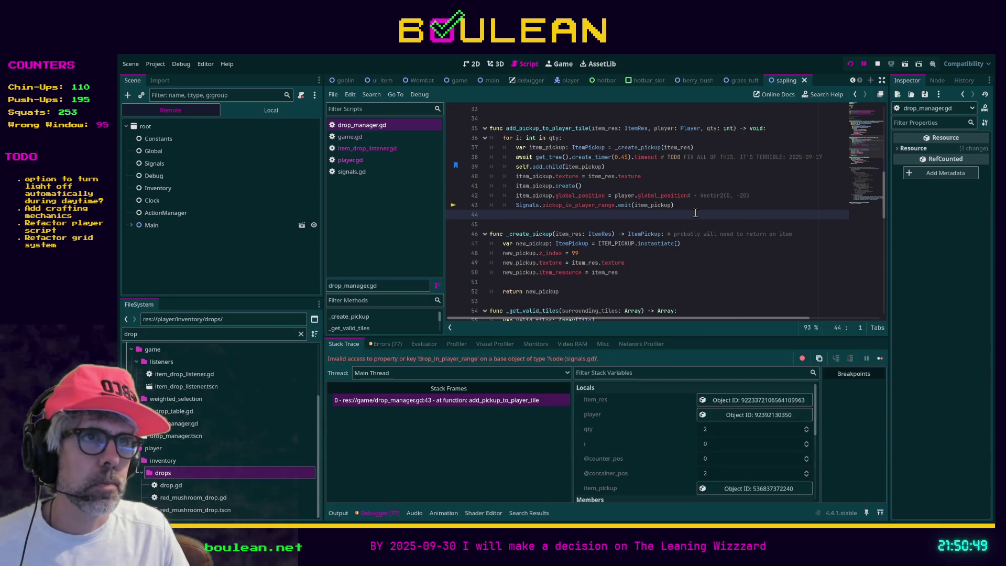
Rerun the game, chop the berry bush below the wizard and pick up the berry.
{"action": "key", "text": "F5"}
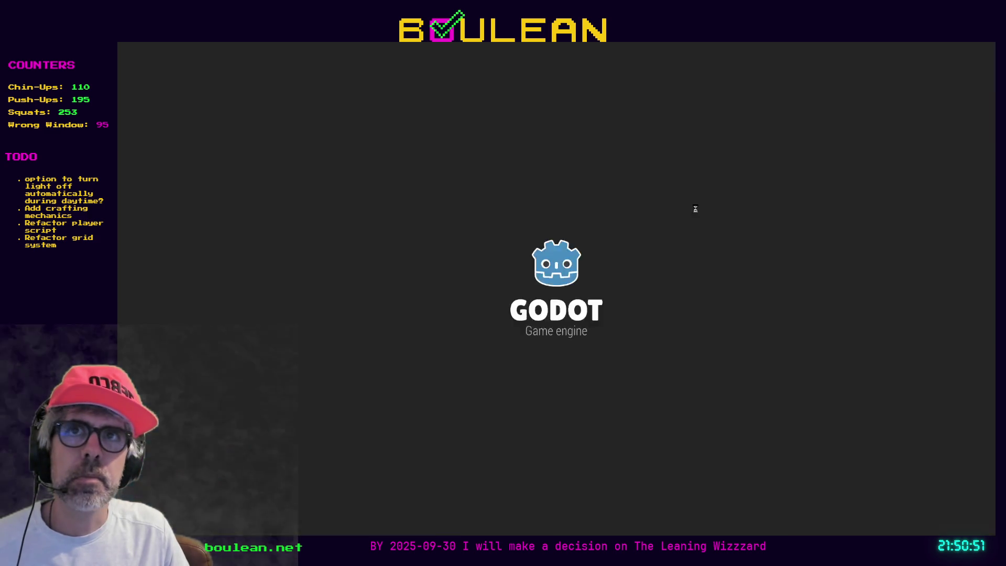
{"action": "key", "text": "Down"}
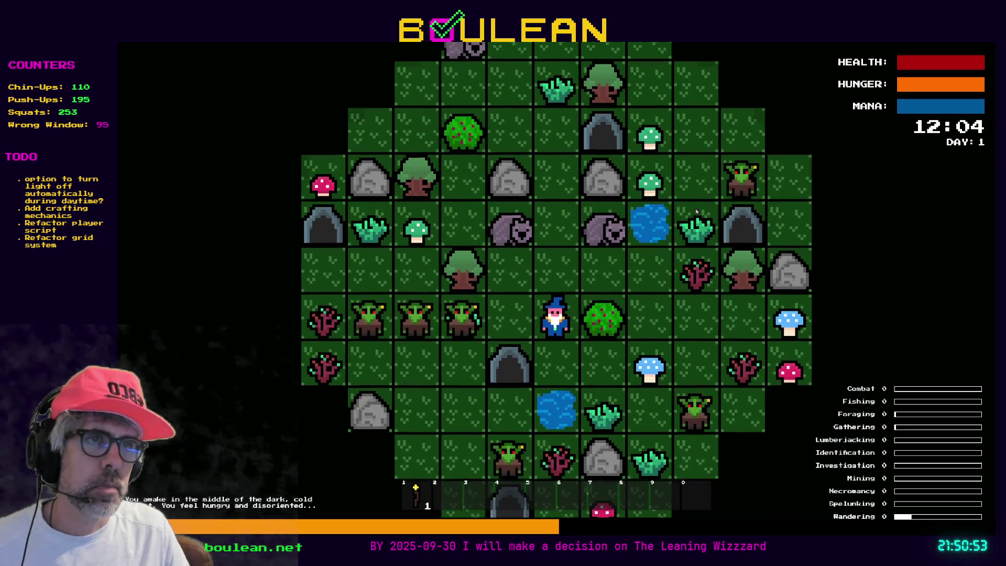
{"action": "key", "text": "Right"}
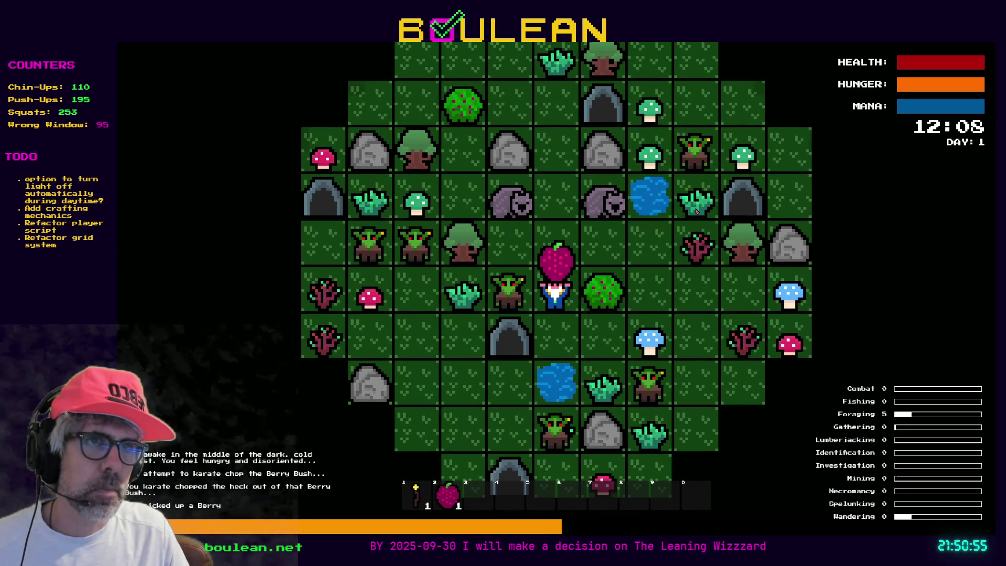
Kill the goblins to the left and below, destroying the gravestone for its soul.
{"action": "key", "text": "Left"}
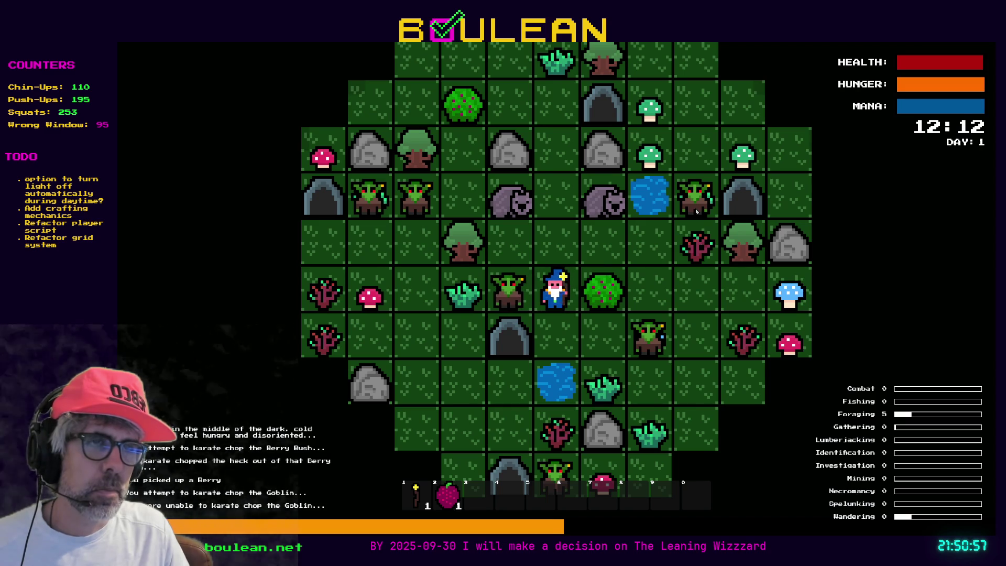
{"action": "key", "text": "Left"}
{"action": "key", "text": "Left"}
{"action": "key", "text": "Left"}
{"action": "key", "text": "Left"}
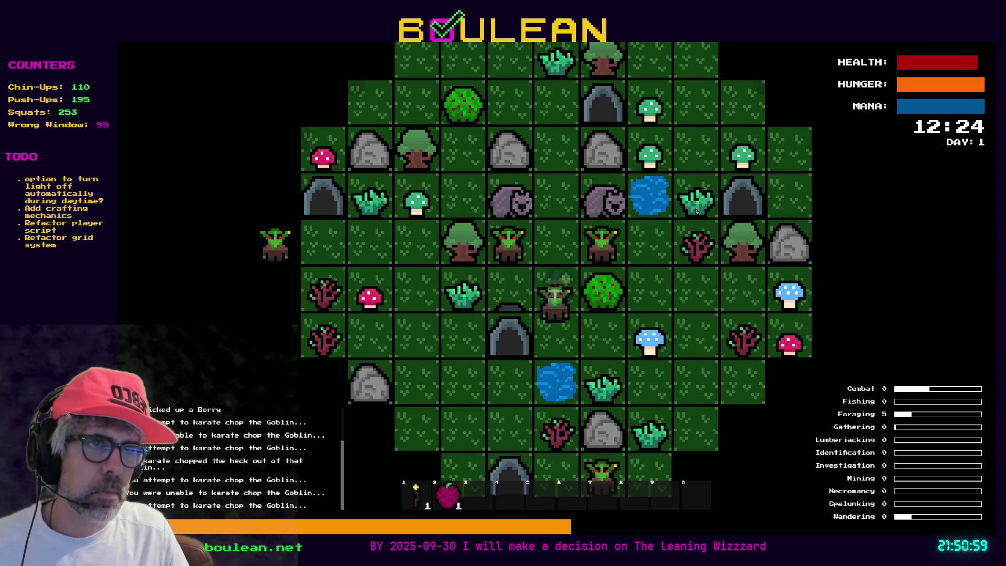
{"action": "key", "text": "Left"}
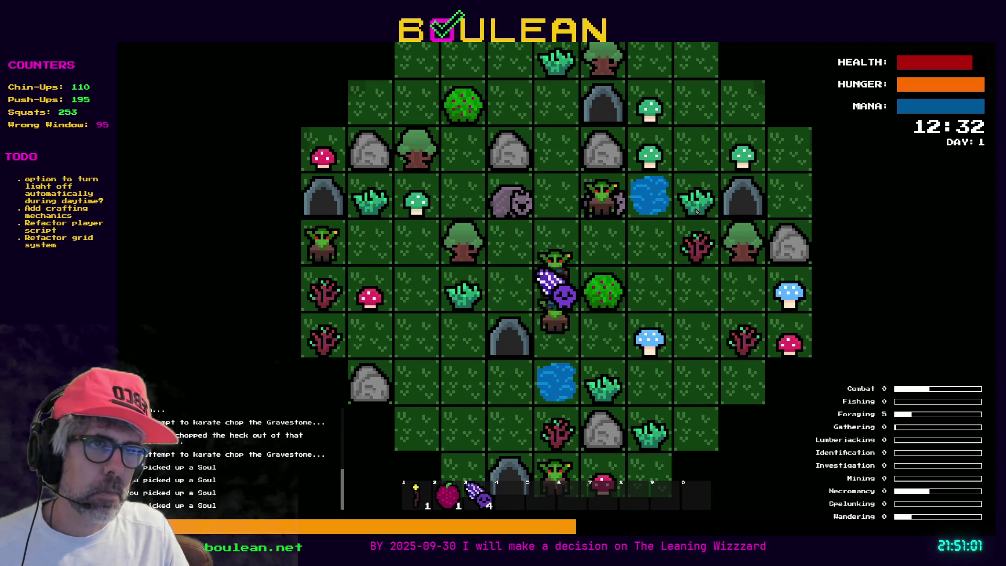
{"action": "key", "text": "Up"}
{"action": "key", "text": "Down"}
{"action": "key", "text": "Down"}
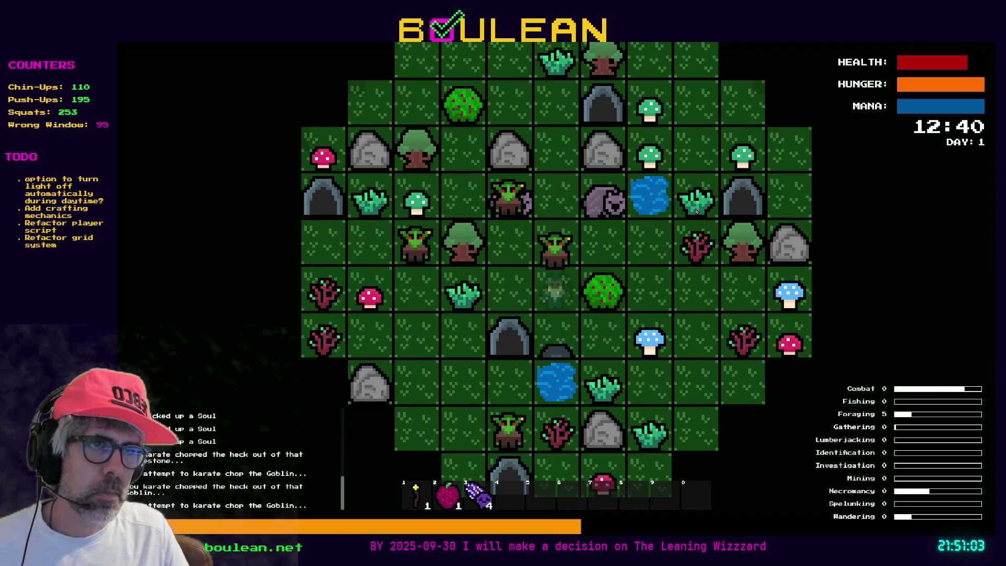
{"action": "key", "text": "Down"}
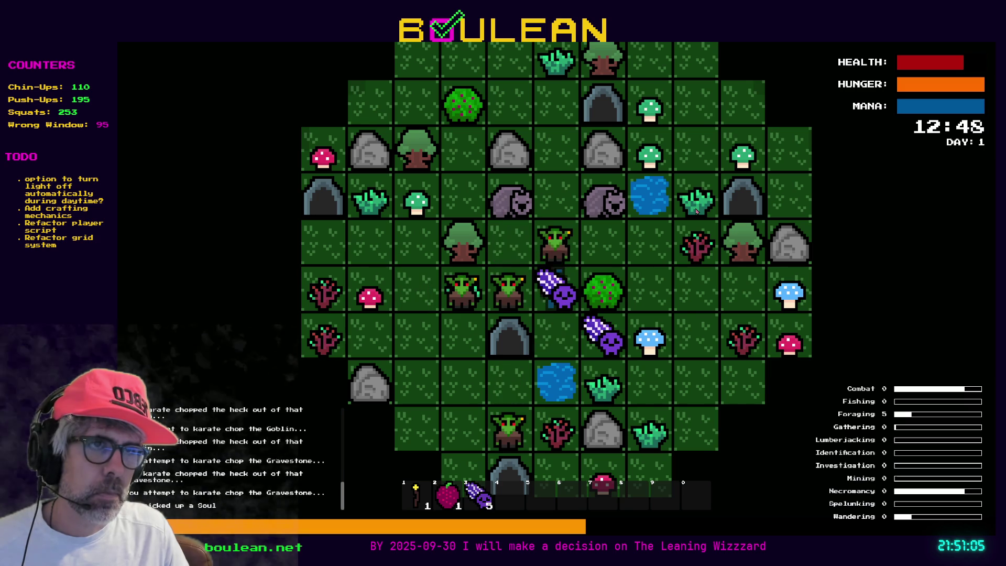
Kill the goblins left and above, collect their gravestones' souls, and toggle the debug menu.
{"action": "key", "text": "Left"}
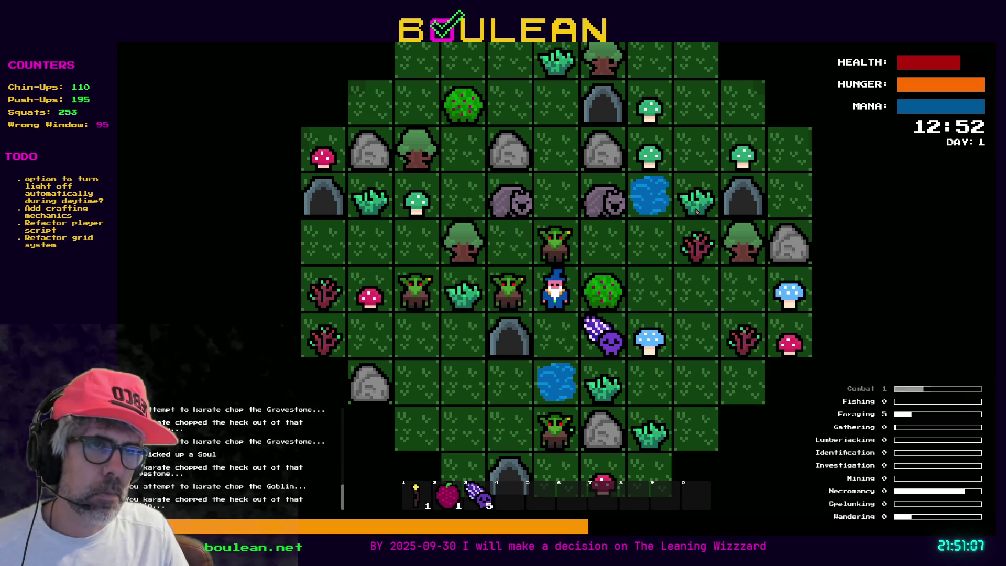
{"action": "key", "text": "Left"}
{"action": "key", "text": "Left"}
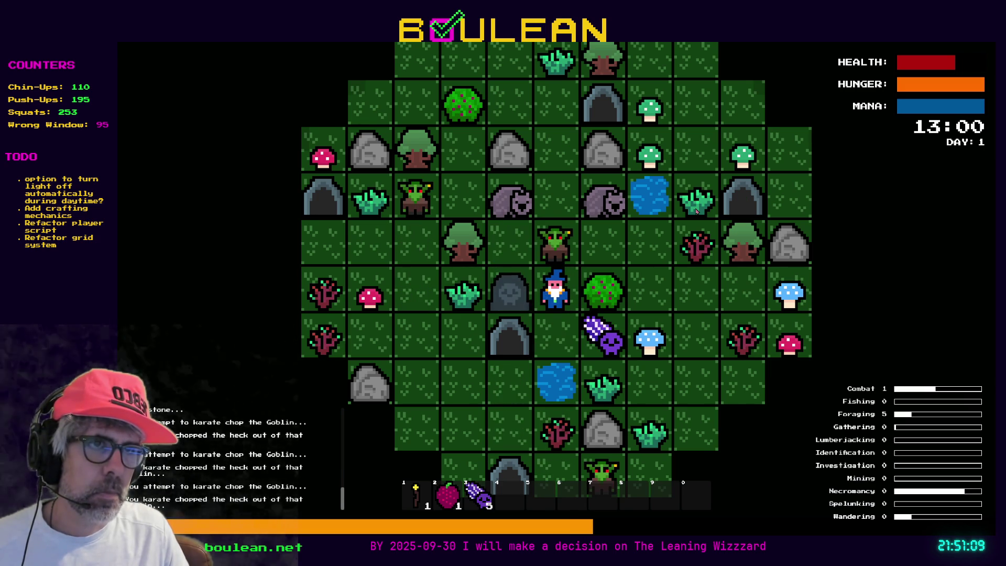
{"action": "key", "text": "Up"}
{"action": "key", "text": "Up"}
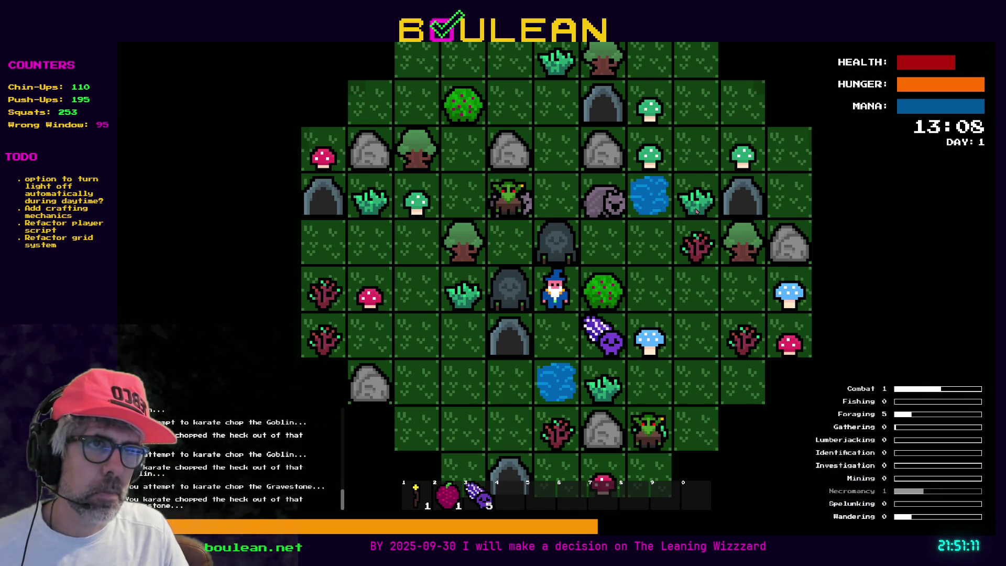
{"action": "key", "text": "Up"}
{"action": "key", "text": "Left"}
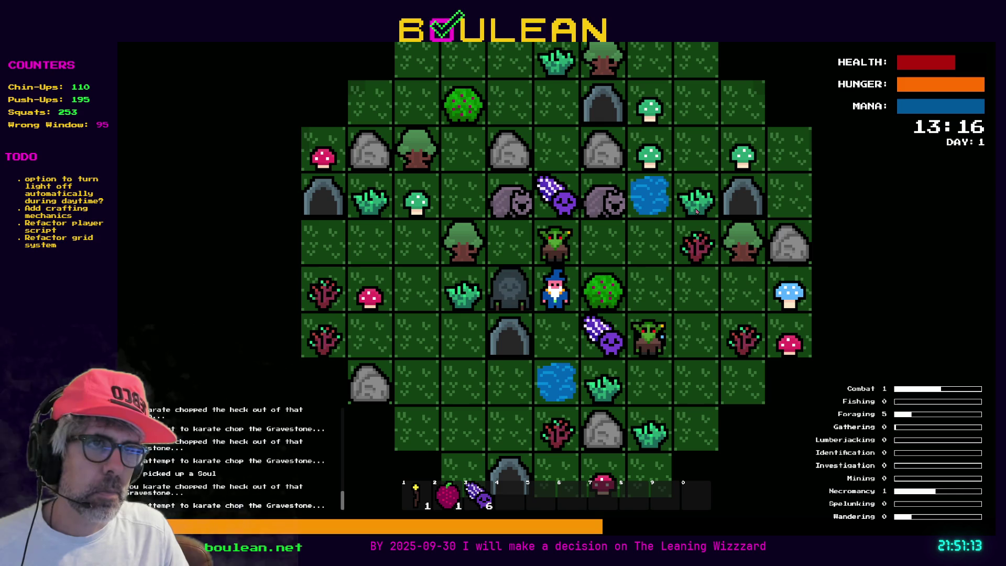
{"action": "key", "text": "Left"}
{"action": "key", "text": "Up"}
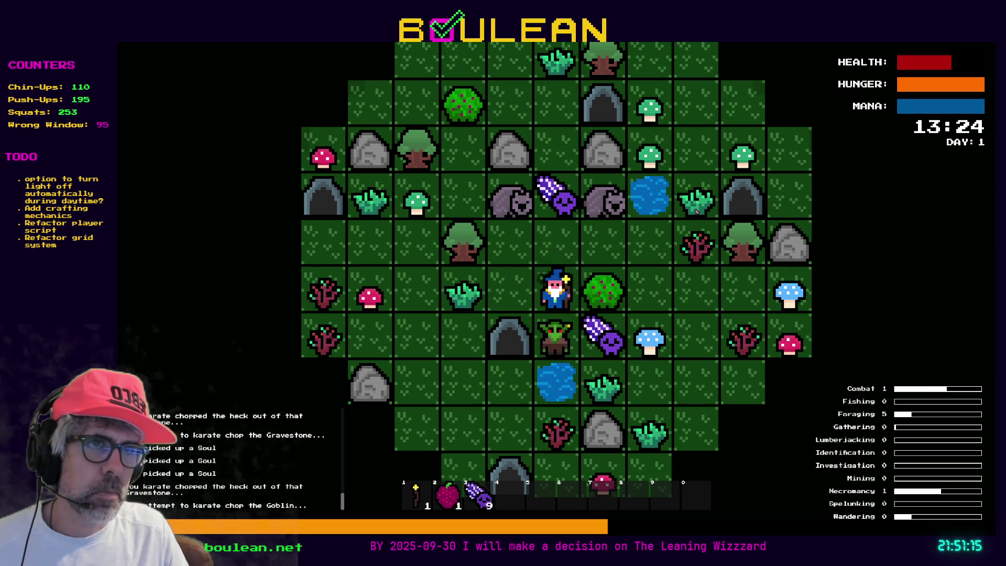
{"action": "key", "text": "grave"}
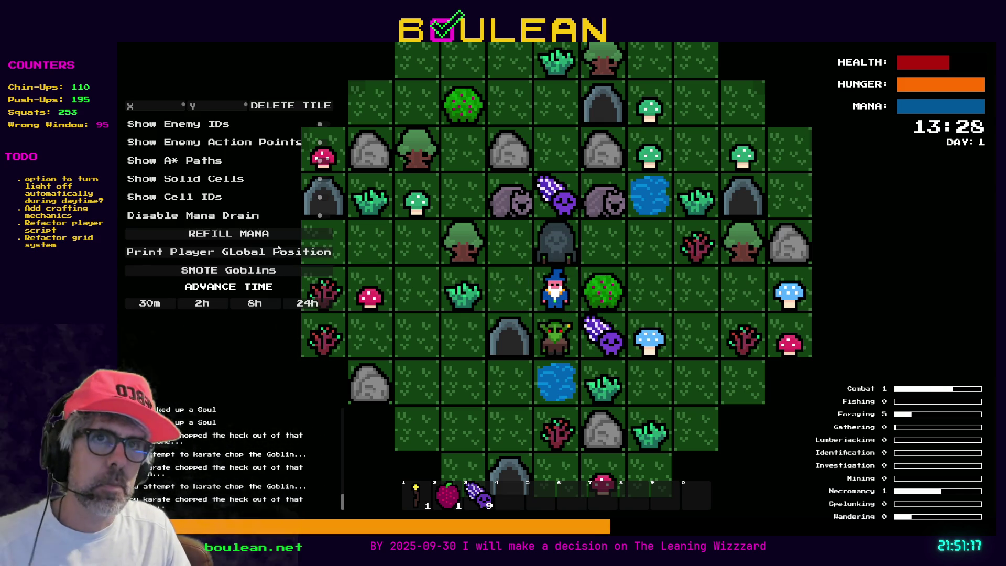
Smite all goblins from the debug menu, destroy the gravestone, take a berry and three souls.
{"action": "left_click", "coordinate": [248, 270]}
{"action": "key", "text": "Up"}
{"action": "key", "text": "Up"}
{"action": "key", "text": "Up"}
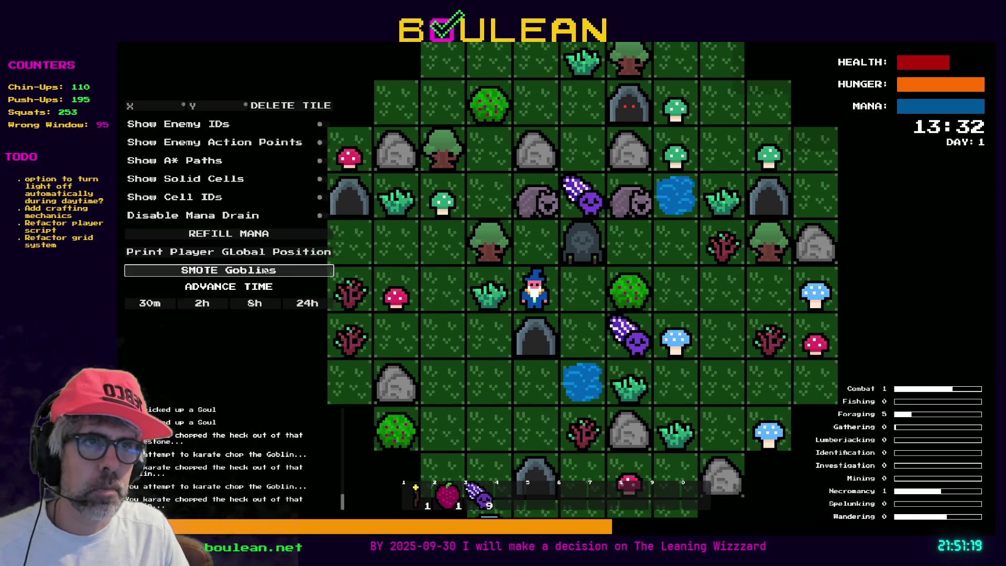
{"action": "key", "text": "Up"}
{"action": "key", "text": "Right"}
{"action": "key", "text": "Right"}
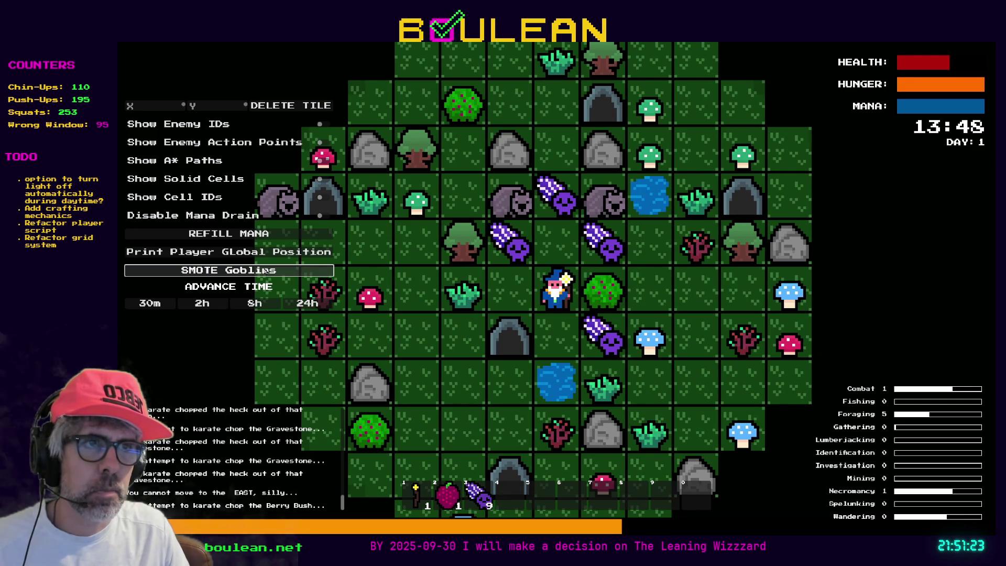
{"action": "key", "text": "Up"}
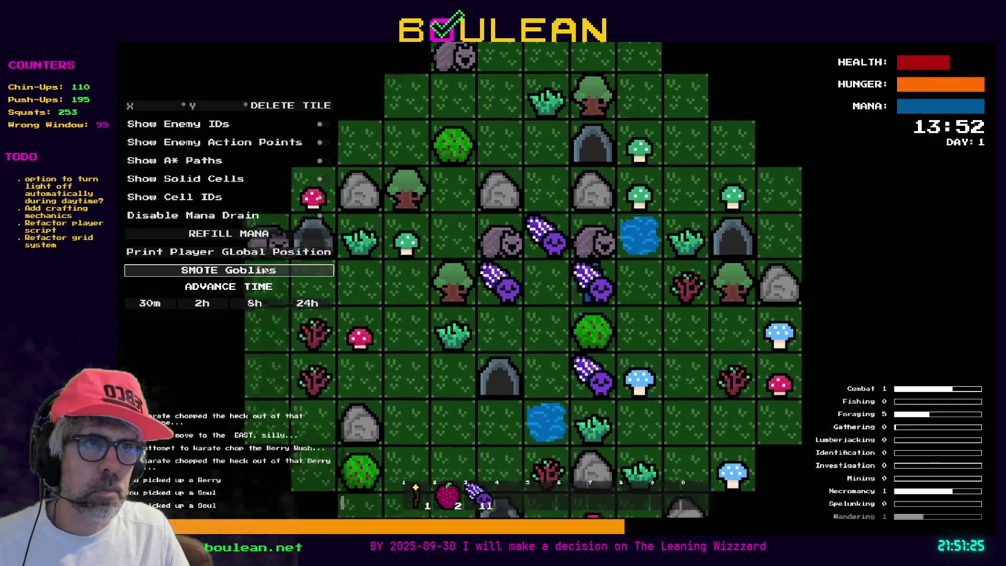
{"action": "key", "text": "Left"}
{"action": "key", "text": "Left"}
Chop the grass tuft to the west, collect two more souls, and chop the grass above.
{"action": "key", "text": "Down"}
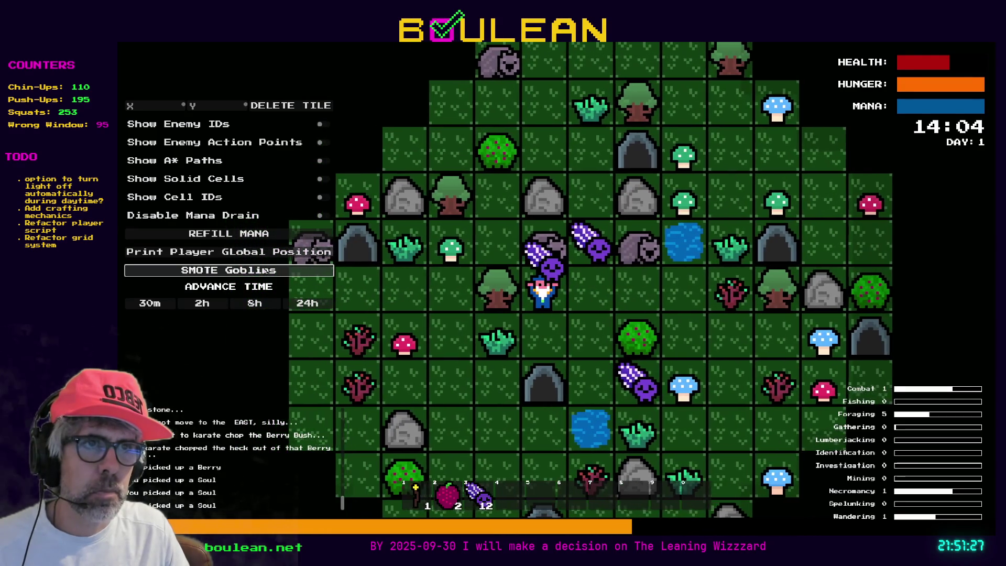
{"action": "key", "text": "Down"}
{"action": "key", "text": "Left"}
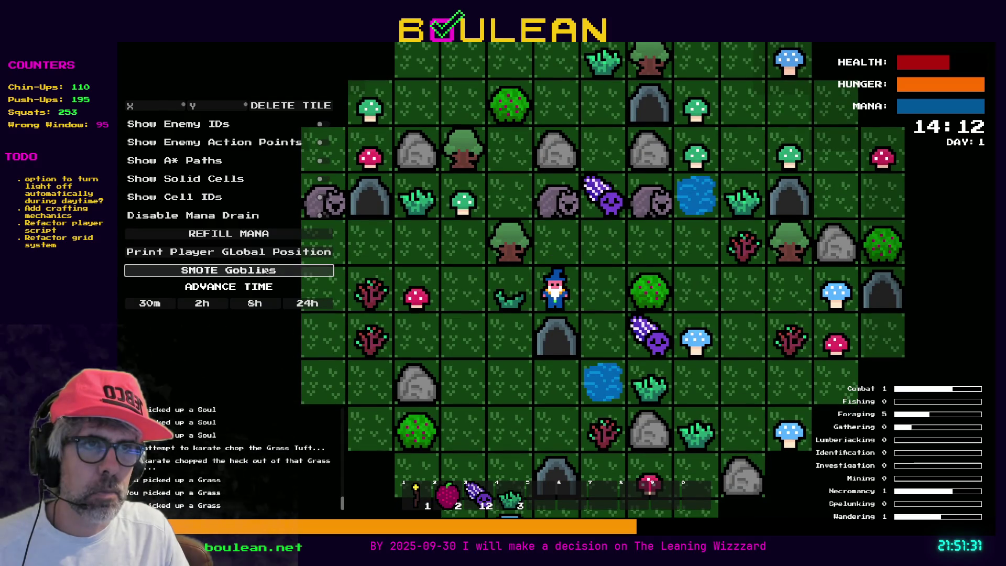
{"action": "key", "text": "Right"}
{"action": "key", "text": "Up"}
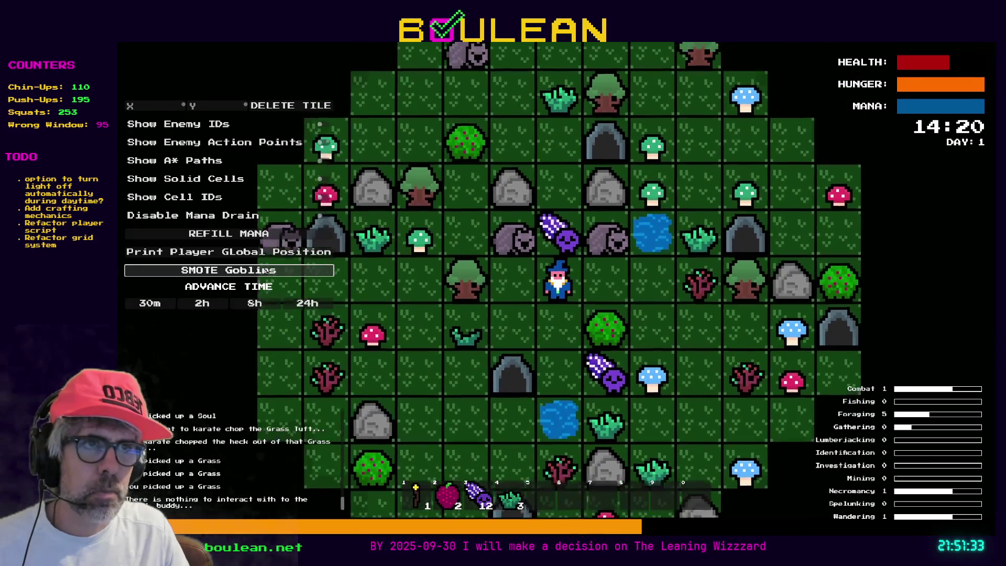
{"action": "left_click", "coordinate": [266, 269]}
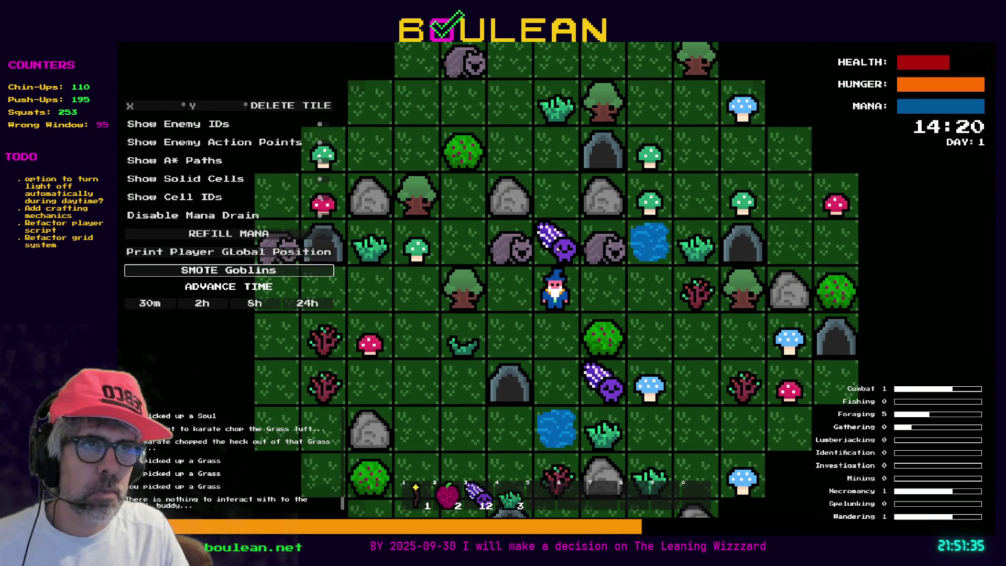
{"action": "key", "text": "Up"}
{"action": "key", "text": "Up"}
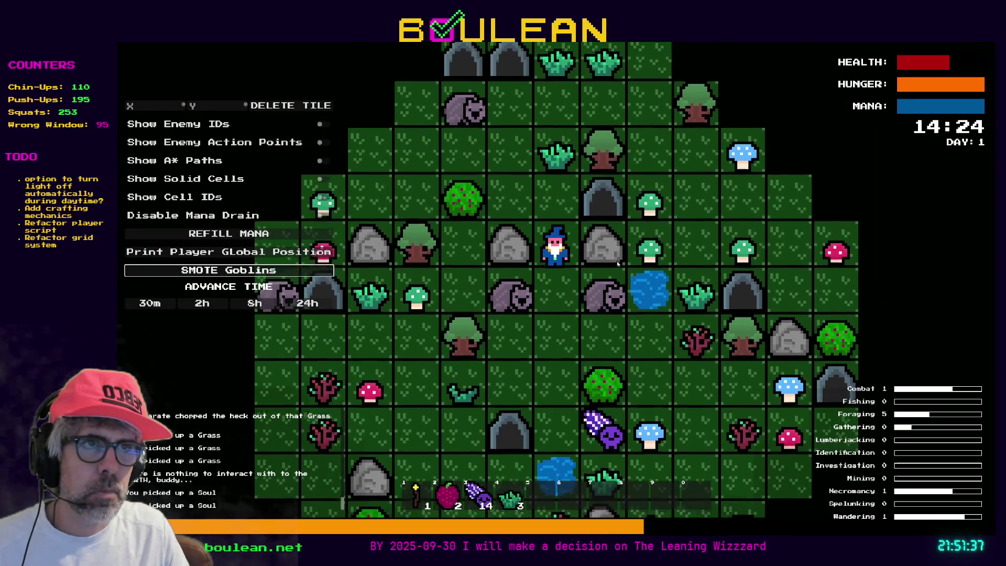
{"action": "key", "text": "Up"}
{"action": "key", "text": "Up"}
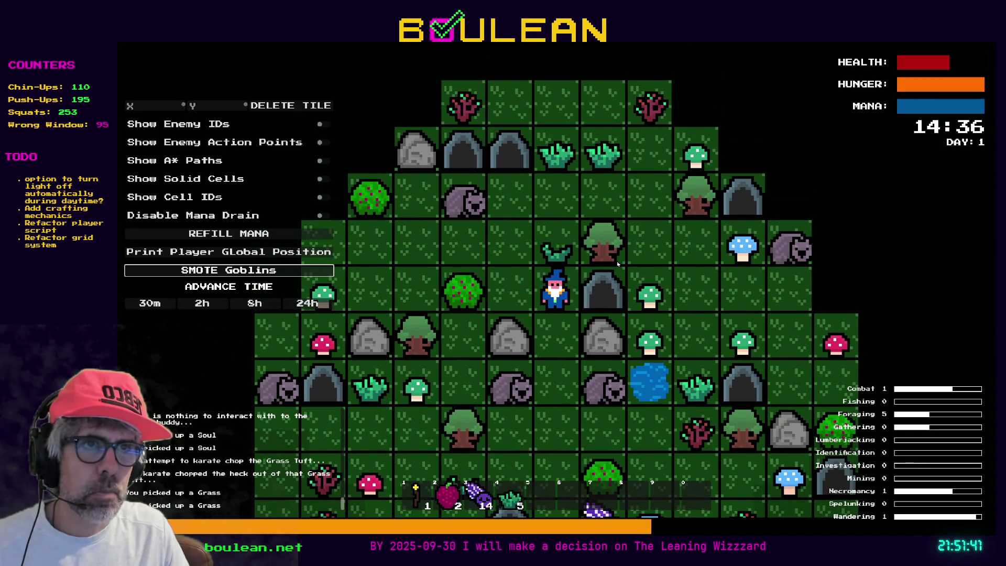
Chop a berry bush, pick up the grass, and chop the tree on the right into logs, collecting them.
{"action": "key", "text": "Left"}
{"action": "key", "text": "Left"}
{"action": "key", "text": "Up"}
{"action": "key", "text": "Right"}
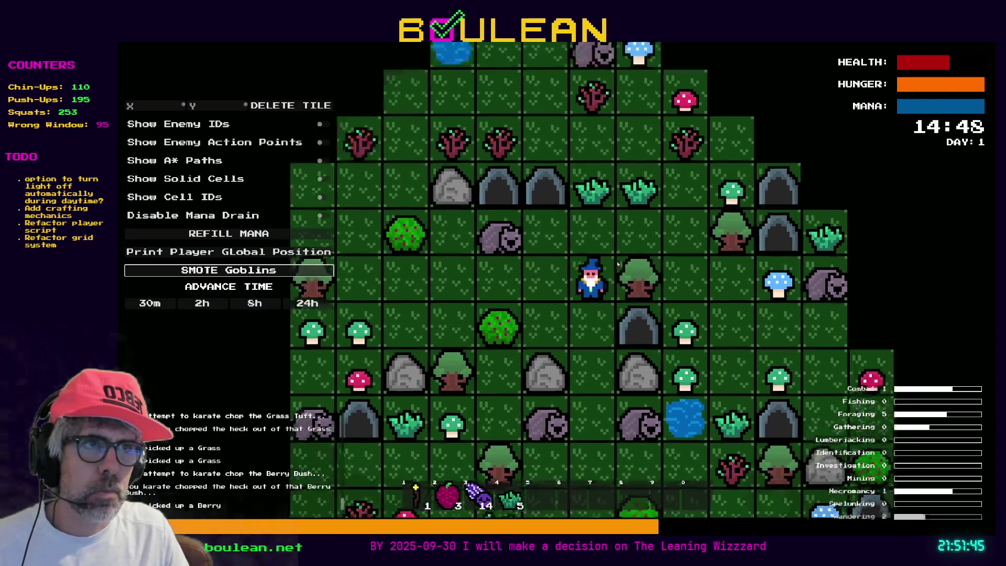
{"action": "key", "text": "Right"}
{"action": "key", "text": "Right"}
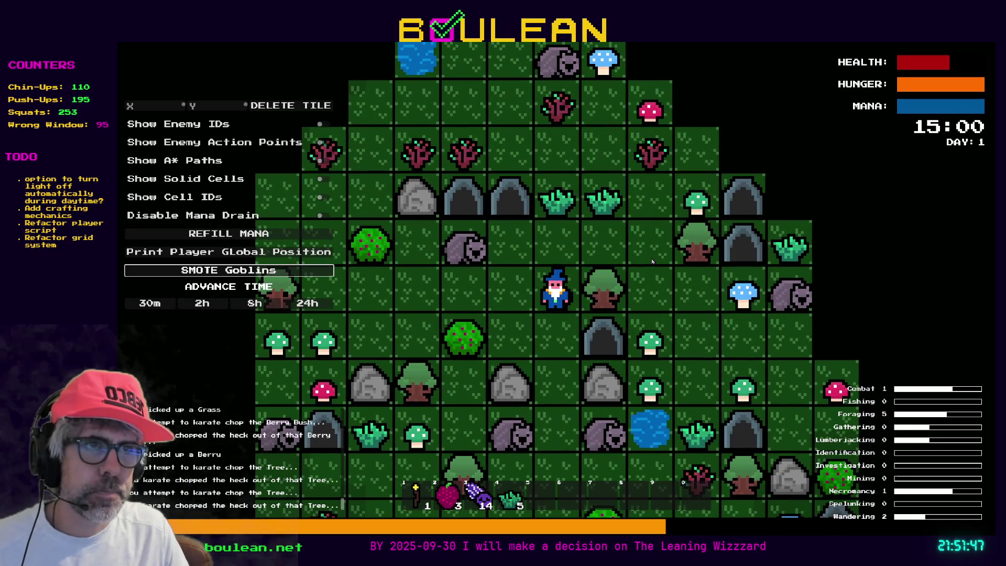
{"action": "key", "text": "Right"}
{"action": "key", "text": "Up"}
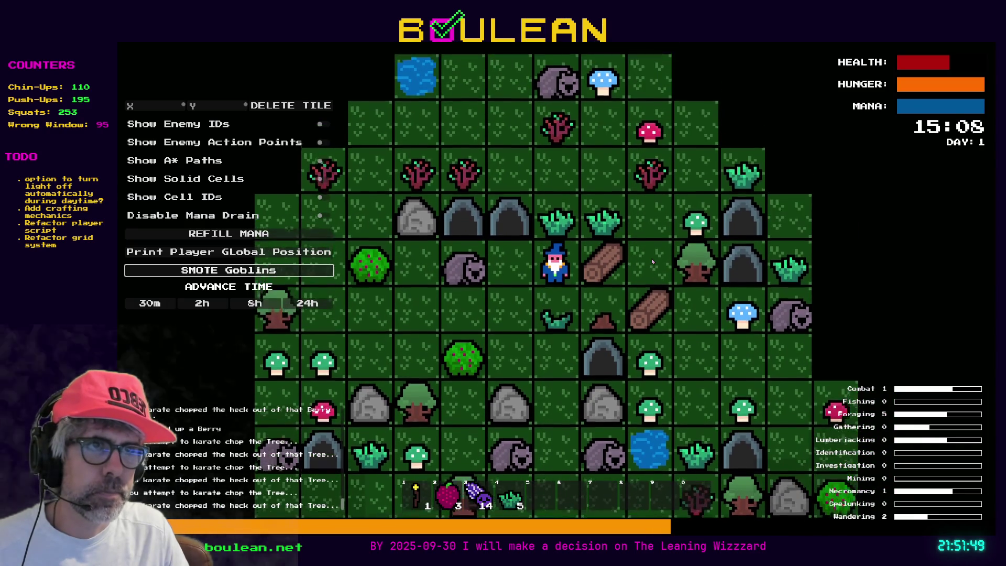
{"action": "key", "text": "Right"}
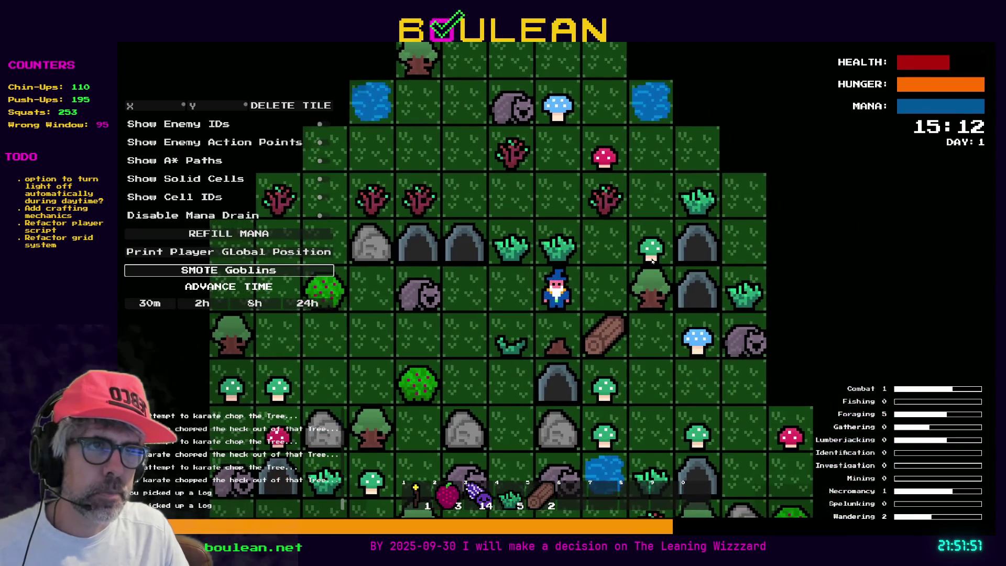
{"action": "key", "text": "Right"}
{"action": "key", "text": "Down"}
Collect blue and red mushrooms and chop the saplings into a stump and a stick.
{"action": "key", "text": "Right"}
{"action": "key", "text": "Right"}
{"action": "key", "text": "Left"}
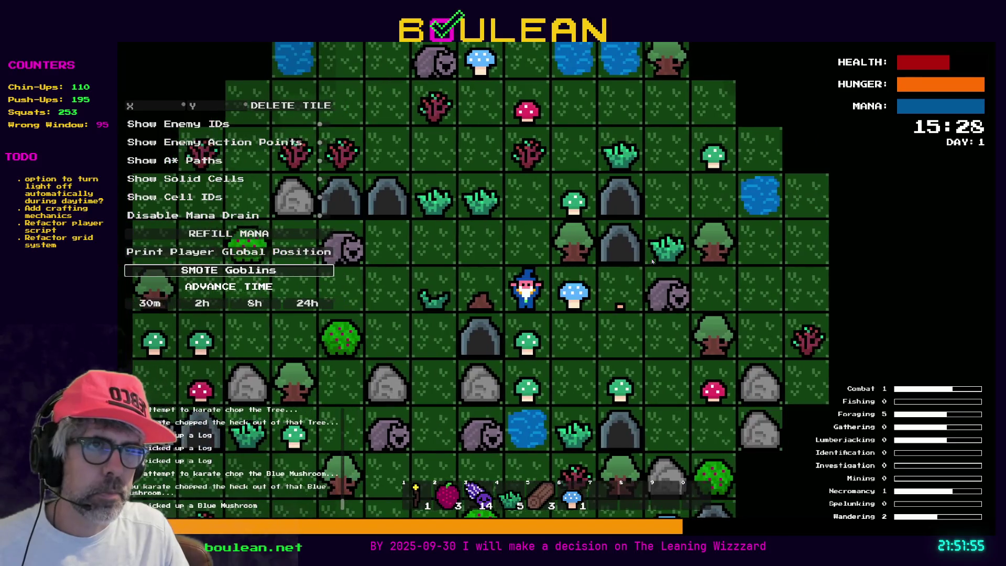
{"action": "key", "text": "Up"}
{"action": "key", "text": "Up"}
{"action": "key", "text": "Up"}
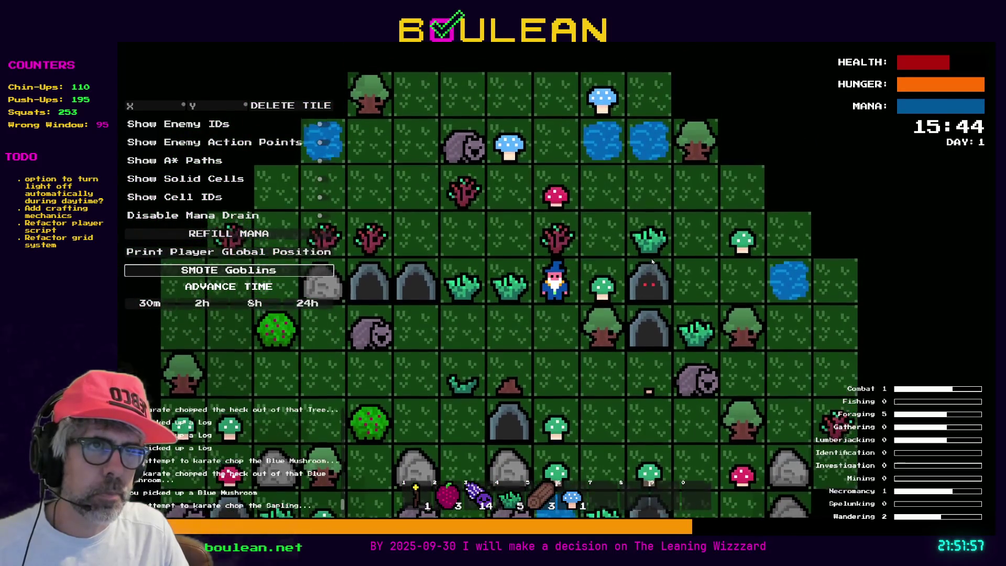
{"action": "key", "text": "Up"}
{"action": "key", "text": "Up"}
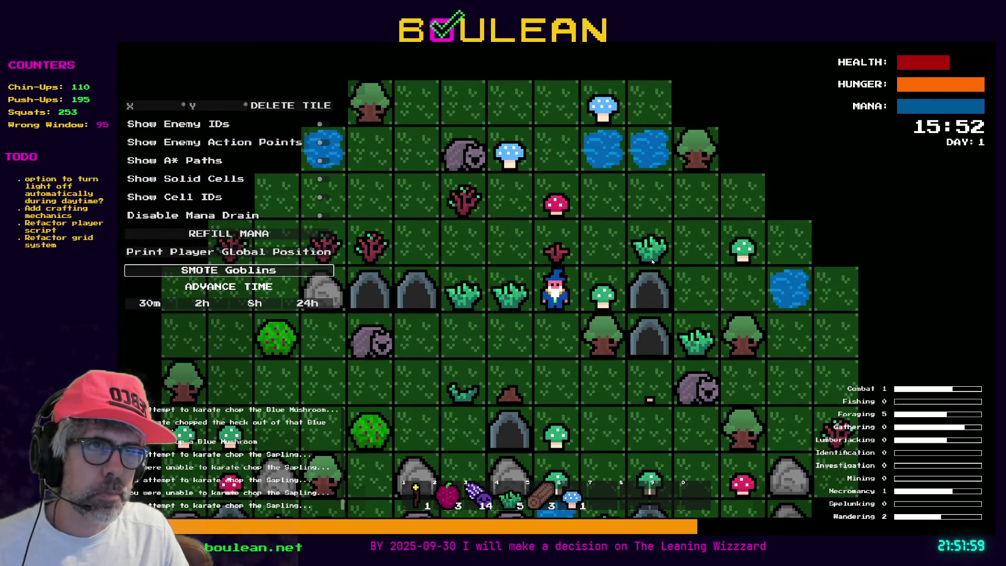
{"action": "key", "text": "Up"}
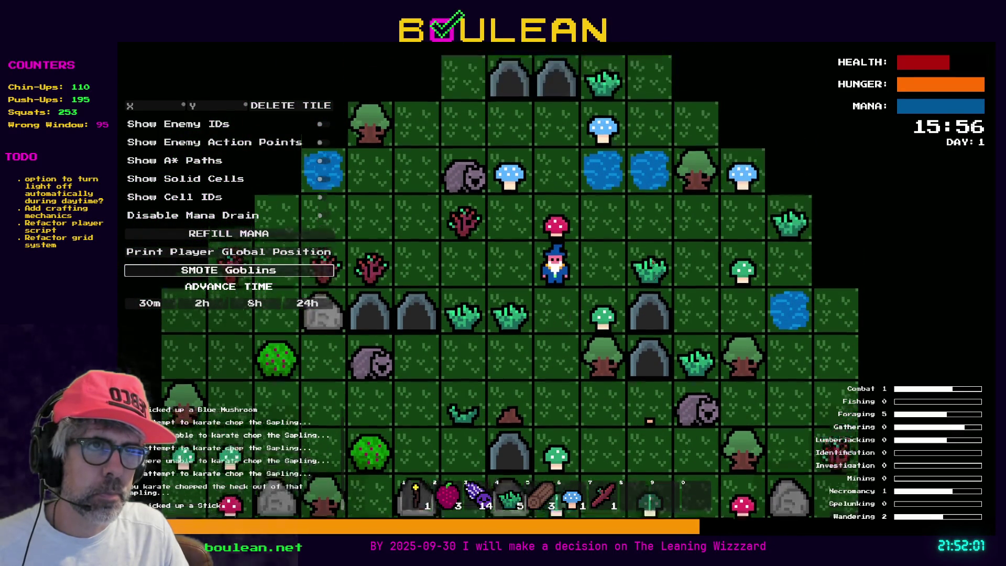
{"action": "key", "text": "Up"}
{"action": "key", "text": "Left"}
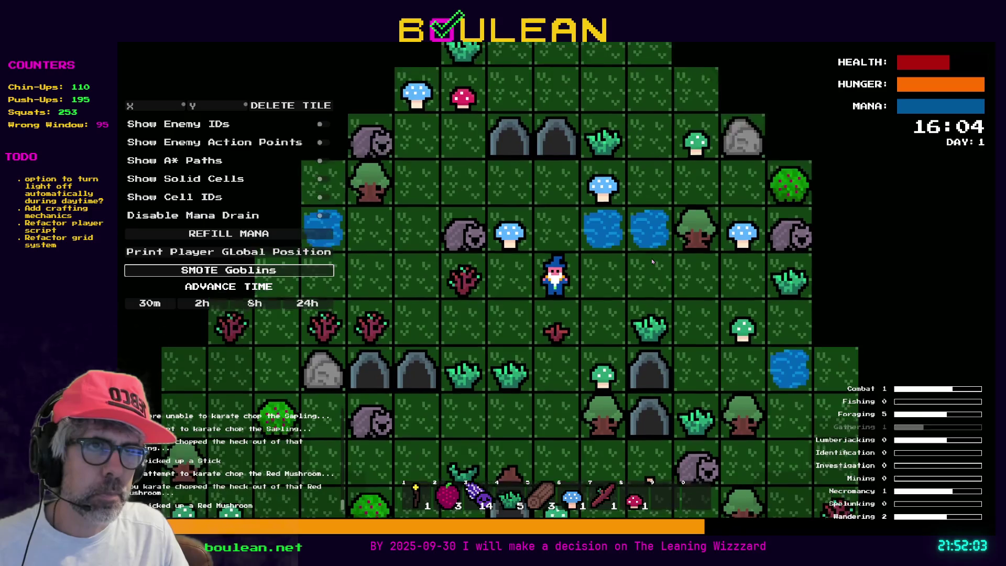
{"action": "key", "text": "Left"}
{"action": "key", "text": "Left"}
{"action": "key", "text": "Up"}
Gather more blue and red mushrooms to the north, then stop the playtest and return to drop_manager.gd.
{"action": "key", "text": "Up"}
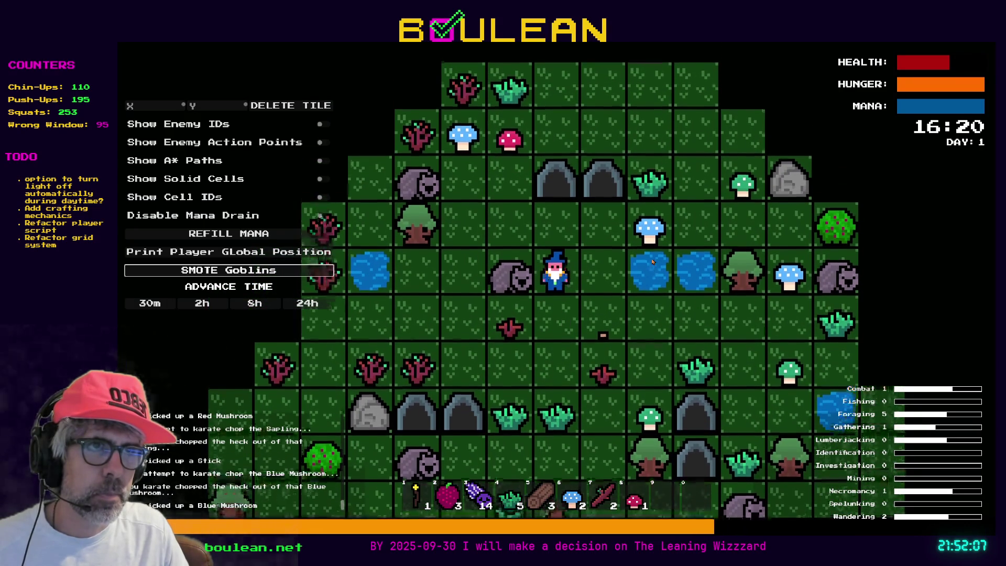
{"action": "key", "text": "Up"}
{"action": "key", "text": "Left"}
{"action": "key", "text": "Left"}
{"action": "key", "text": "Left"}
{"action": "key", "text": "Left"}
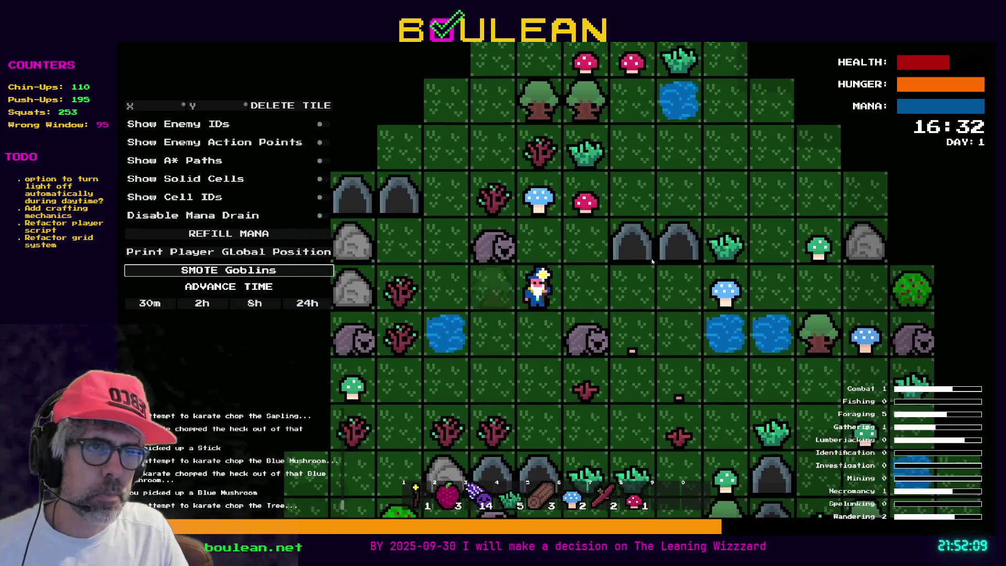
{"action": "key", "text": "Left"}
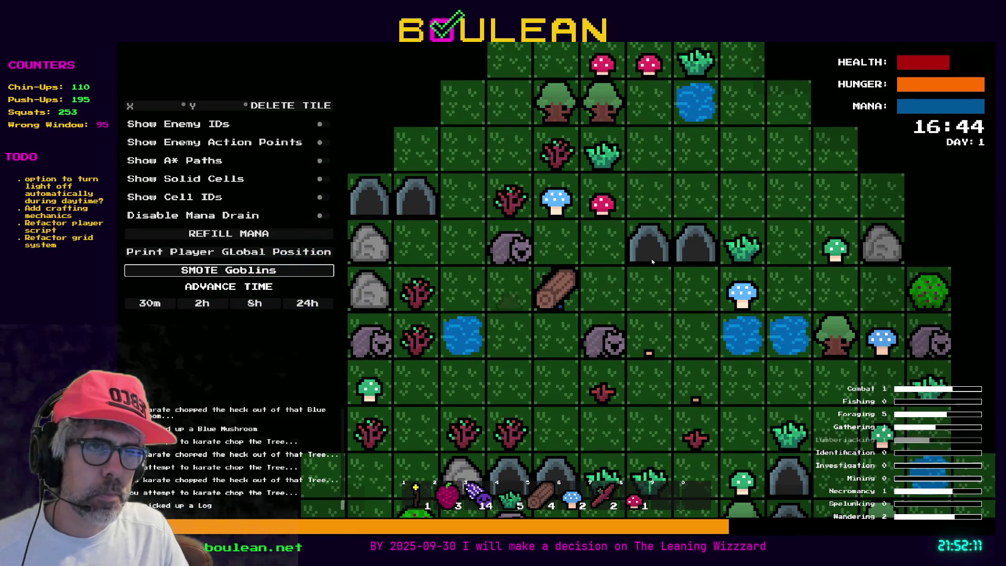
{"action": "key", "text": "Up"}
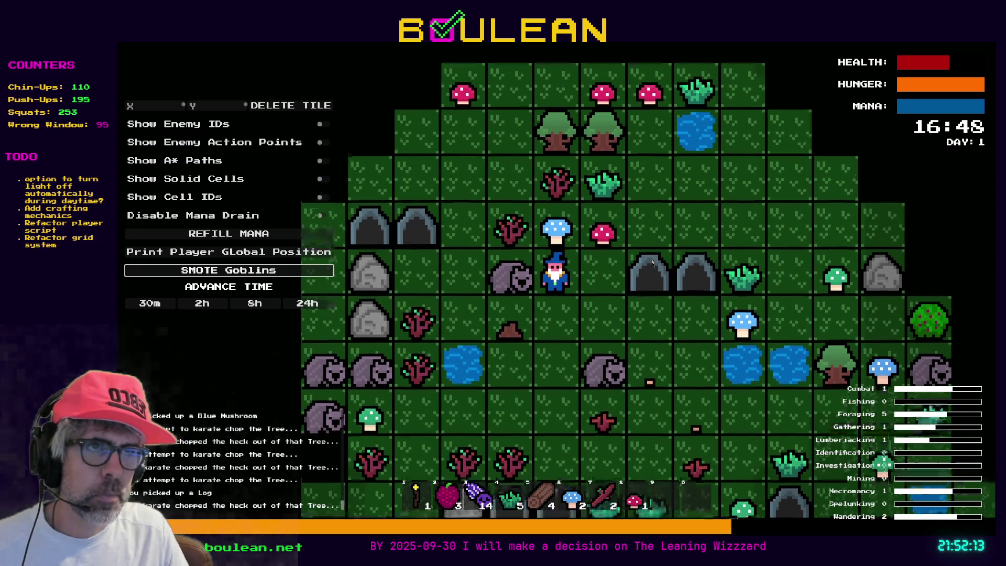
{"action": "key", "text": "Up"}
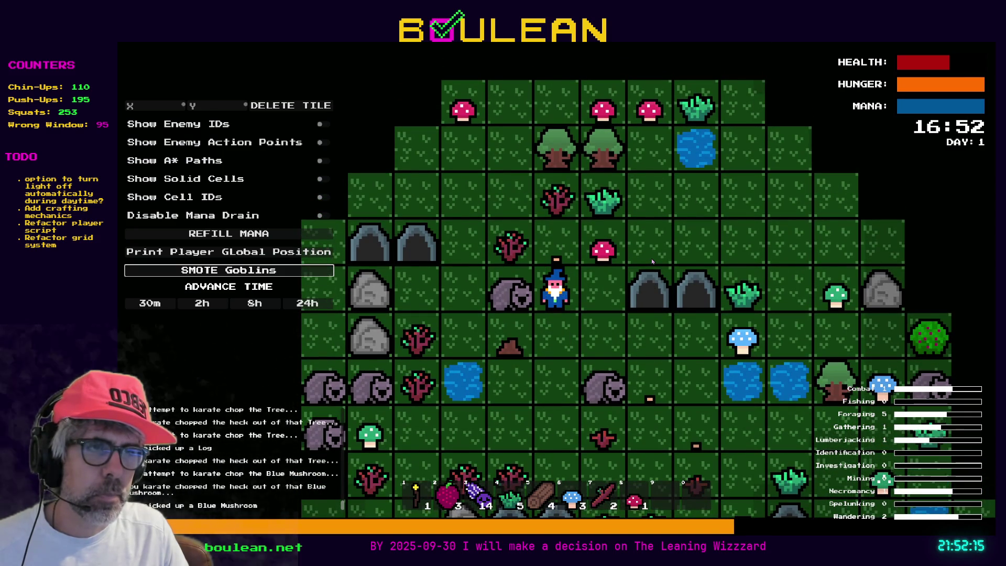
{"action": "key", "text": "Right"}
{"action": "key", "text": "Up"}
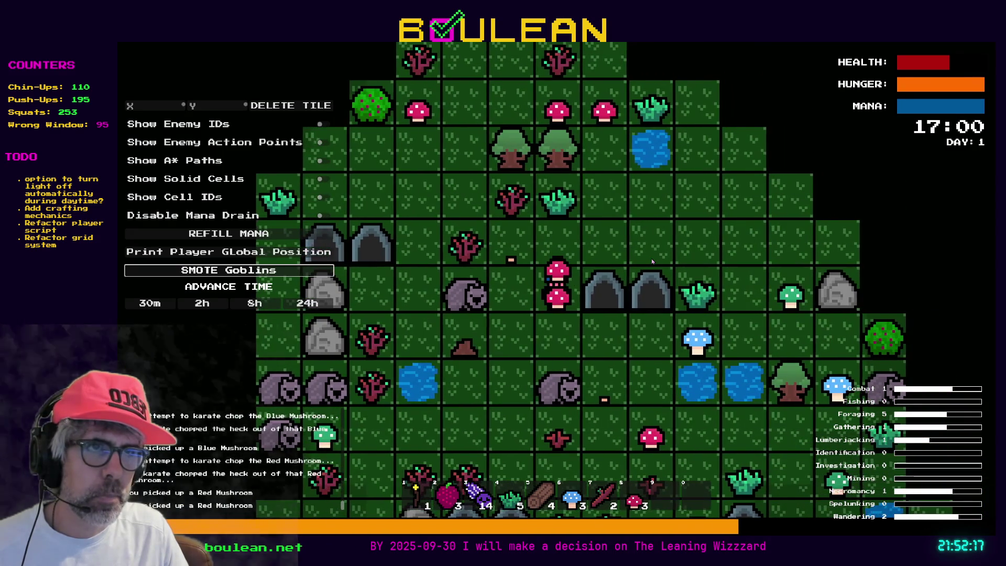
{"action": "key", "text": "Up"}
{"action": "key", "text": "Up"}
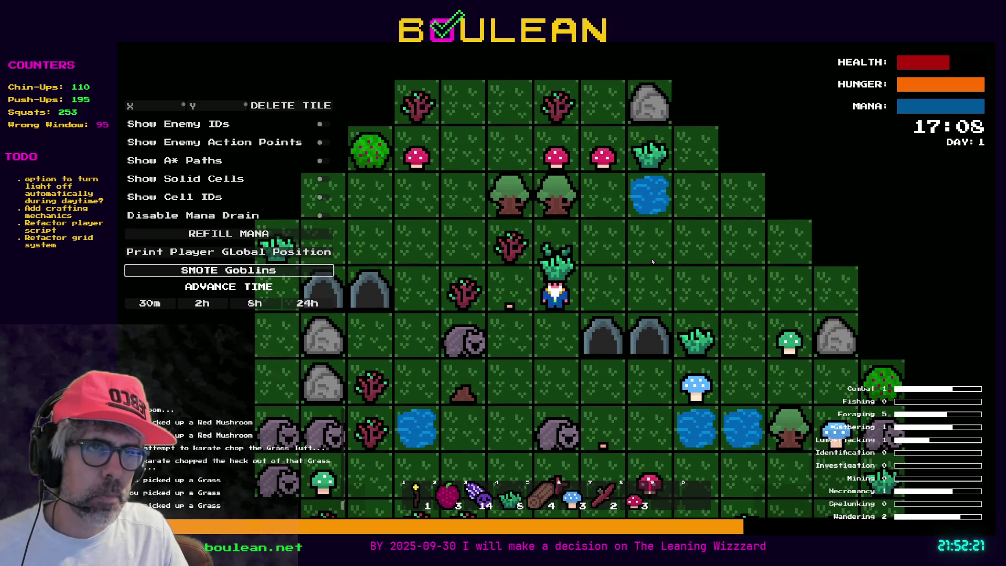
{"action": "key", "text": "F8"}
{"action": "left_click", "coordinate": [616, 289]}
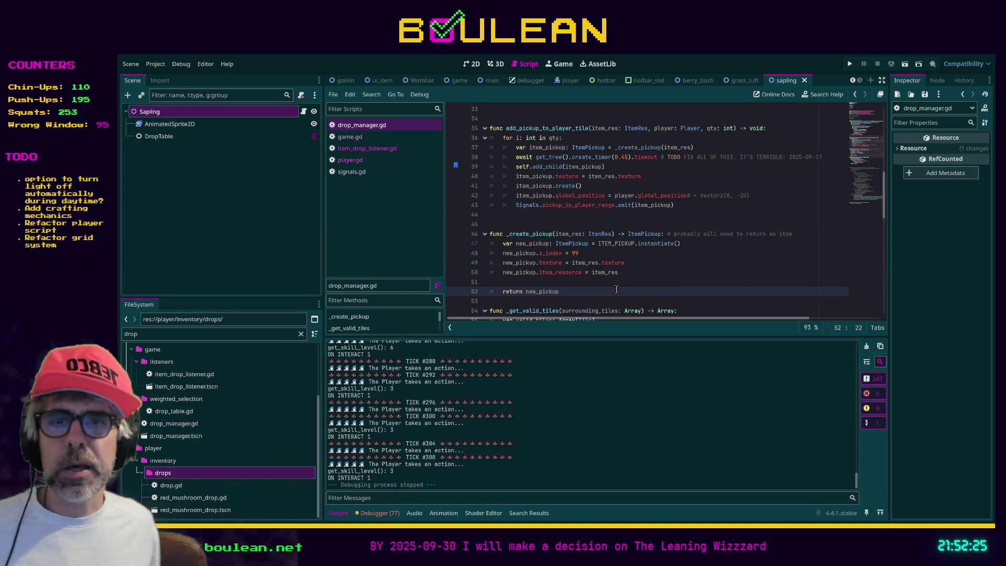